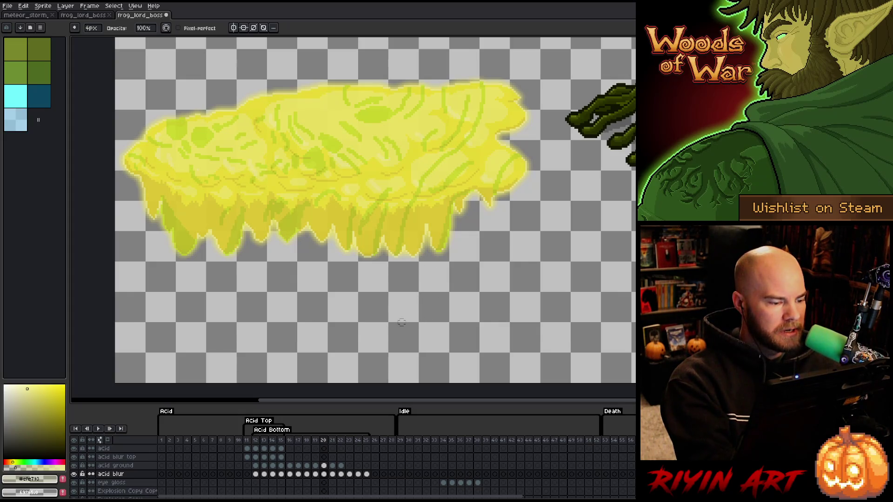
Step: Flip back and forth through the acid animation frames, settling on frame 21
key(Left)
key(Right)
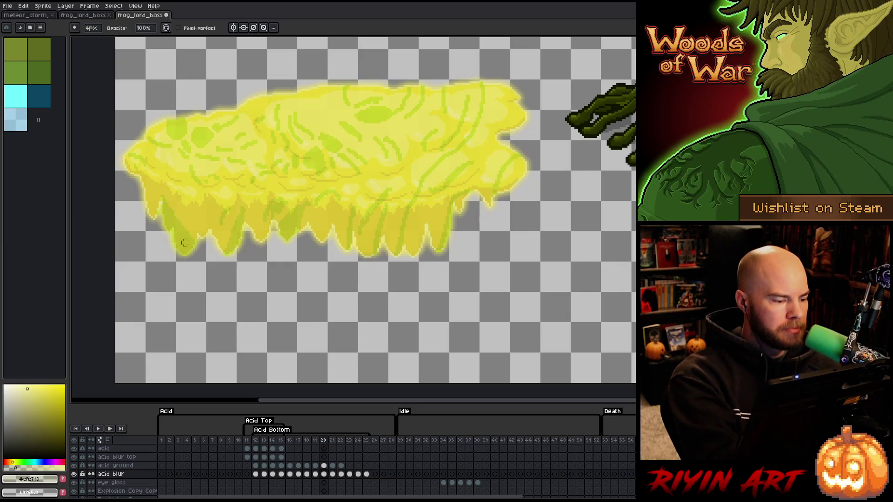
key(Right)
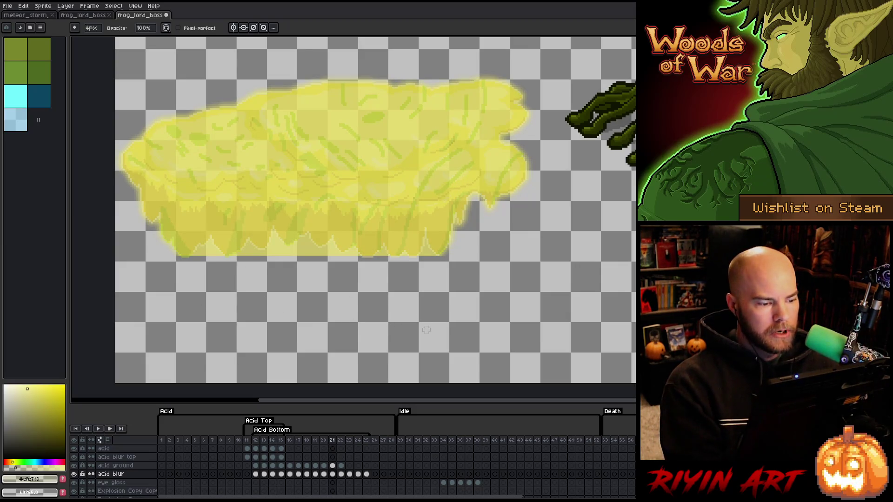
key(Left)
key(Right)
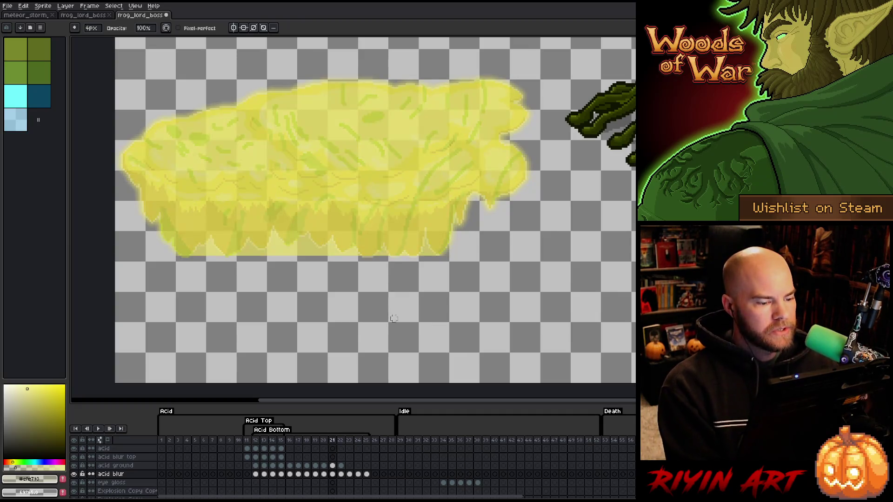
key(Left)
key(Right)
key(Left)
key(Right)
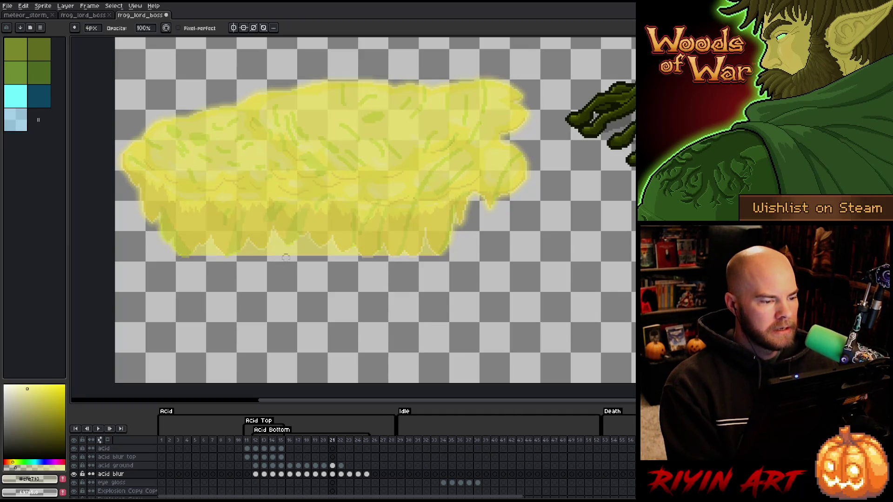
Step: Compare frame 21 with the acid blur layer hidden and shown, then return to a pixel-perfect pencil
key(v)
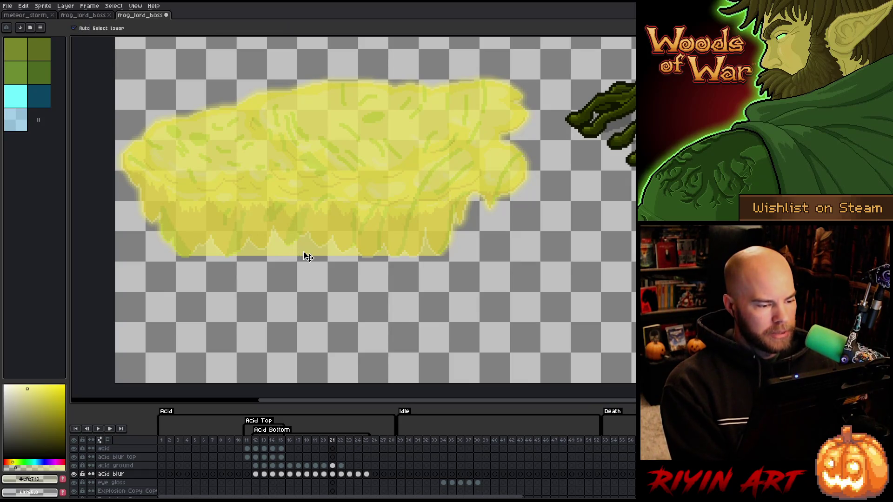
click(74, 474)
click(74, 474)
click(74, 475)
click(75, 475)
click(74, 475)
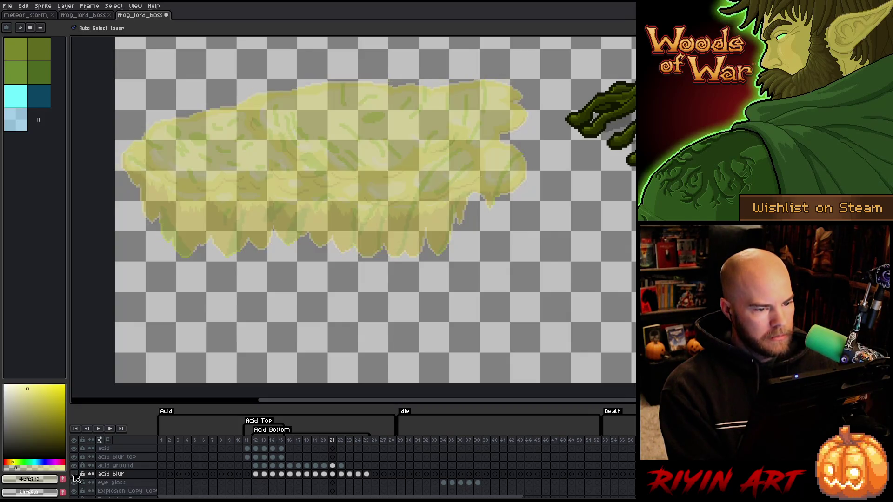
click(74, 475)
click(75, 475)
click(74, 475)
click(75, 475)
click(74, 475)
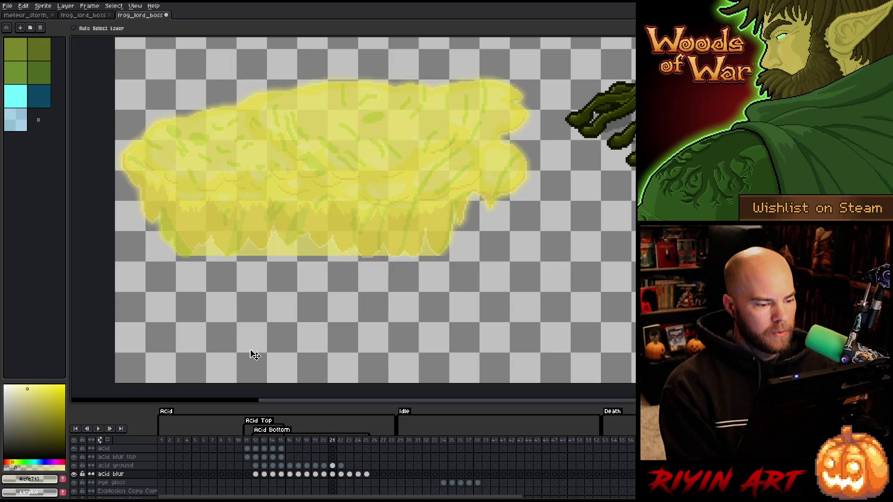
key(b)
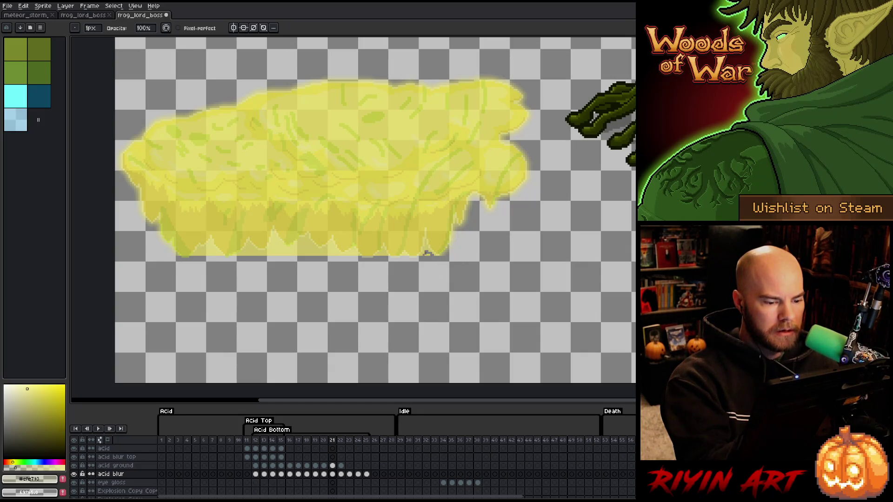
click(178, 28)
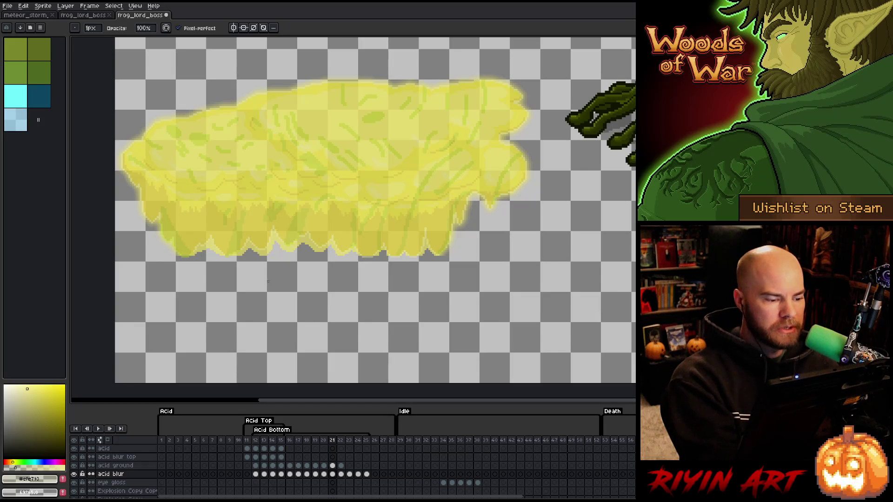
Step: Enlarge the pencil brush to 4px
key(plus)
key(plus)
key(plus)
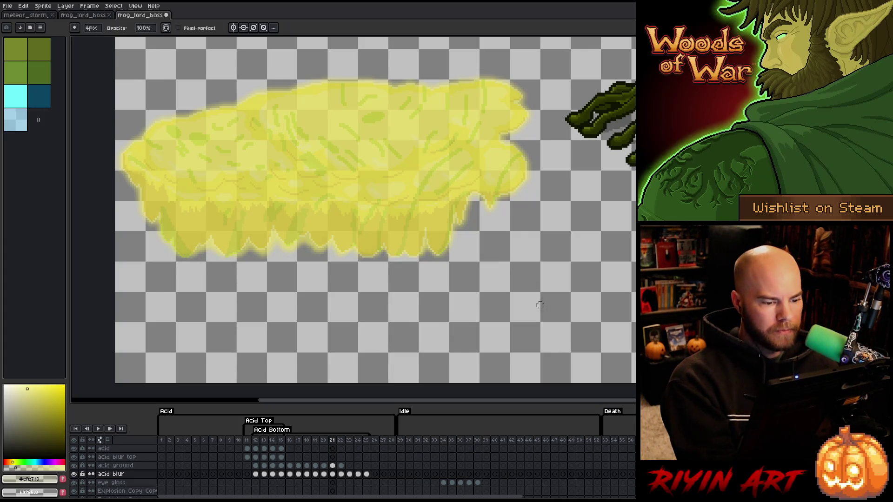
Step: Flip between frames 21, 22 and 23 to compare the acid blur, ending on frame 21
key(Right)
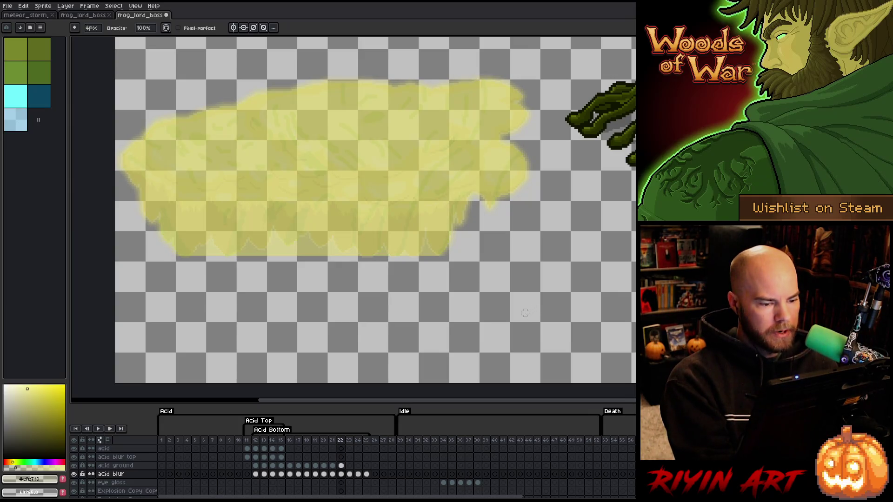
key(Left)
key(Right)
key(Left)
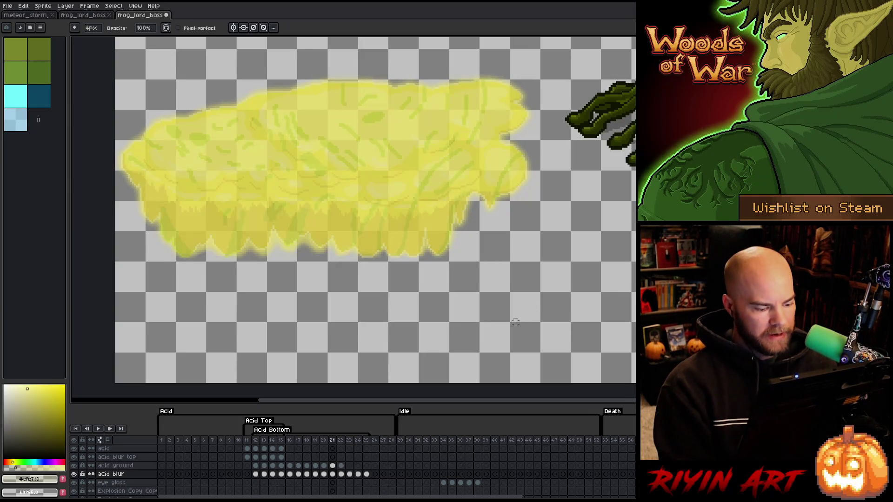
key(Right)
key(Right)
key(Right)
key(Right)
key(Left)
key(Left)
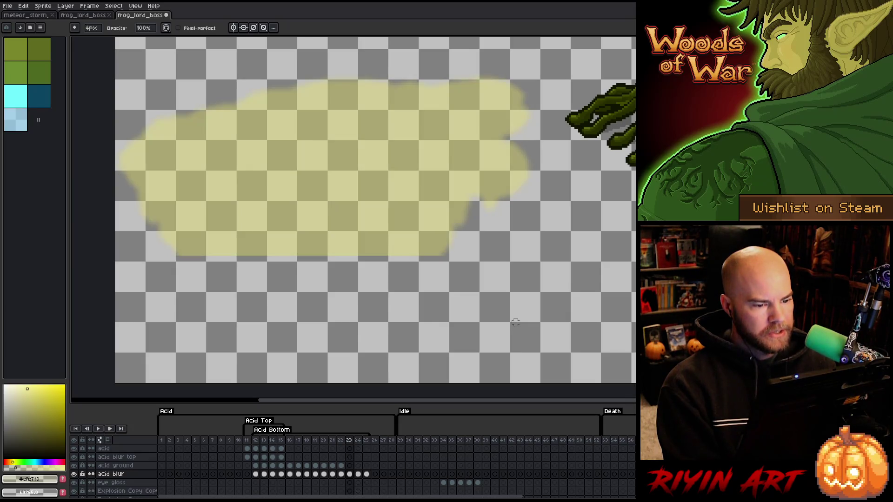
key(Left)
key(Left)
key(Right)
key(Right)
key(Left)
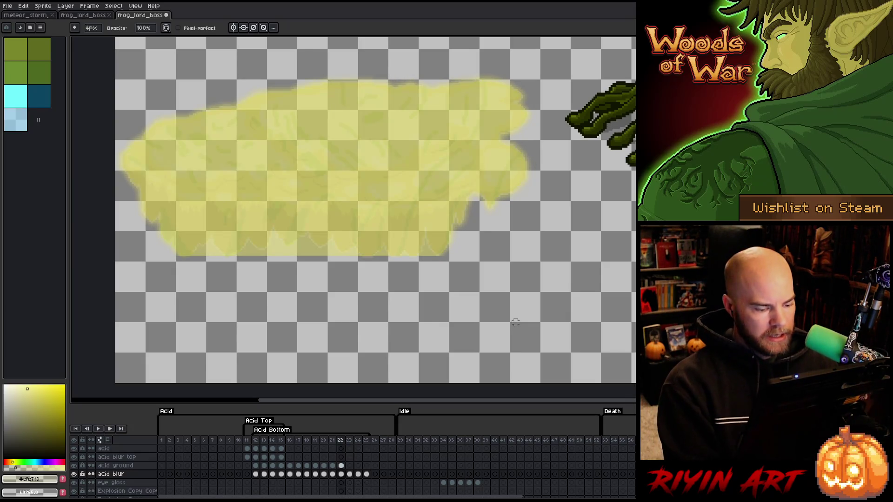
key(Left)
key(Right)
key(Left)
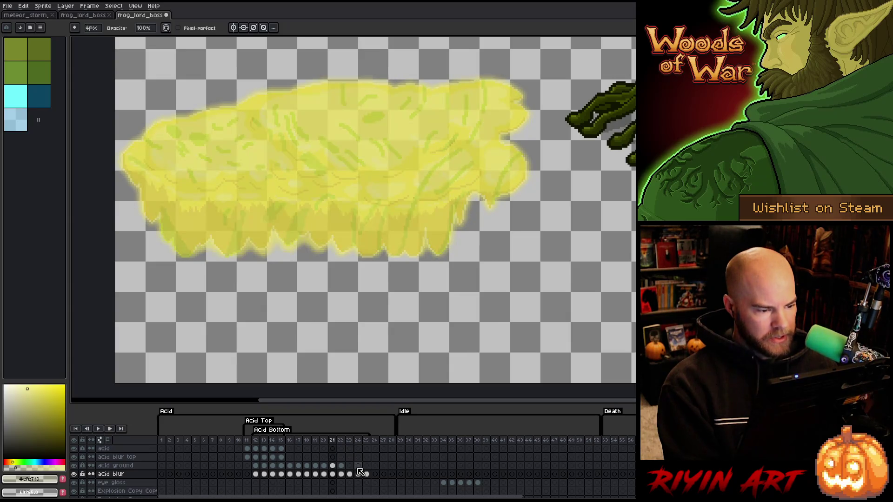
Step: Clear the acid blur cels in frames 22–25 and paste a new cel into each frame
drag(346, 479, 367, 479)
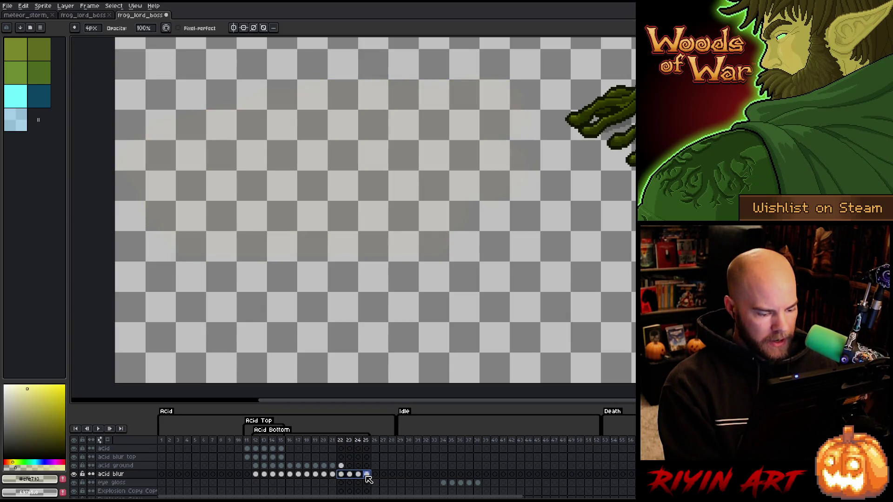
key(Delete)
key(Left)
key(Left)
key(Left)
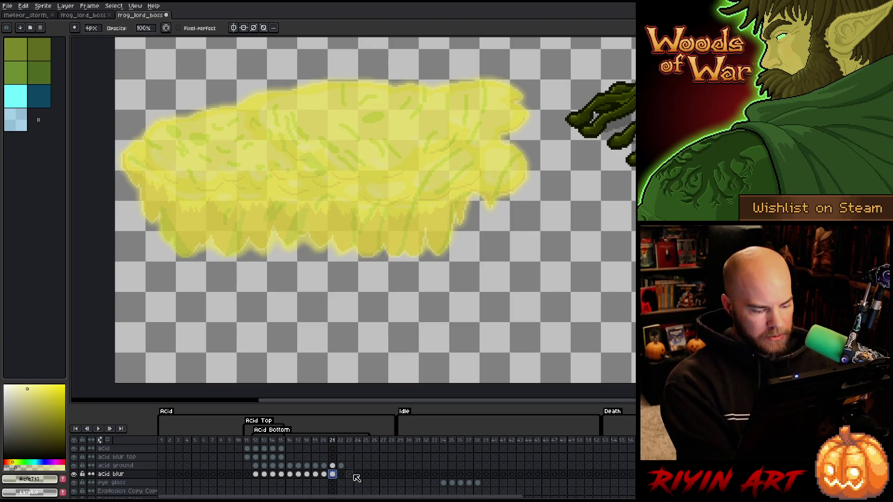
key(Right)
key(ctrl+v)
key(Right)
key(ctrl+v)
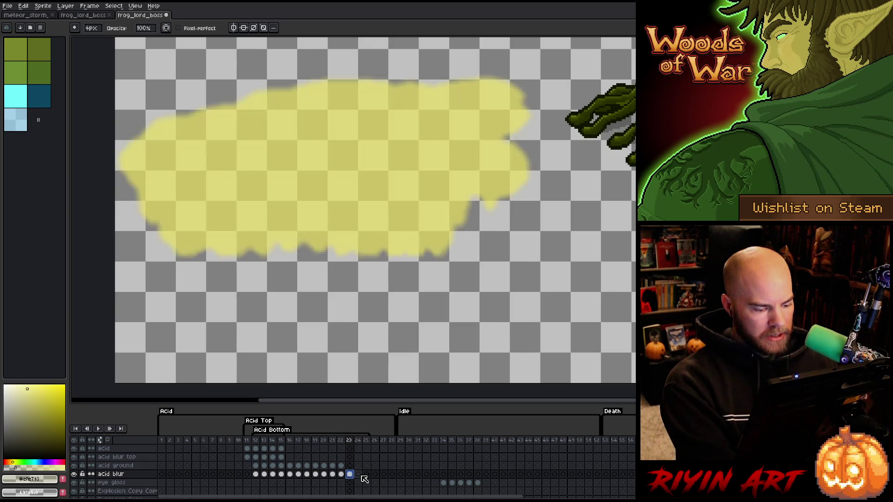
key(Right)
key(ctrl+v)
key(Right)
key(ctrl+v)
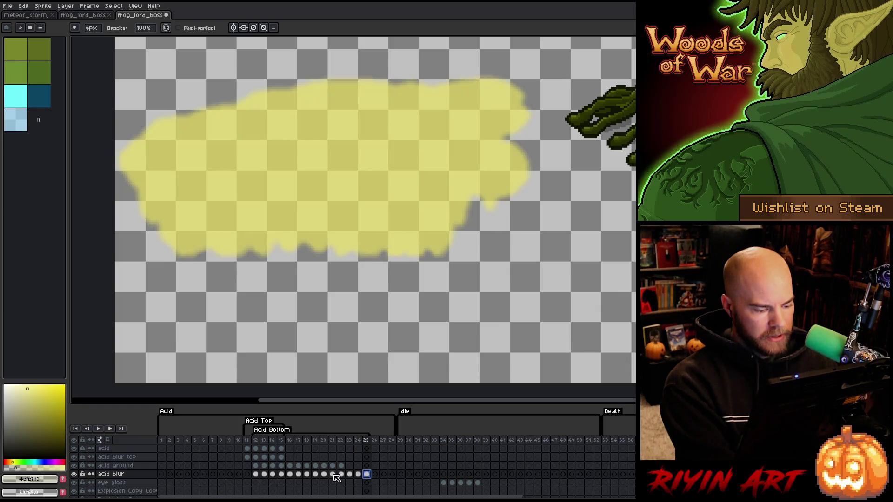
Step: Select frame 22's acid blur cel and bring up Hue/Saturation with the Alpha field active
click(333, 474)
click(341, 475)
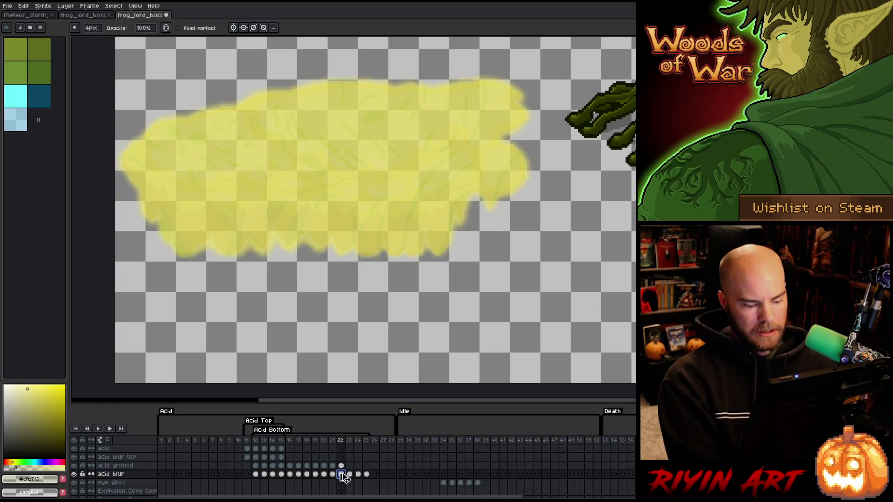
key(ctrl+u)
click(443, 442)
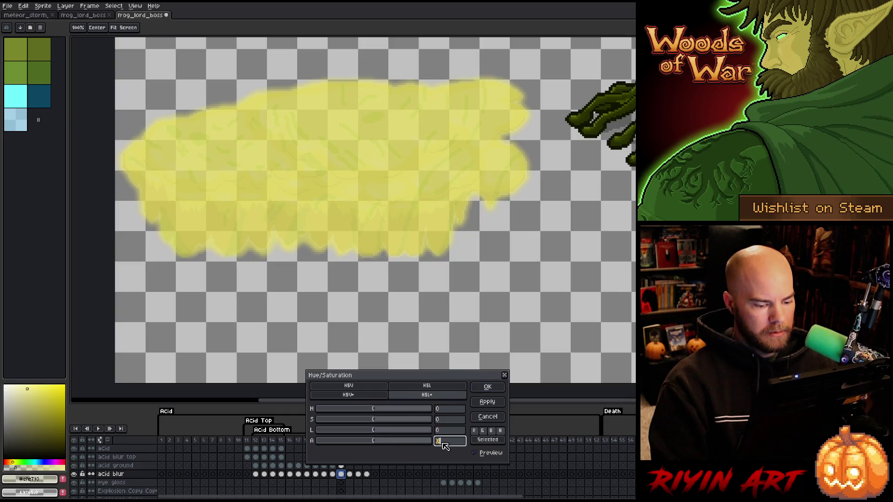
Step: Fade the acid blur with an alpha value of 20 on frame 22 and 30 on frame 23
text(20)
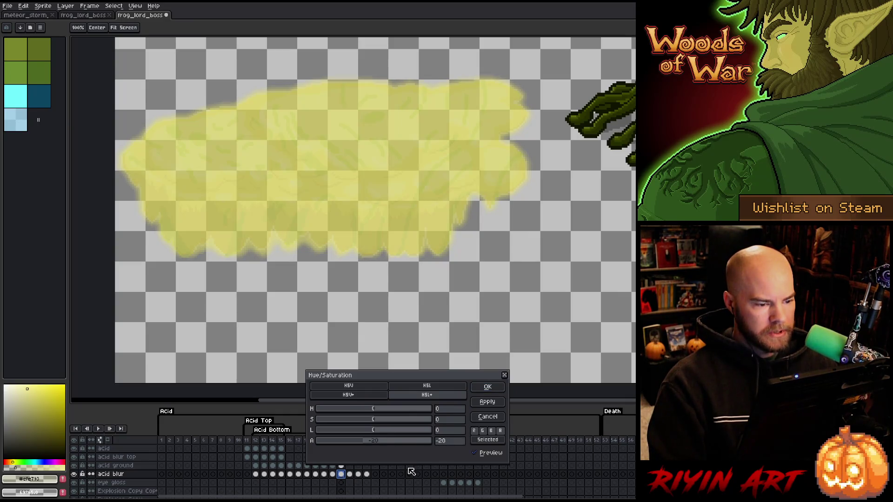
click(487, 386)
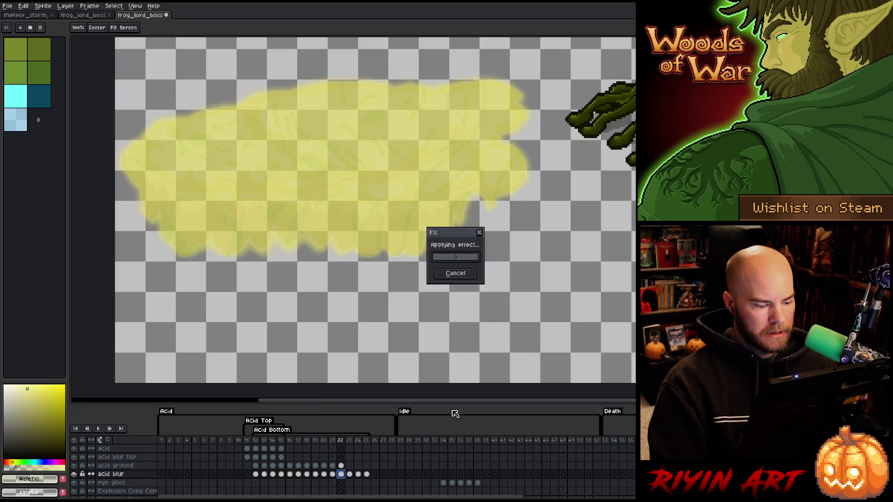
click(350, 475)
key(ctrl+u)
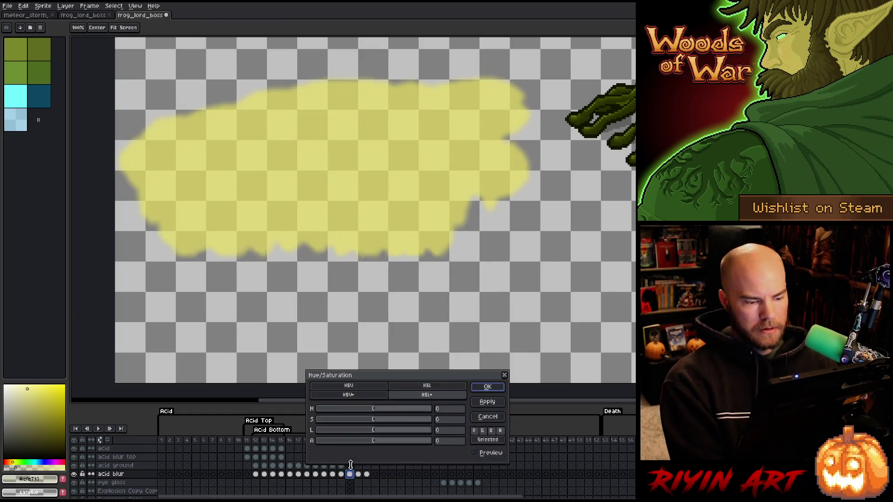
click(442, 443)
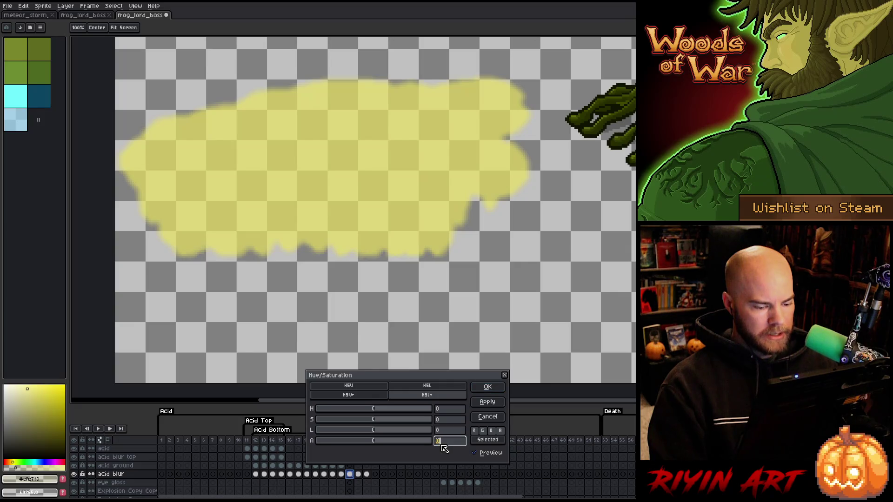
text(-30)
click(488, 386)
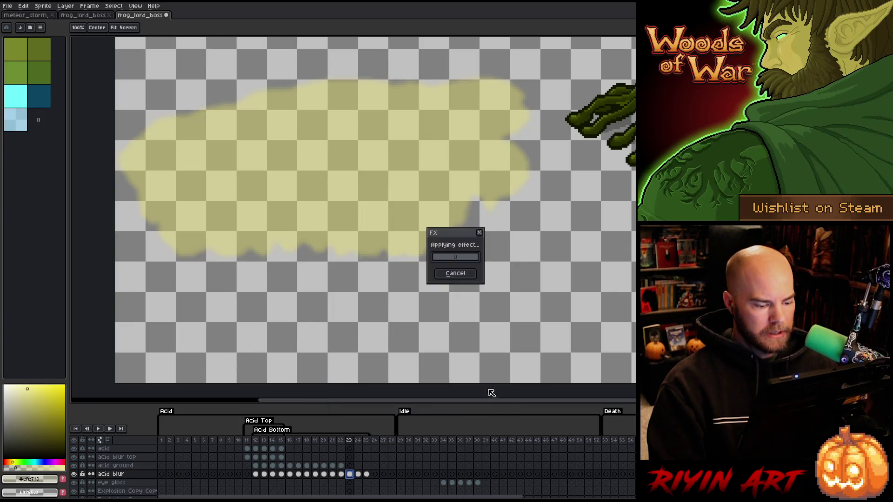
Step: Fade the acid blur alpha on frames 24 and 25 (90 on frame 25), then play the animation
click(362, 474)
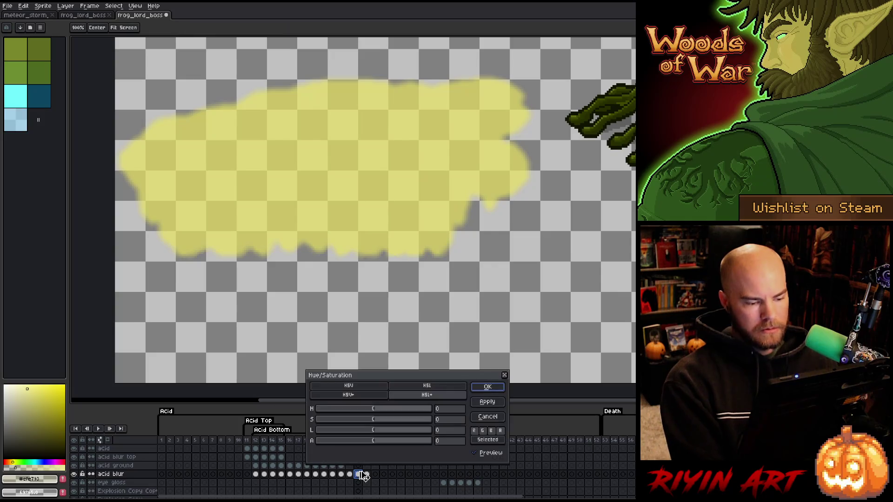
key(ctrl+u)
click(447, 442)
text(-65)
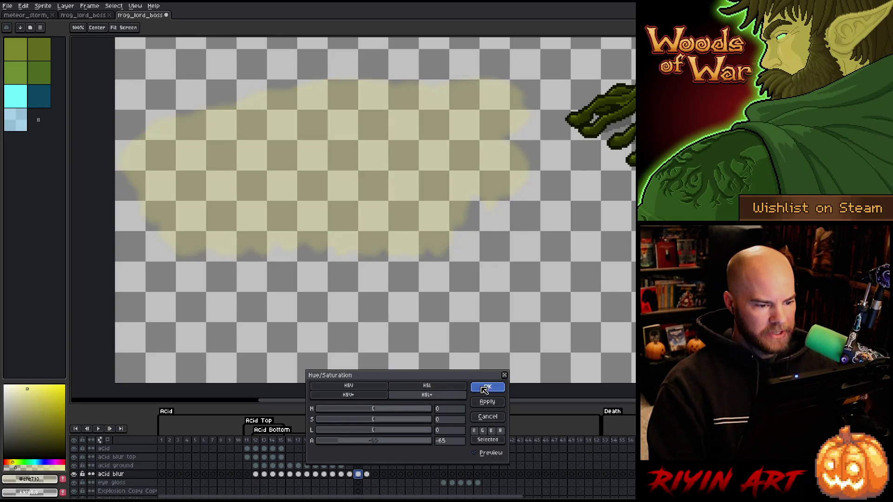
click(487, 386)
click(367, 474)
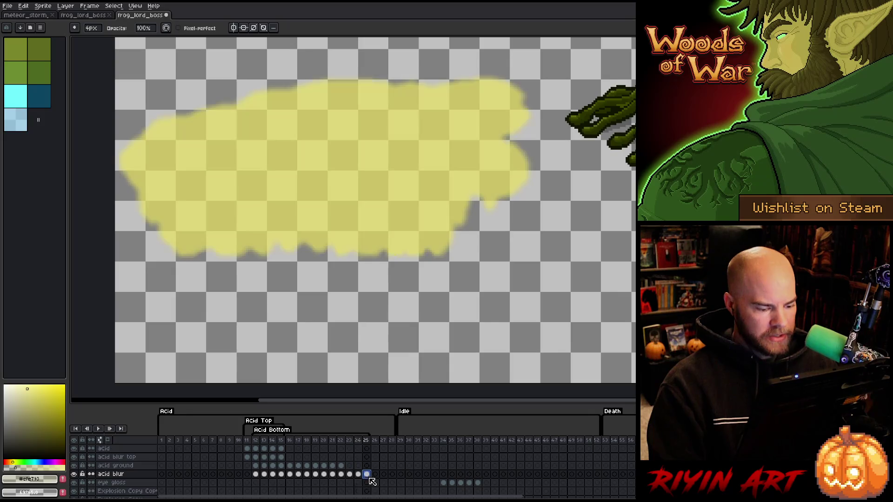
key(ctrl+u)
click(446, 432)
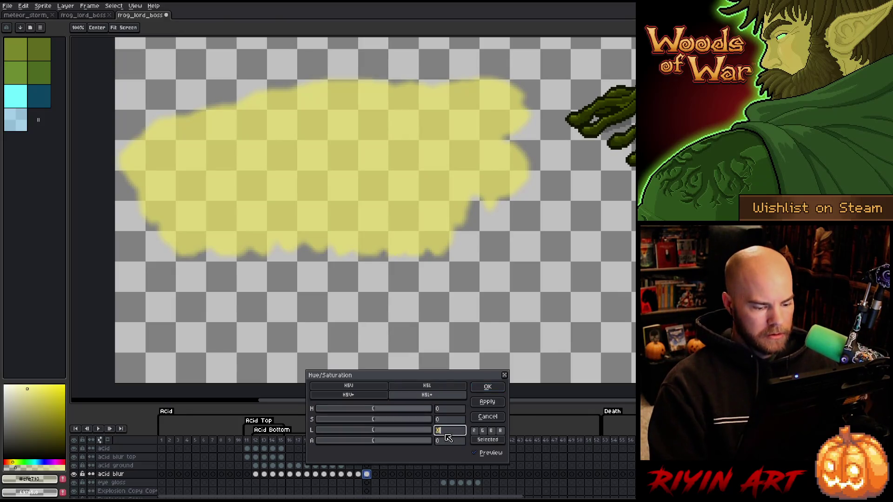
click(445, 442)
text(90)
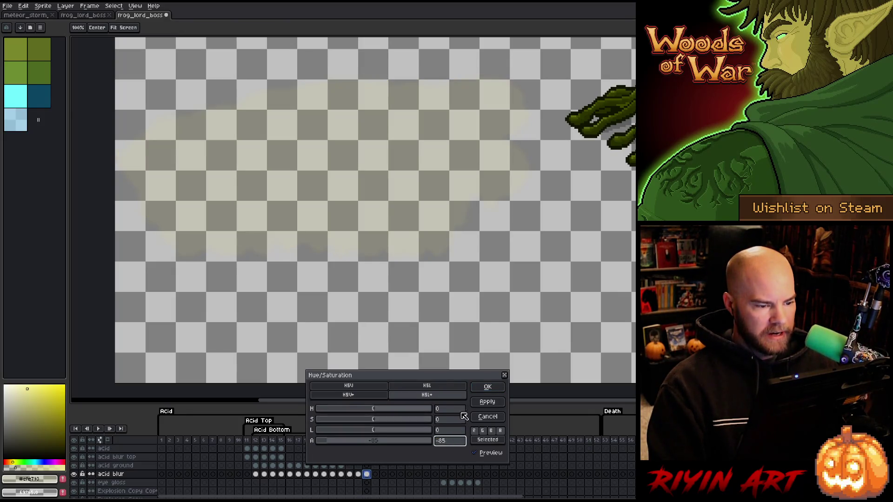
click(488, 387)
key(Return)
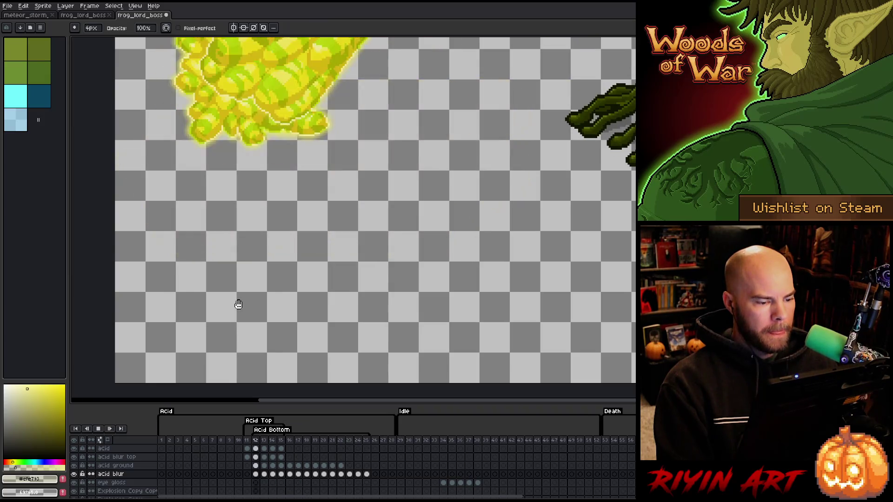
Step: Zoom out during playback, stop it, and scrub the timeline frames back toward the Idle pose
scroll(238, 304, down, 1)
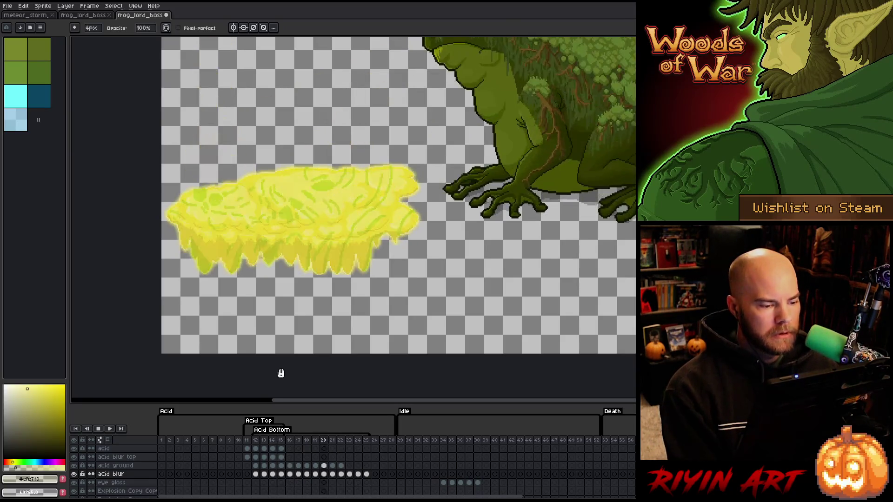
scroll(326, 151, down, 3)
scroll(325, 150, up, 2)
scroll(326, 151, down, 1)
key(Return)
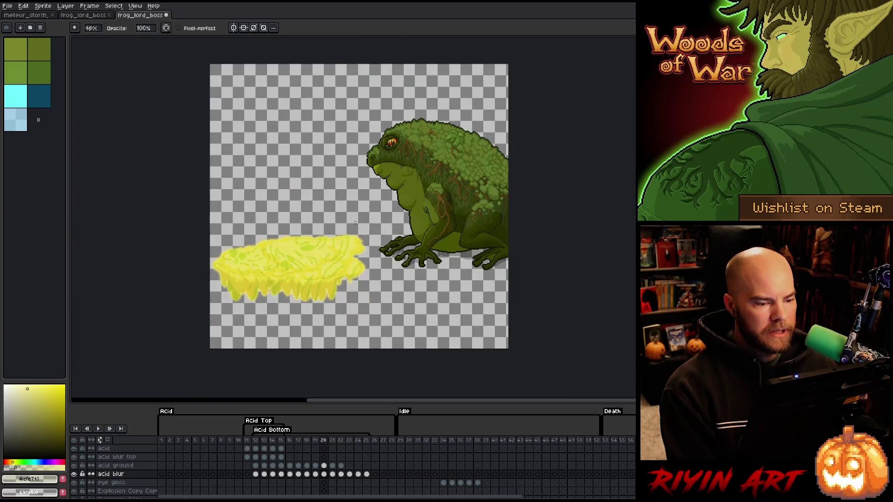
drag(290, 444, 428, 441)
mouse_move(335, 441)
mouse_down()
mouse_move(161, 440)
mouse_move(635, 441)
mouse_up()
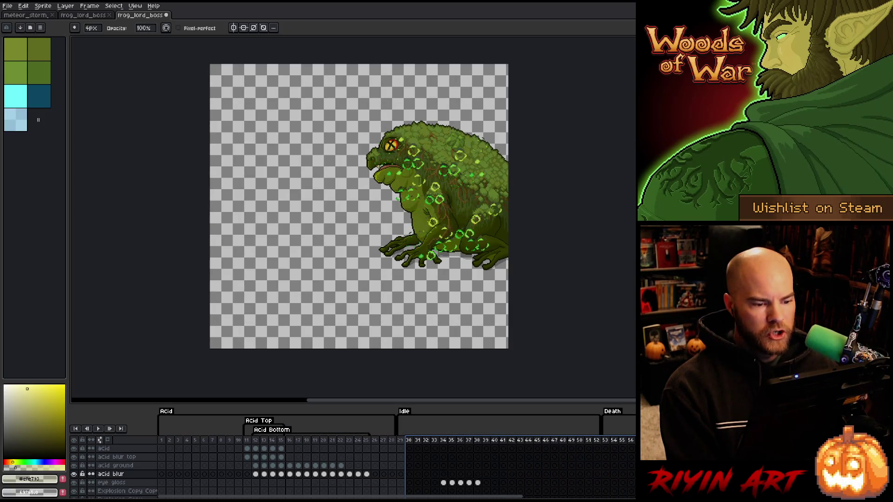
Step: Pan the canvas, scrub through the late Arrive frames, and settle on frame 94
key(h)
drag(437, 208, 399, 208)
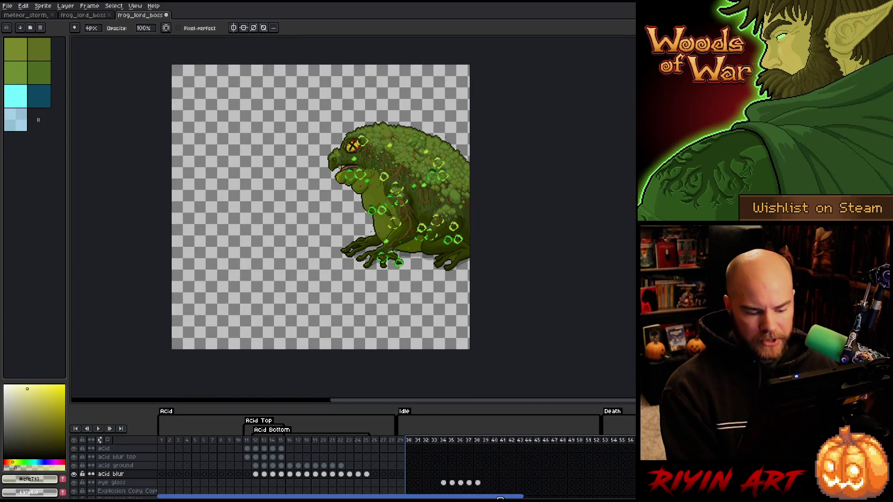
scroll(395, 465, right, 10)
scroll(365, 453, right, 2)
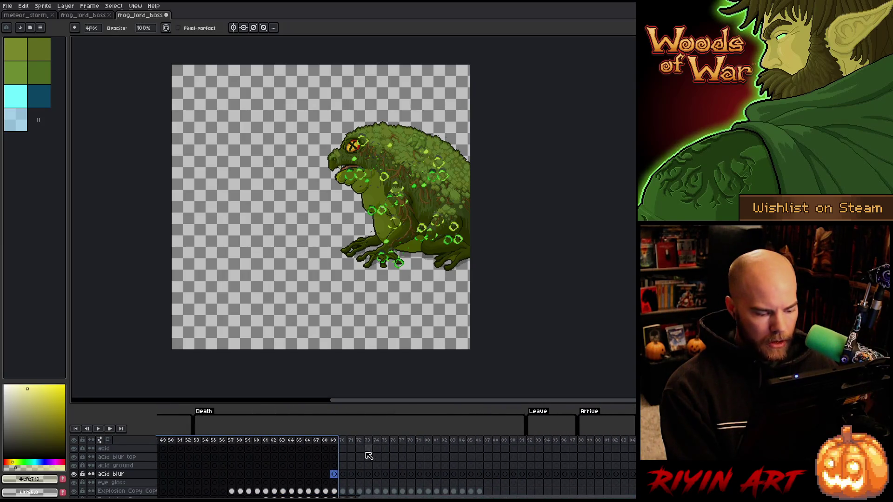
drag(342, 440, 550, 440)
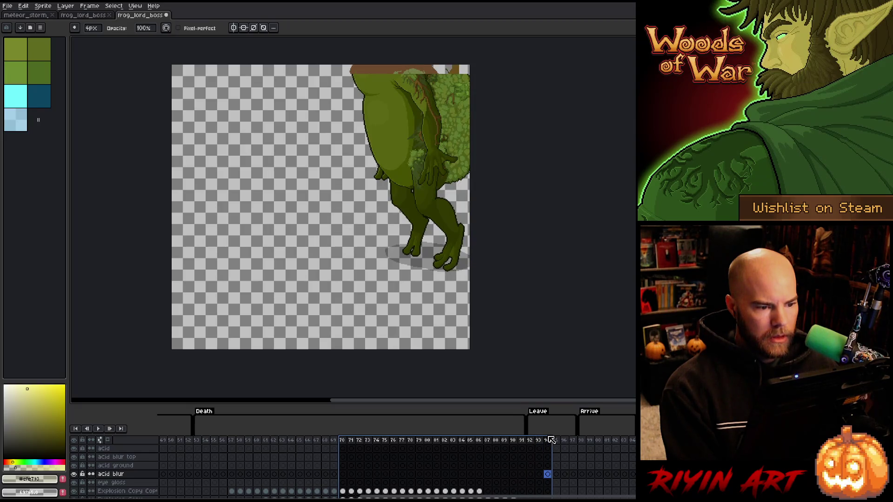
scroll(395, 112, up, 4)
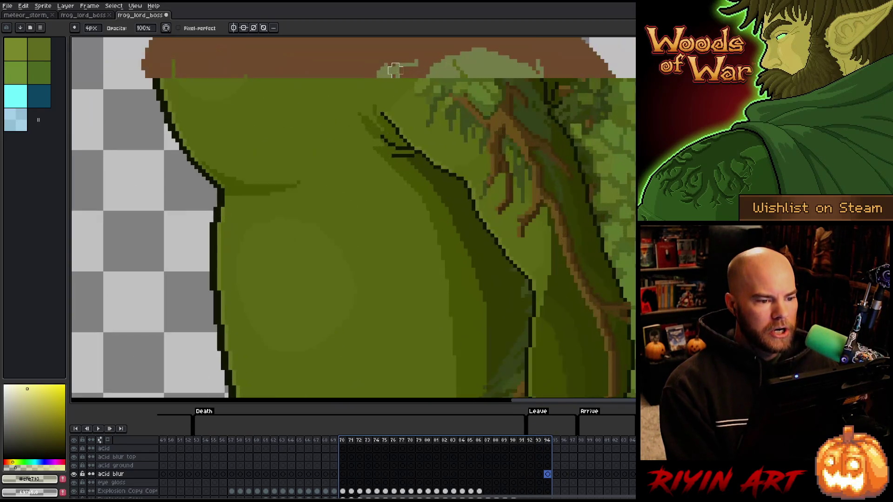
scroll(396, 72, down, 2)
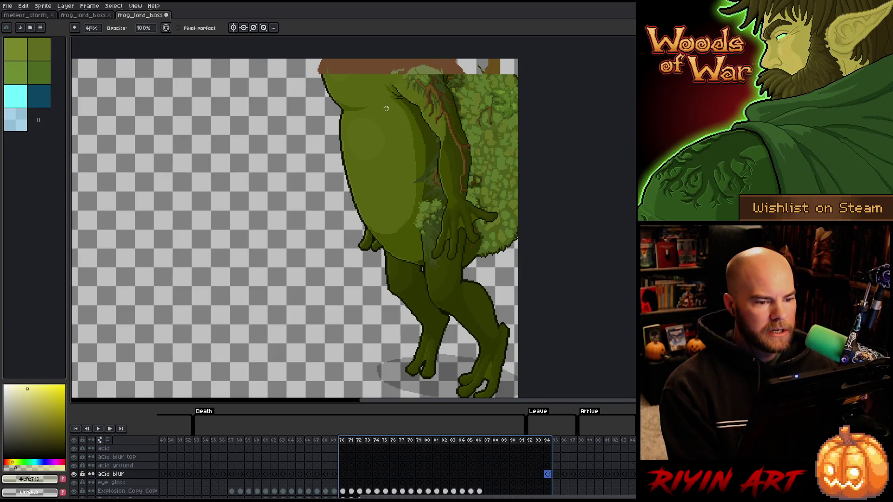
click(547, 442)
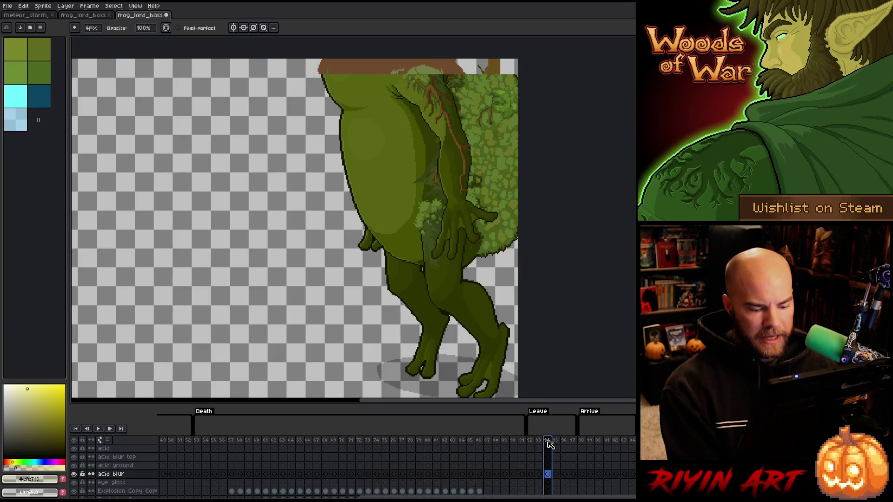
click(539, 441)
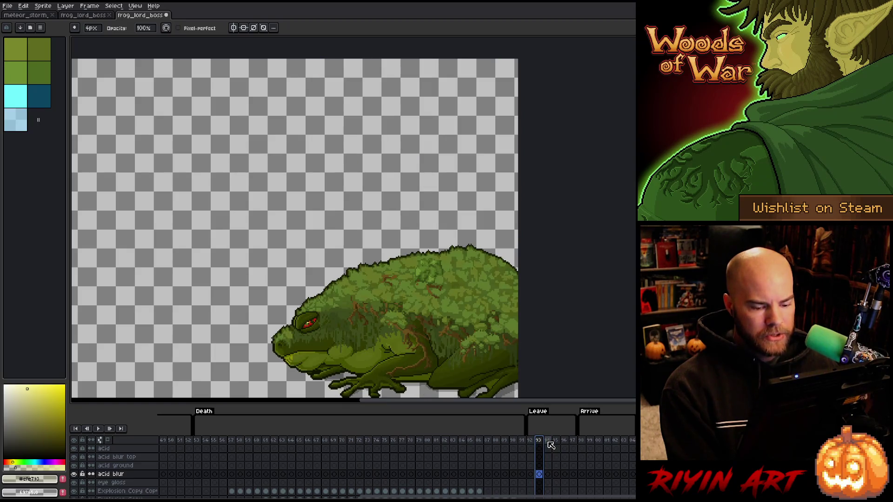
click(549, 443)
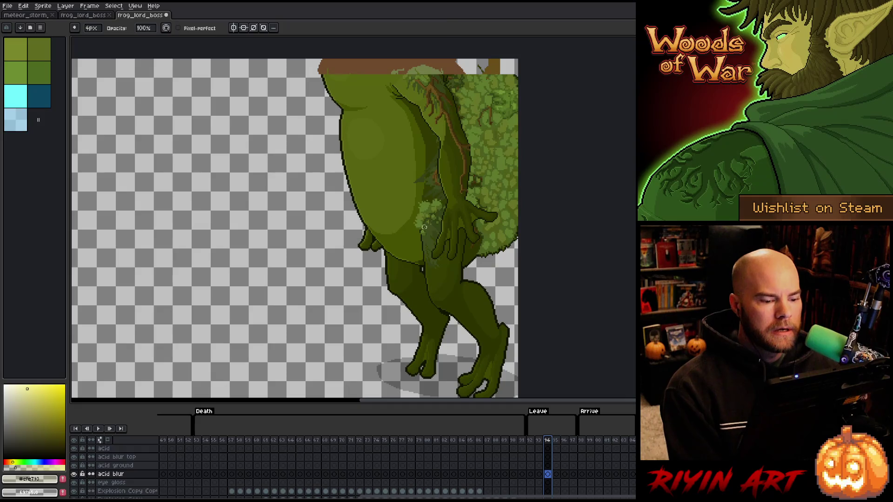
Step: Raise the frog about 66 pixels on frame 94's Frog Lord Copy and Frog Lord cels
key(v)
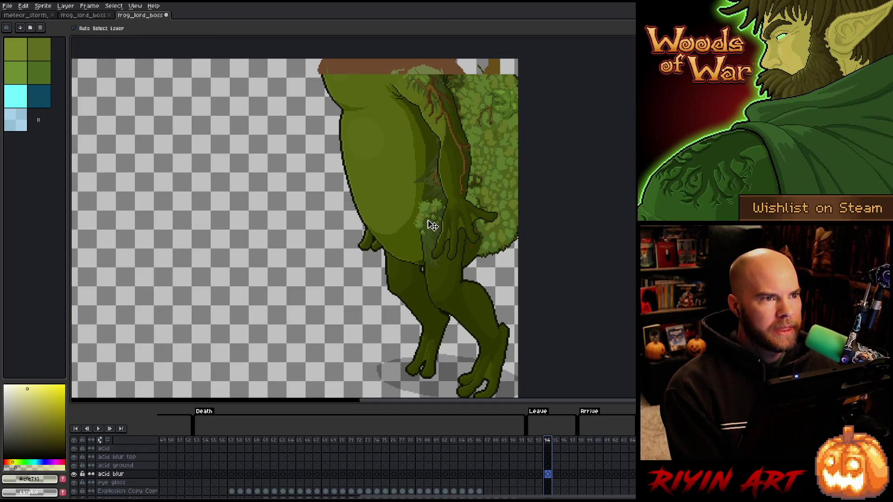
scroll(553, 474, down, 2)
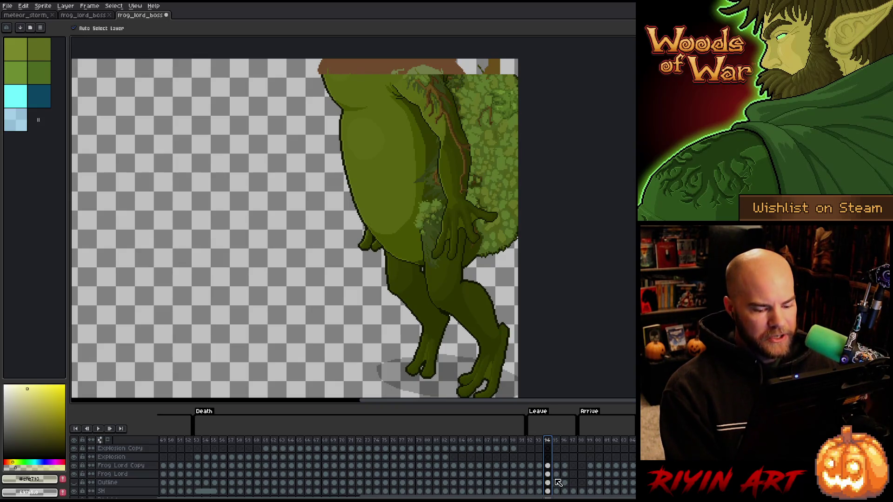
drag(549, 467, 549, 476)
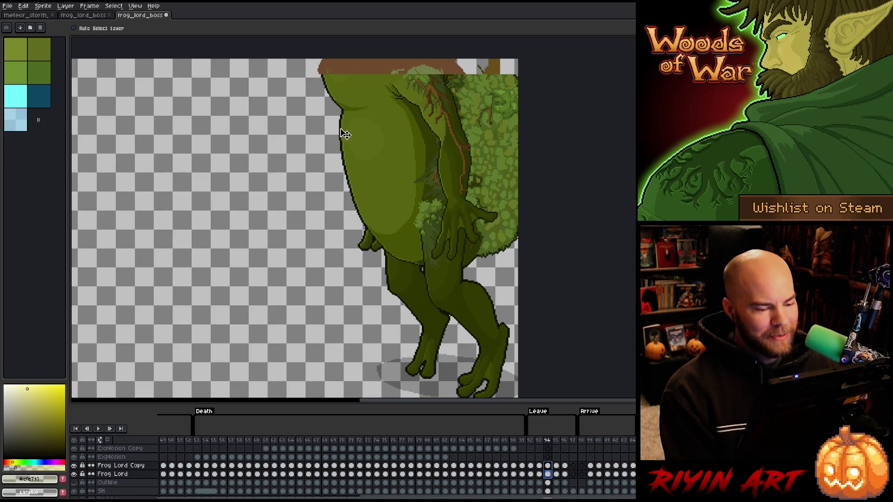
click(87, 26)
scroll(369, 107, down, 1)
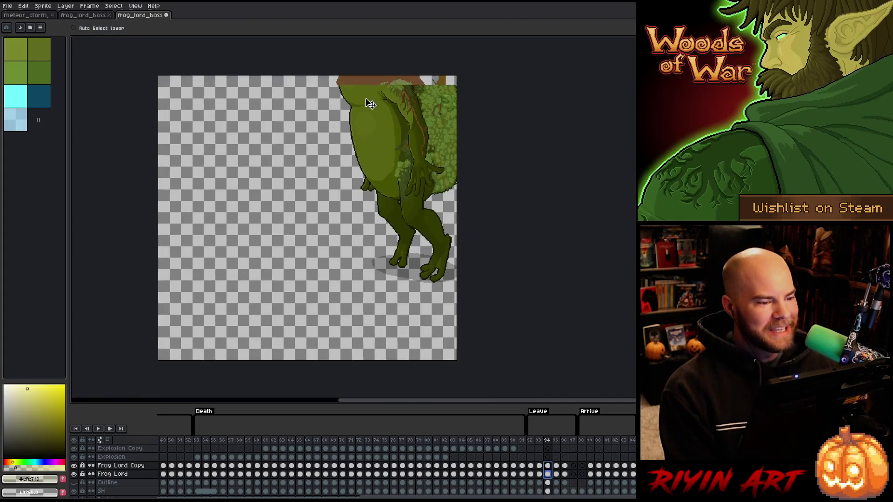
scroll(395, 91, up, 2)
scroll(393, 90, up, 2)
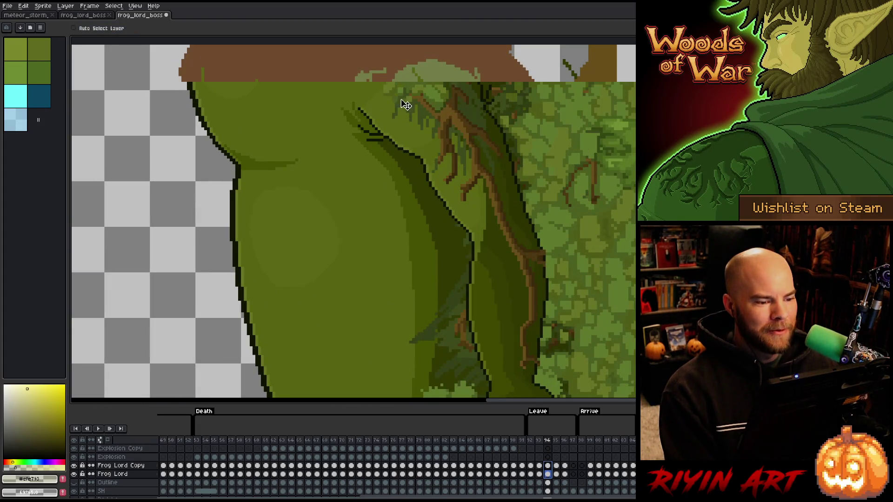
drag(432, 147, 430, 112)
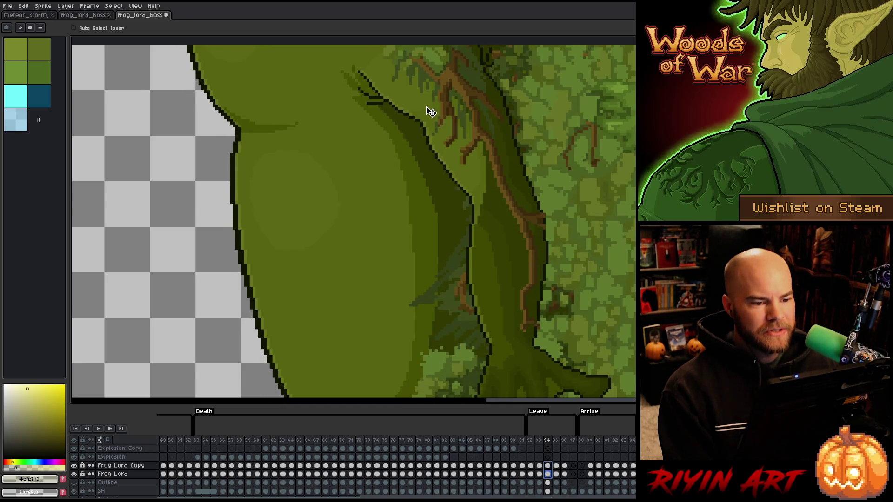
scroll(420, 171, down, 4)
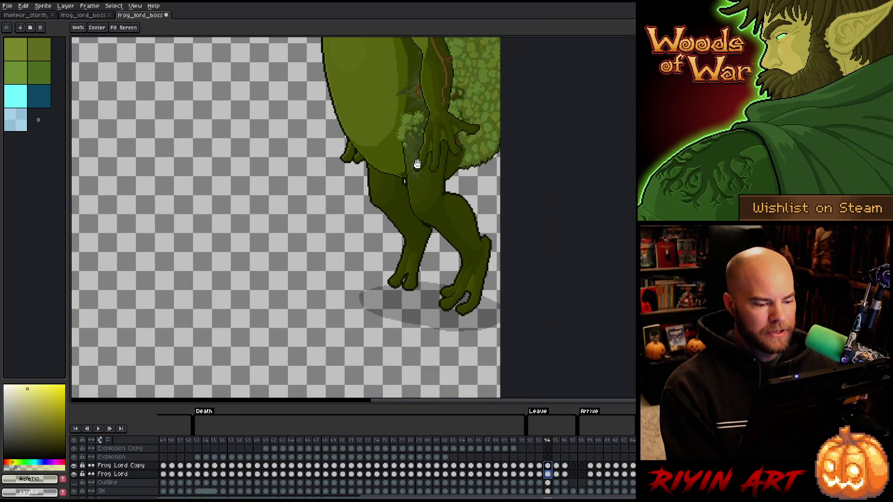
key(ctrl+z)
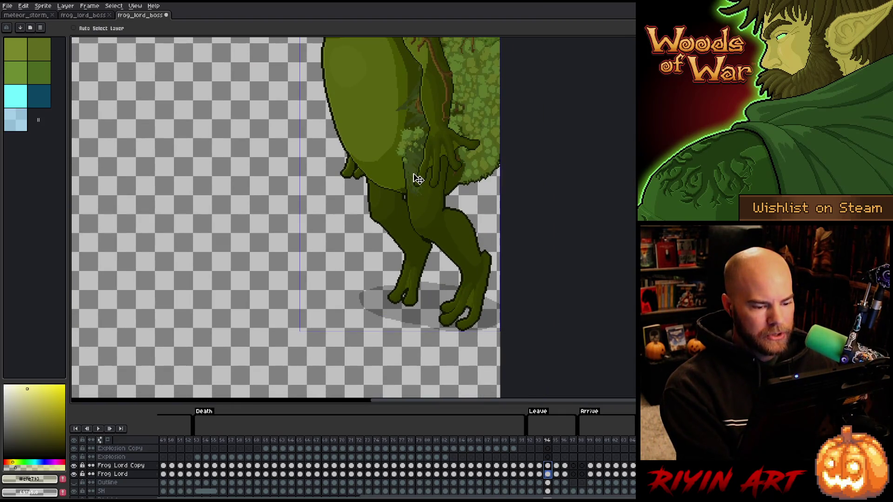
key(ctrl+y)
scroll(418, 180, down, 2)
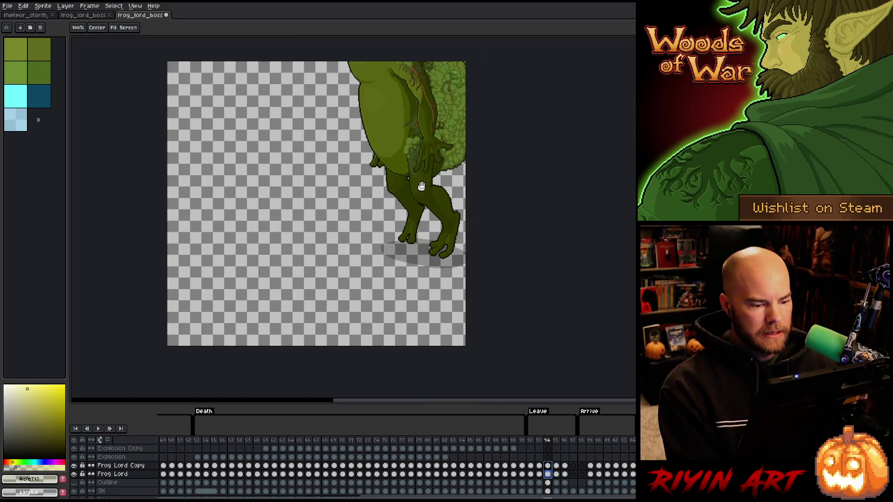
Step: Raise the frog about 45 pixels on frame 95's Frog Lord Copy cel, then replay from frame 92
drag(418, 179, 407, 214)
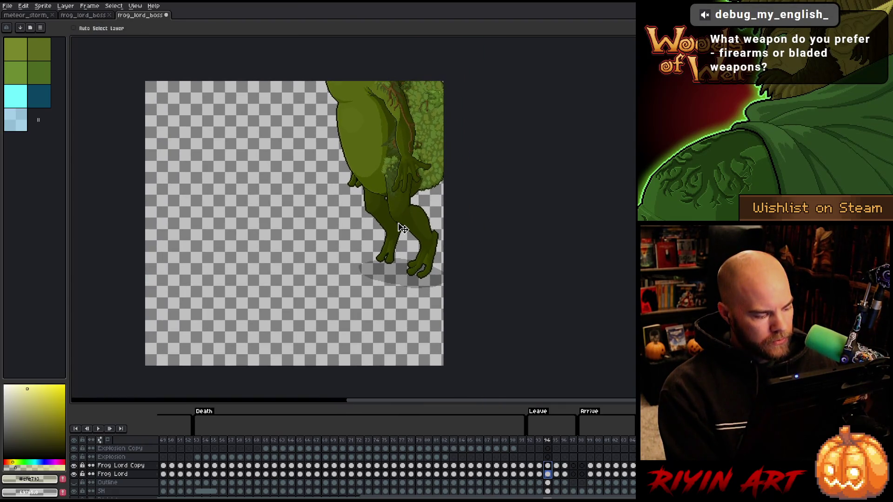
key(Right)
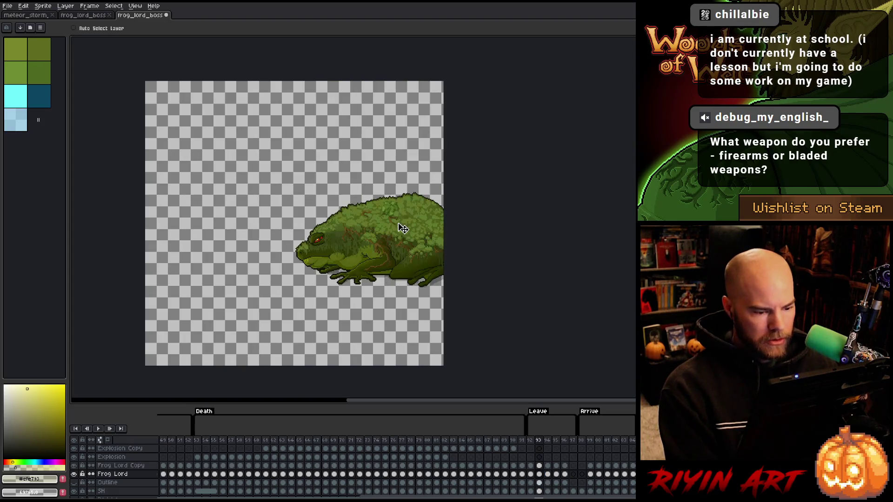
key(Left)
key(Left)
key(Right)
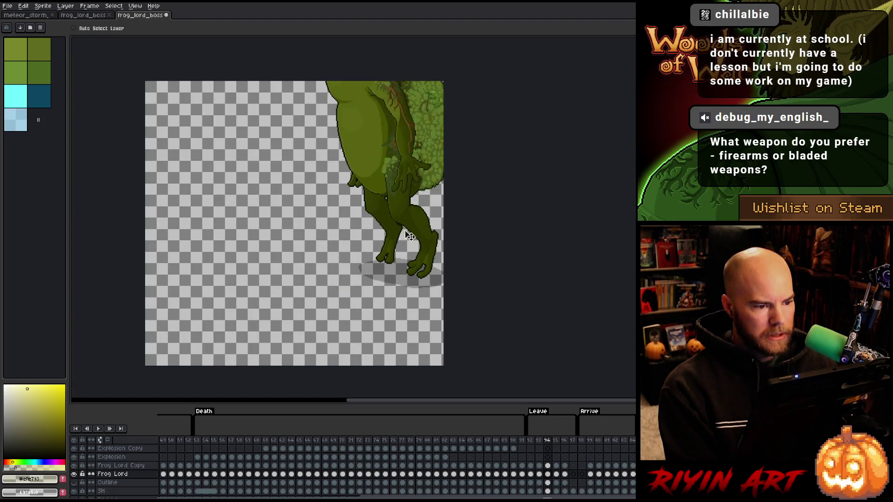
click(554, 472)
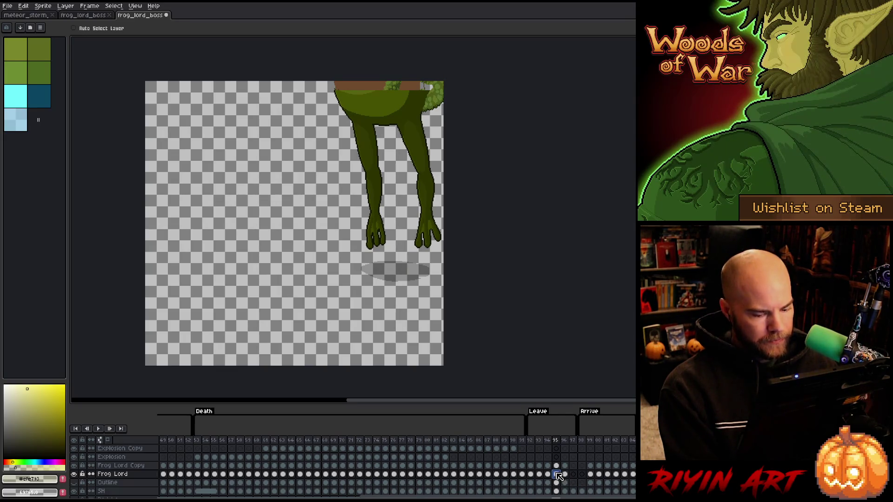
click(557, 467)
scroll(378, 104, up, 3)
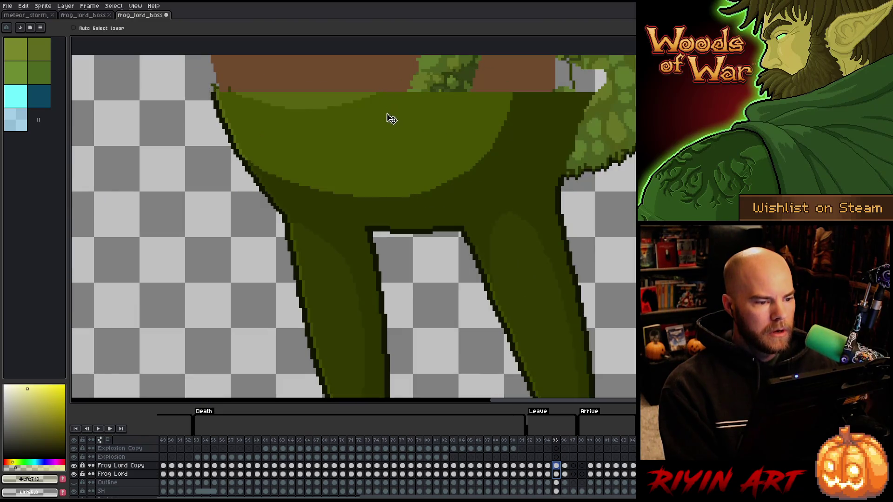
drag(389, 116, 388, 86)
scroll(388, 85, down, 3)
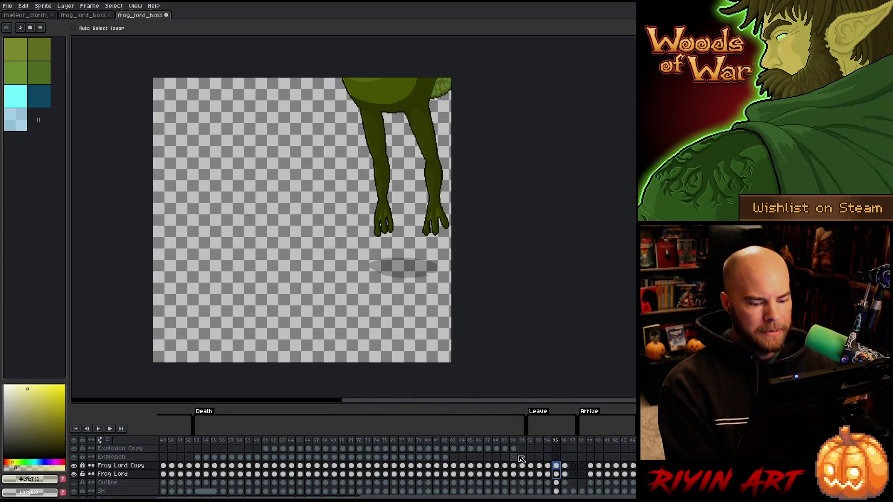
click(530, 441)
key(Return)
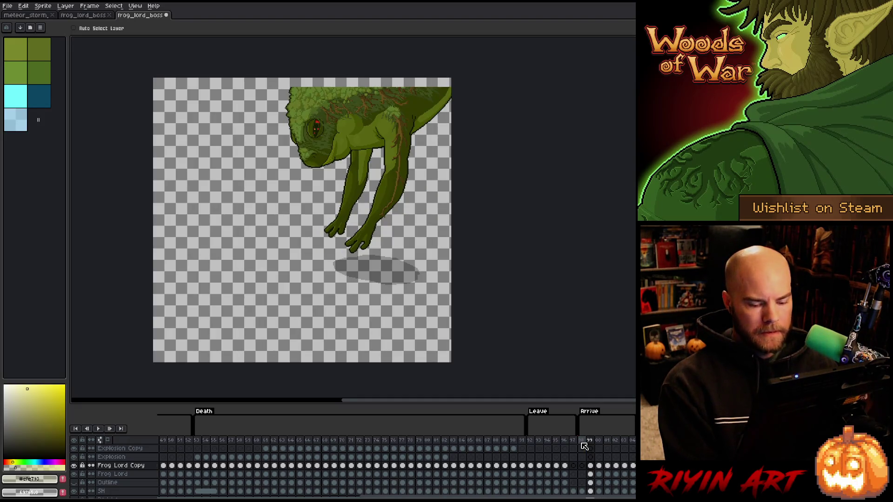
Step: Select frame 99 on both frog layers and zoom in to inspect the frog's head
shift+click(591, 473)
scroll(364, 90, up, 3)
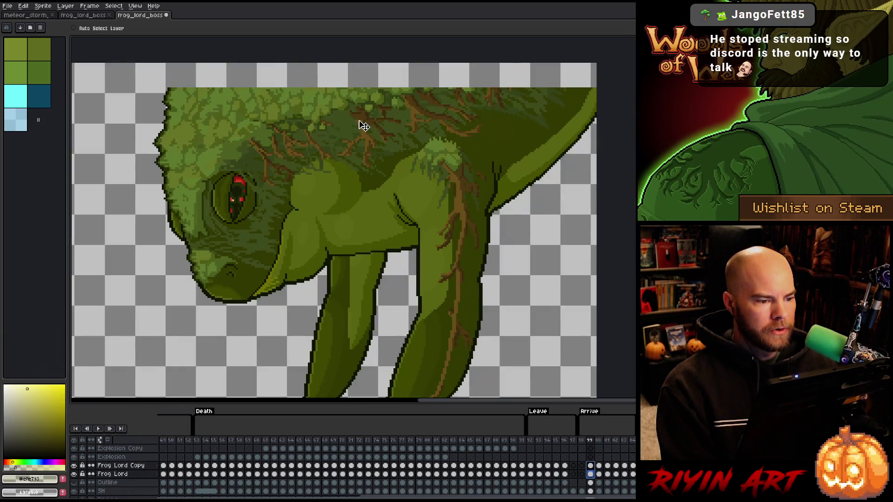
drag(363, 126, 365, 102)
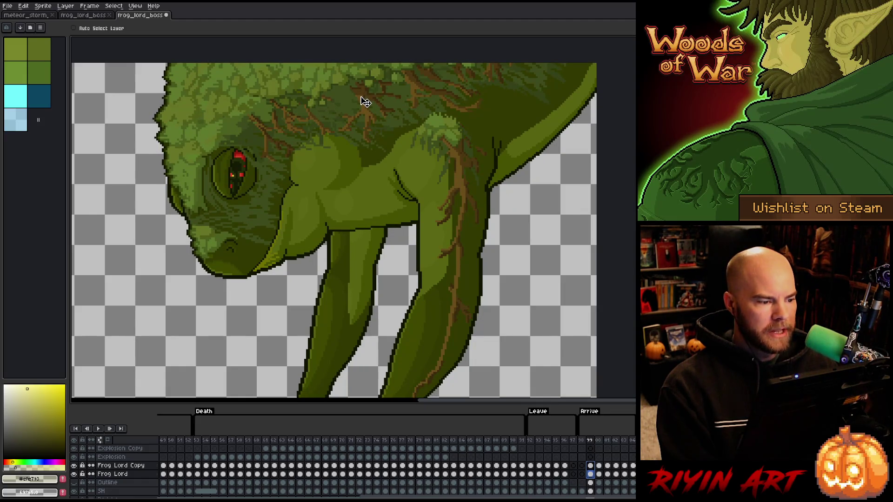
scroll(366, 102, down, 2)
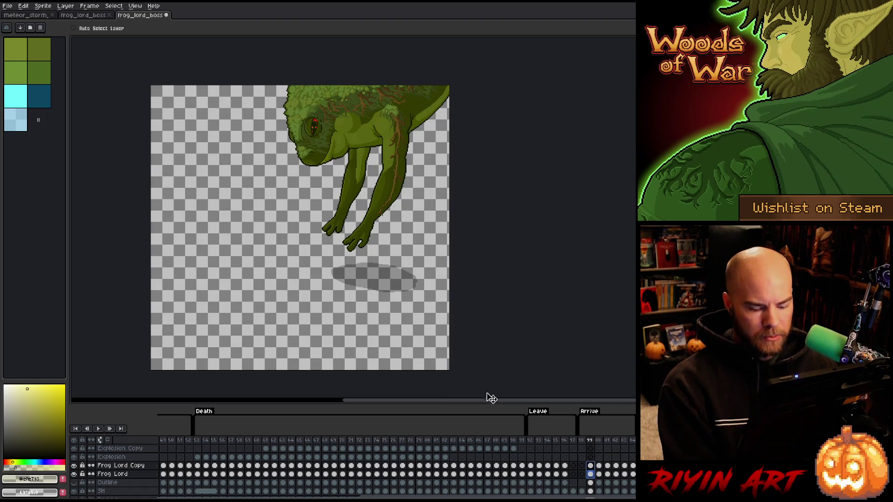
Step: Play the animation from the start, stop on the spiked-tongue attack frame, and close the duplicate sprite
key(Right)
key(Right)
key(Right)
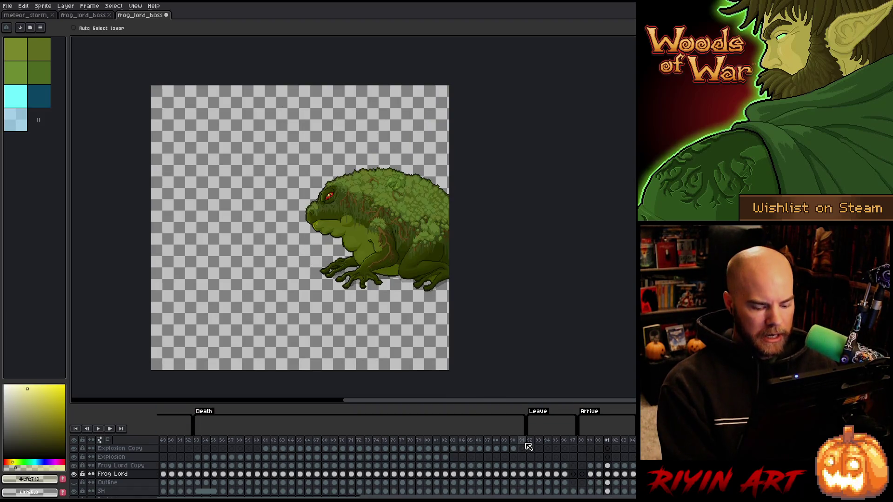
key(Return)
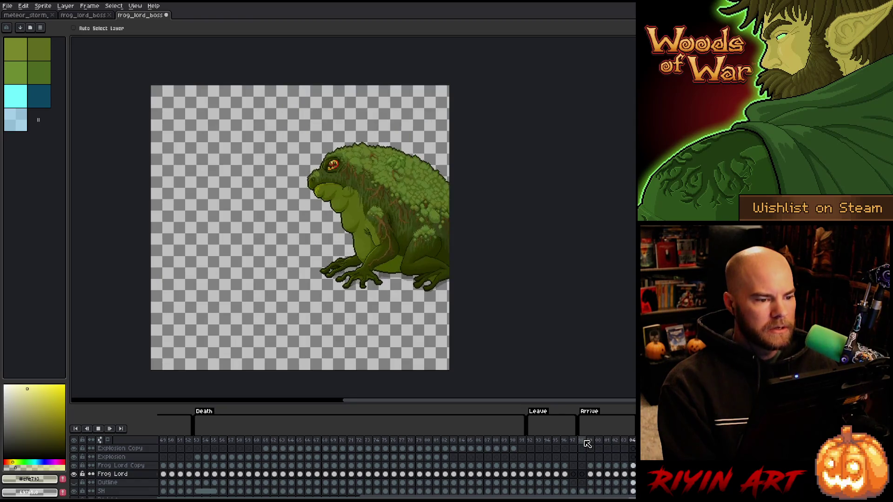
key(Return)
key(Return)
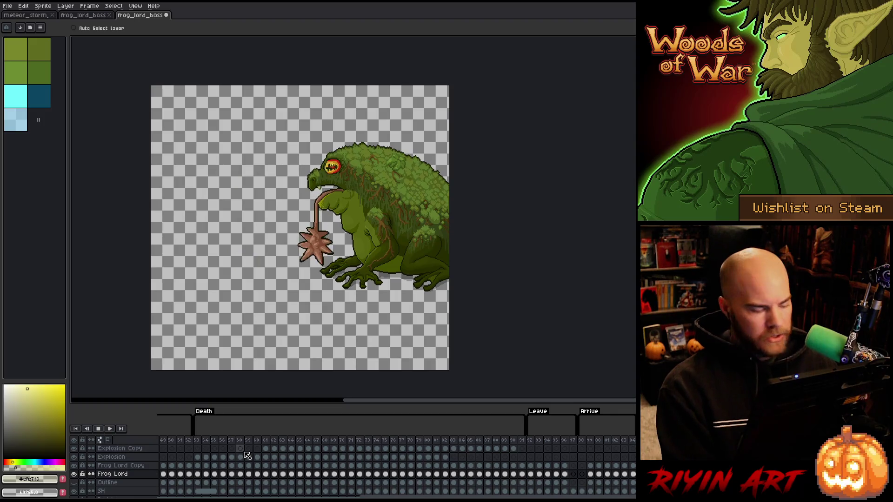
click(201, 449)
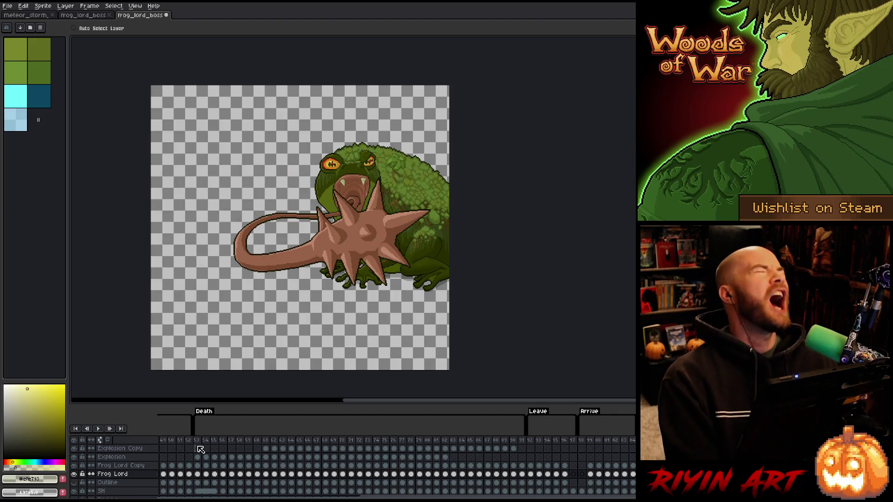
click(111, 17)
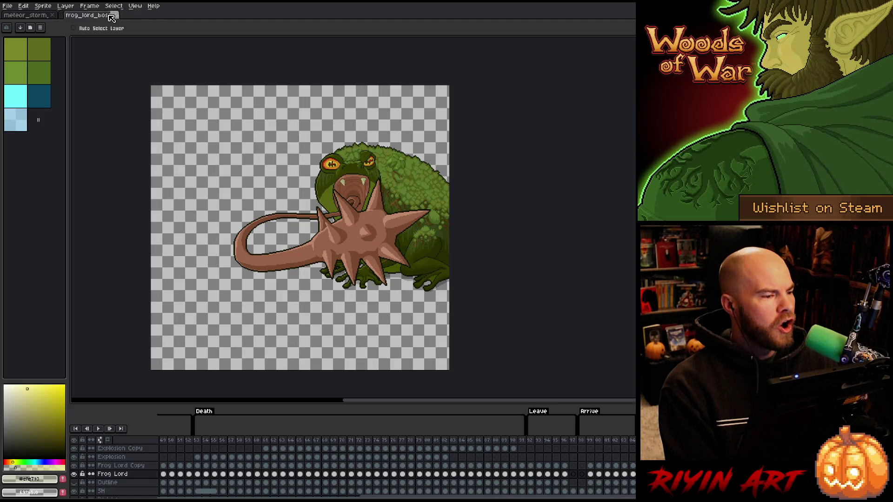
Step: Re-centre the frog on the canvas and resize the timeline panel to show more layers
key(space)
drag(193, 229, 252, 180)
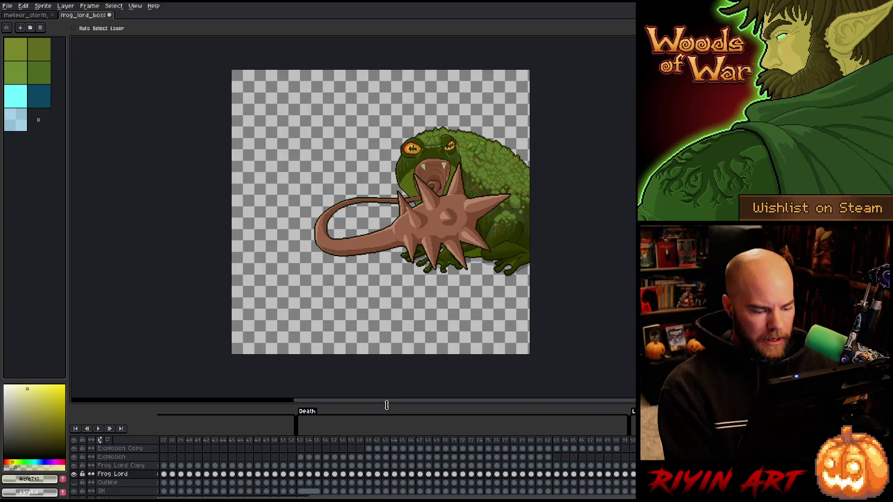
drag(376, 402, 377, 307)
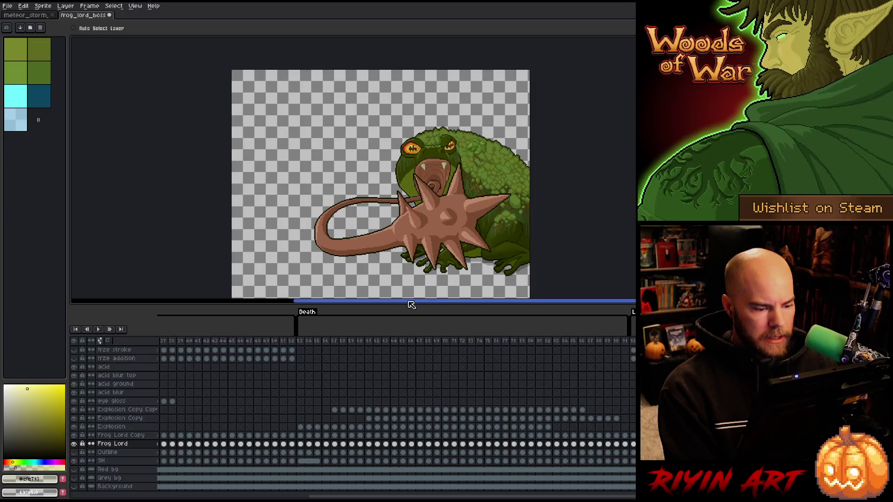
drag(406, 305, 408, 332)
scroll(435, 413, down, 2)
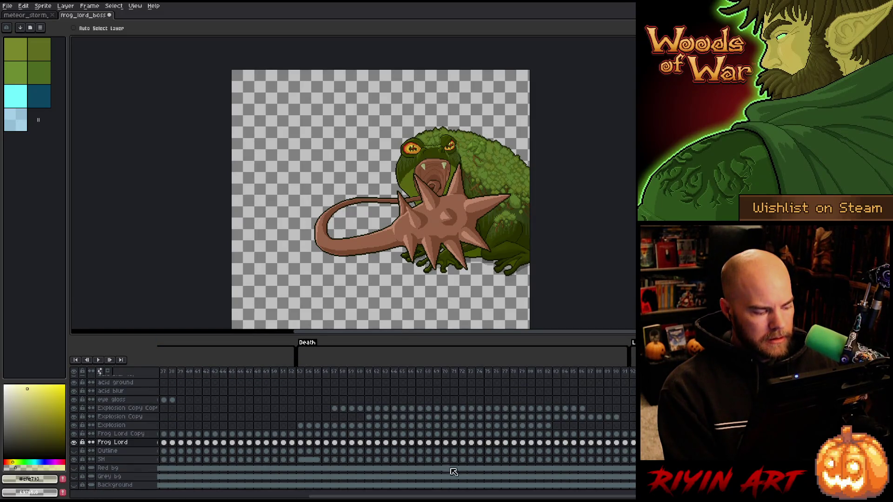
drag(362, 496, 212, 497)
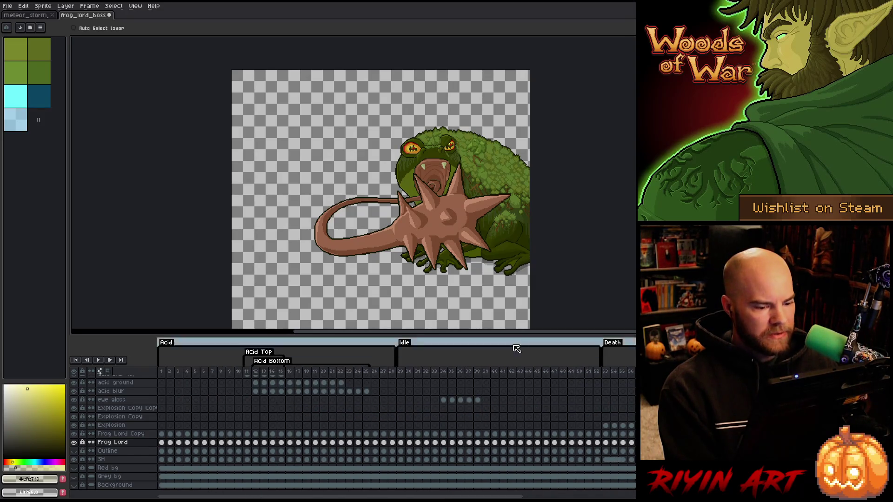
mouse_move(504, 336)
mouse_down()
mouse_move(500, 360)
mouse_move(501, 343)
mouse_up()
scroll(254, 236, down, 4)
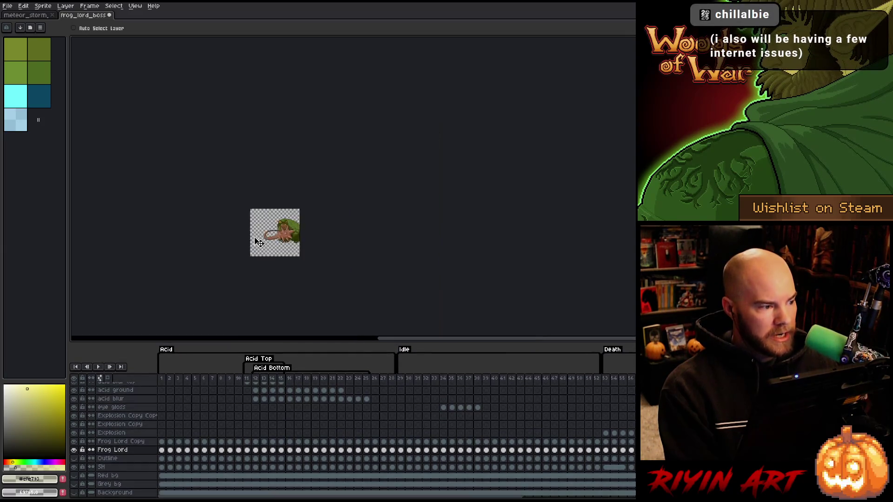
scroll(260, 246, up, 4)
drag(249, 187, 314, 213)
Step: Return to frame 1's idle pose and save frog_lord_boss with Ctrl+S
click(165, 377)
mouse_move(168, 380)
mouse_down()
mouse_move(470, 376)
mouse_move(225, 378)
mouse_move(292, 379)
mouse_move(272, 377)
mouse_up()
mouse_move(337, 353)
mouse_down()
mouse_move(618, 368)
mouse_move(260, 368)
mouse_move(176, 363)
mouse_move(156, 352)
mouse_up()
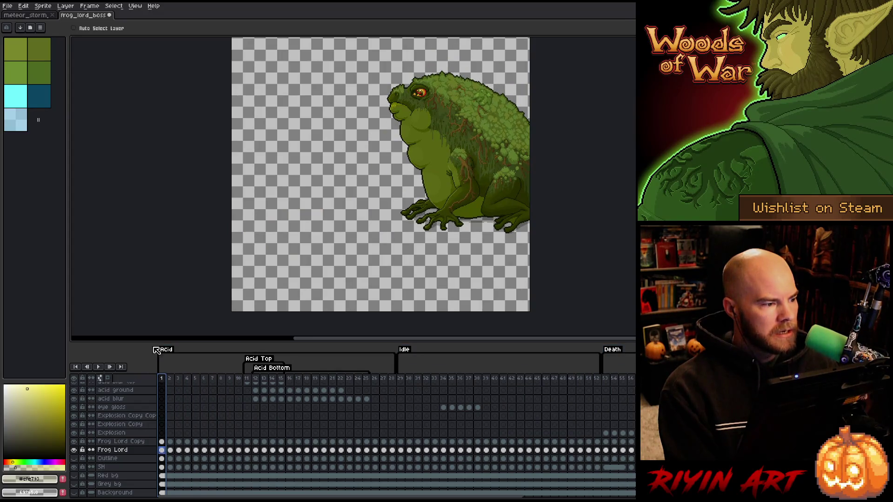
key(ctrl+s)
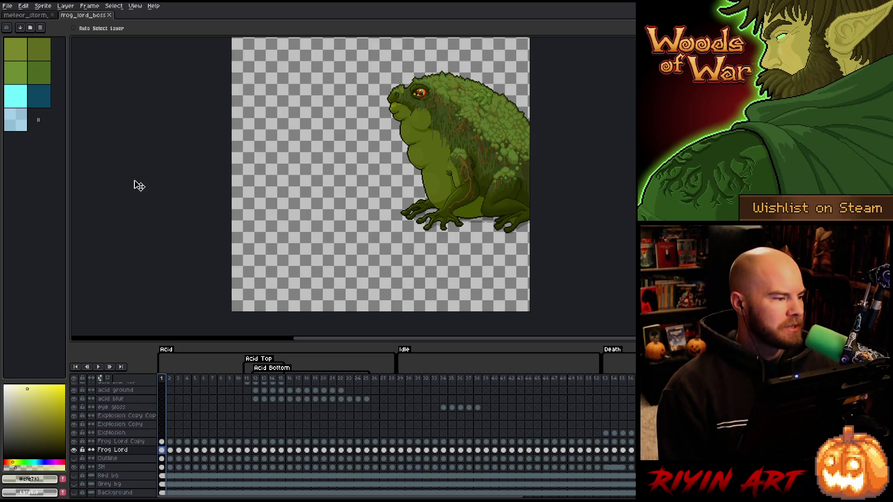
Step: Open File > Open and browse the pinned Apps\Tree\images folder's PNG files
click(7, 6)
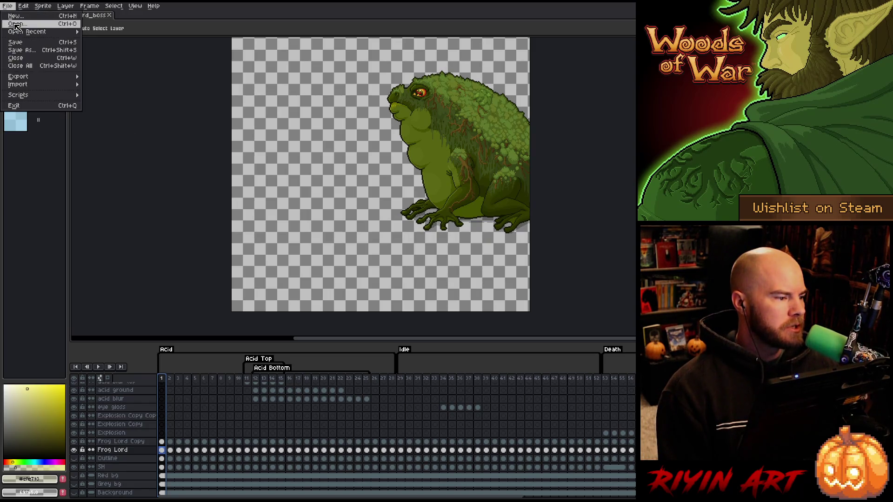
click(15, 22)
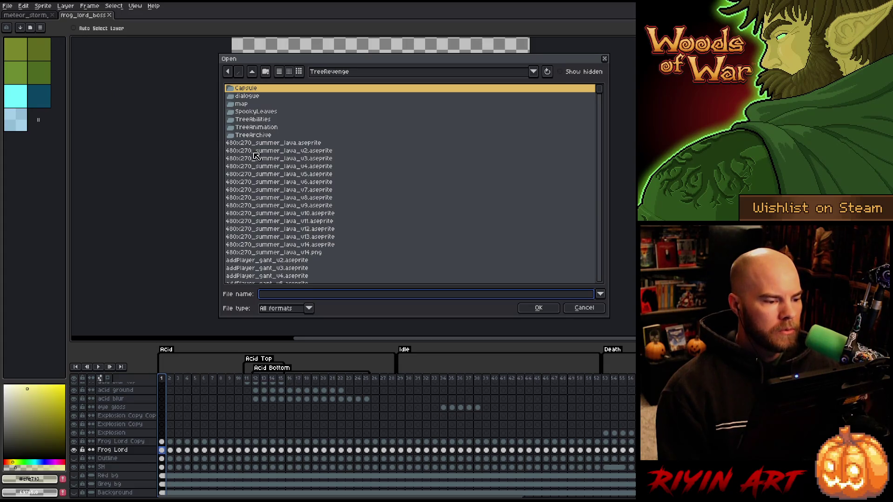
click(335, 80)
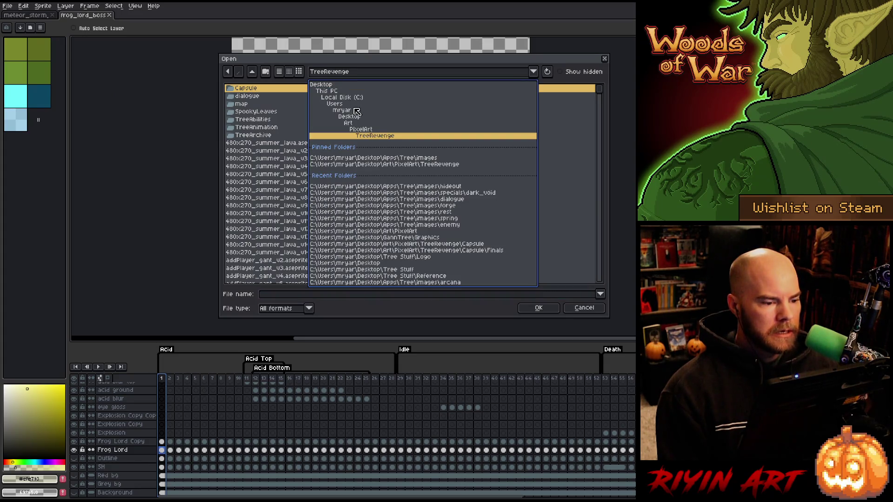
click(398, 159)
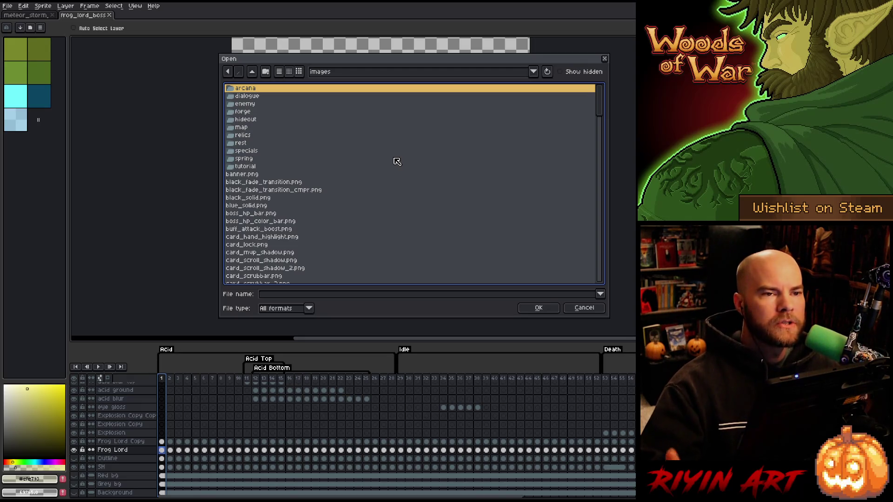
scroll(396, 162, down, 4)
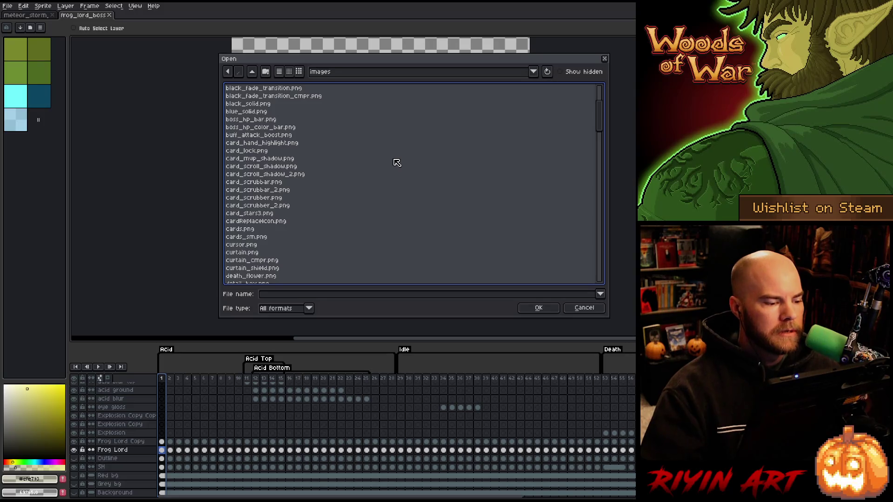
scroll(396, 162, down, 3)
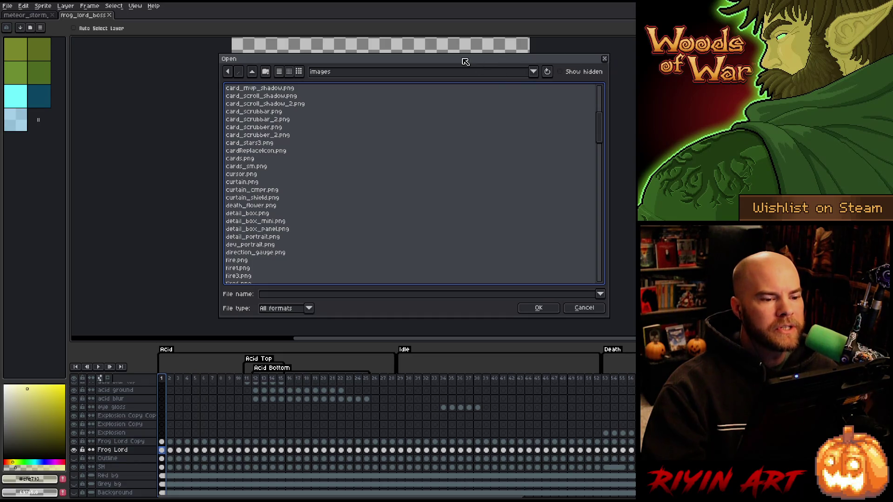
mouse_move(458, 63)
mouse_down()
mouse_move(453, 56)
mouse_move(447, 67)
mouse_move(447, 41)
mouse_up()
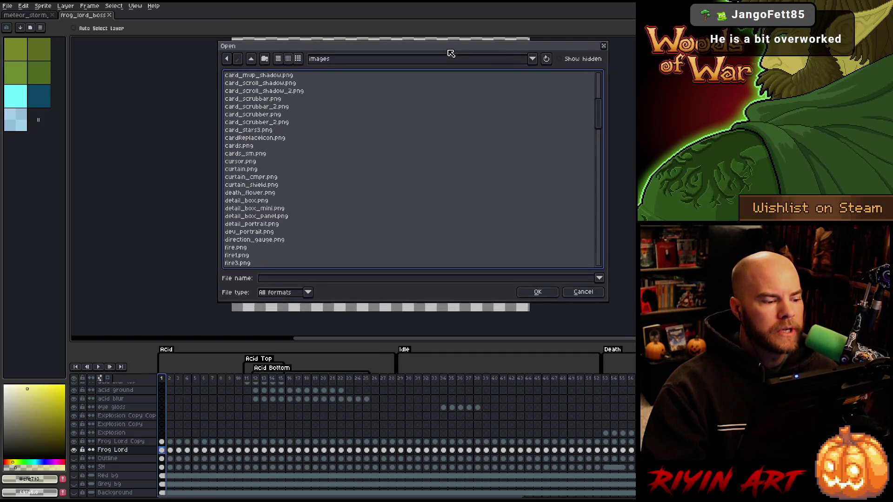
scroll(447, 225, down, 3)
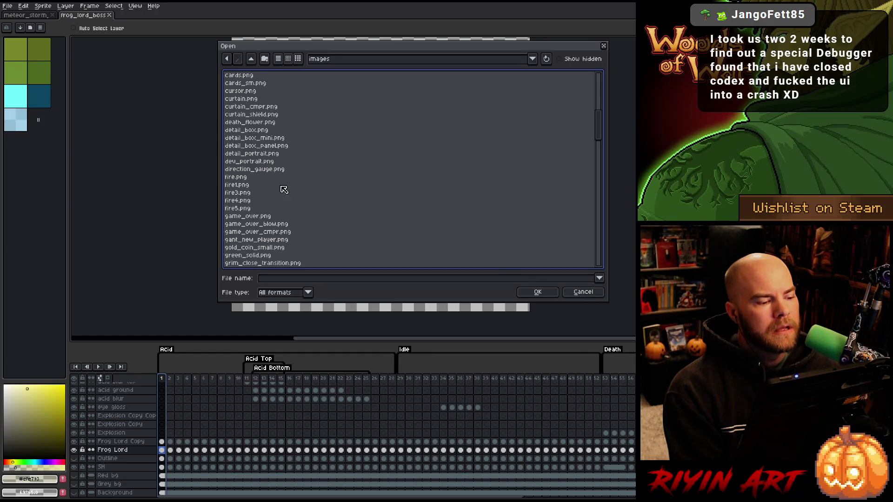
scroll(296, 177, down, 1)
scroll(297, 178, down, 1)
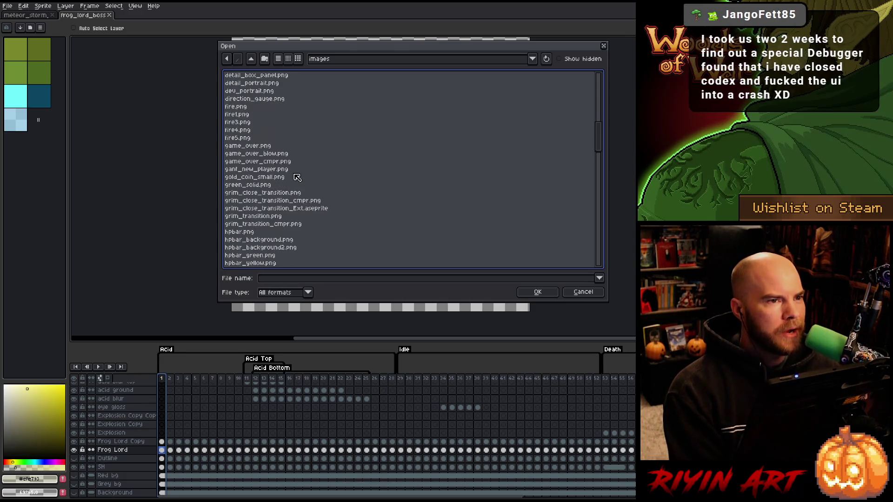
scroll(300, 175, up, 1)
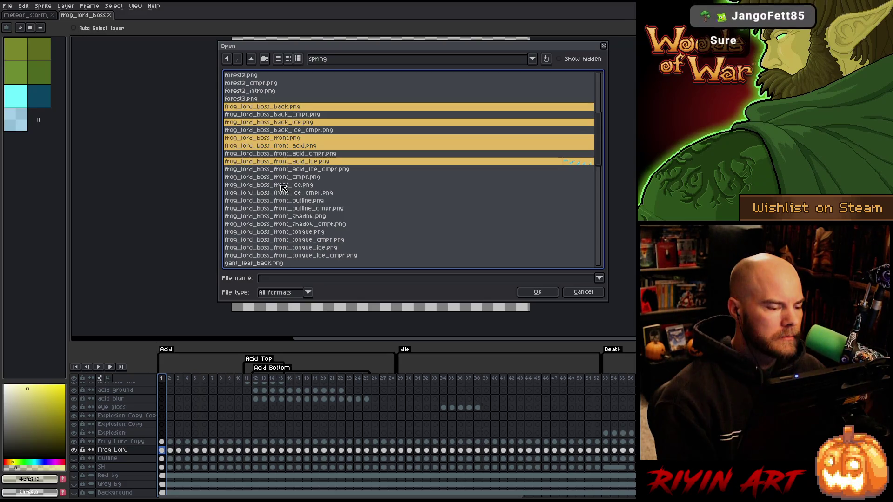
Step: Open frog_lord_boss_front_ice, front_outline and front_shadow PNGs together from the spring folder
ctrl+click(281, 186)
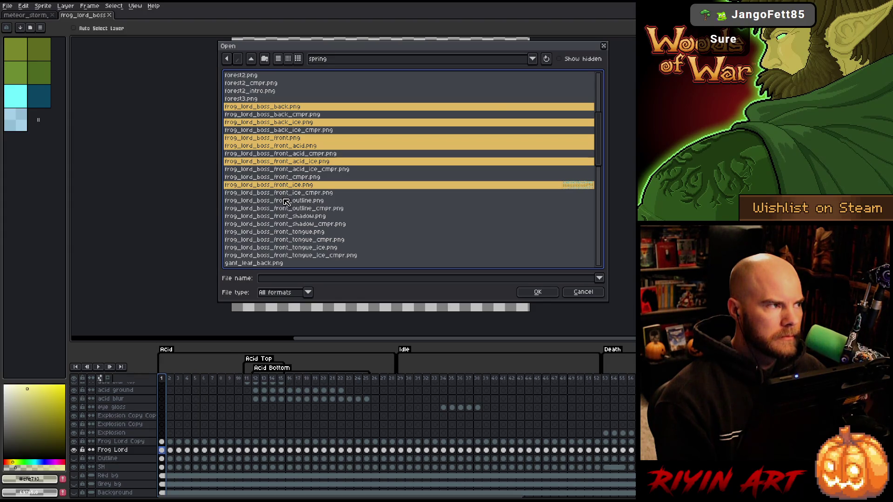
ctrl+click(285, 202)
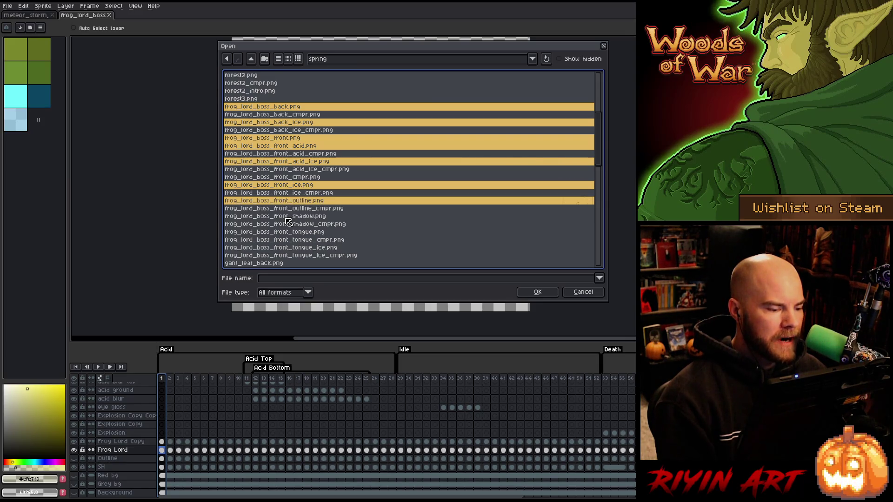
ctrl+click(286, 217)
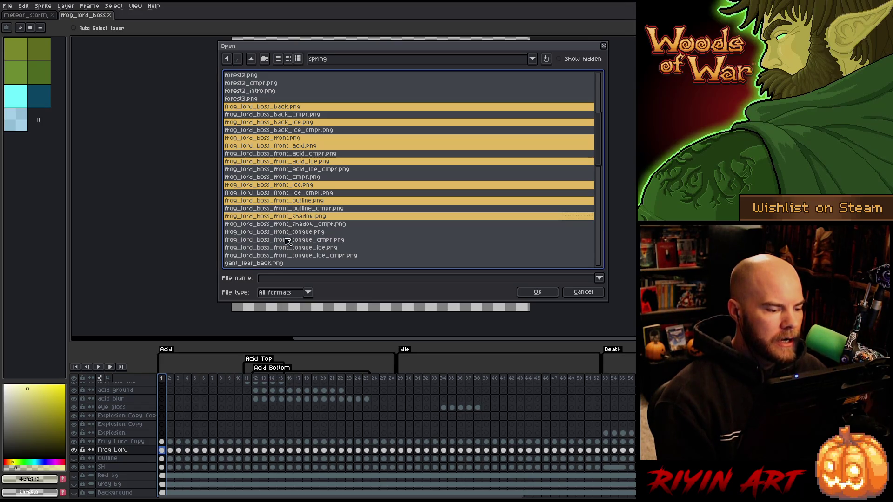
scroll(287, 255, down, 2)
scroll(288, 254, up, 3)
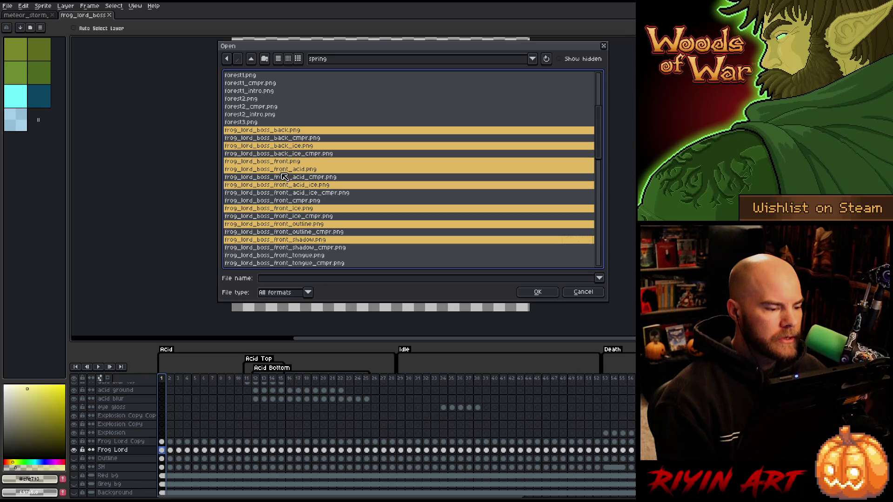
key(Return)
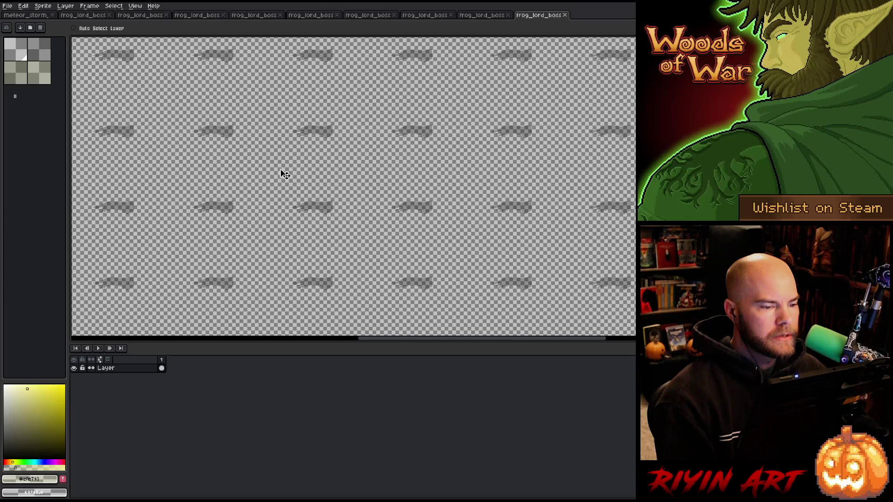
Step: Close the frog_lord_boss shadow sprite sheet tab
scroll(281, 170, down, 3)
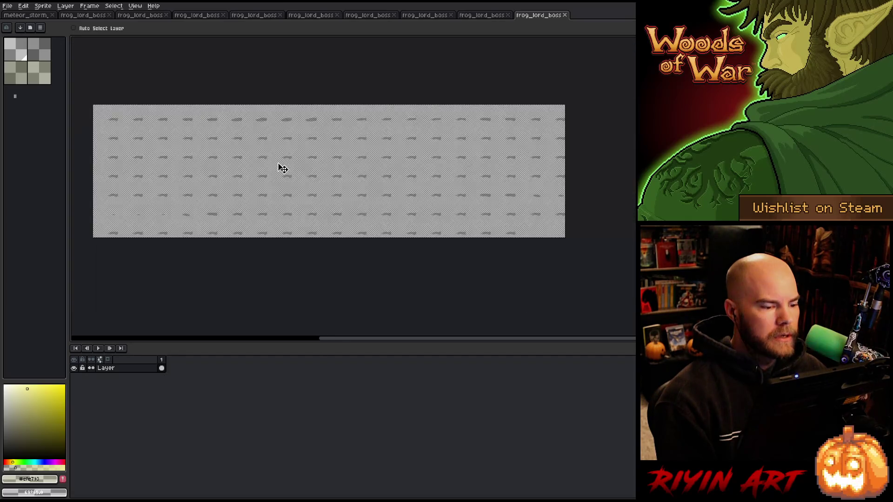
scroll(273, 140, up, 1)
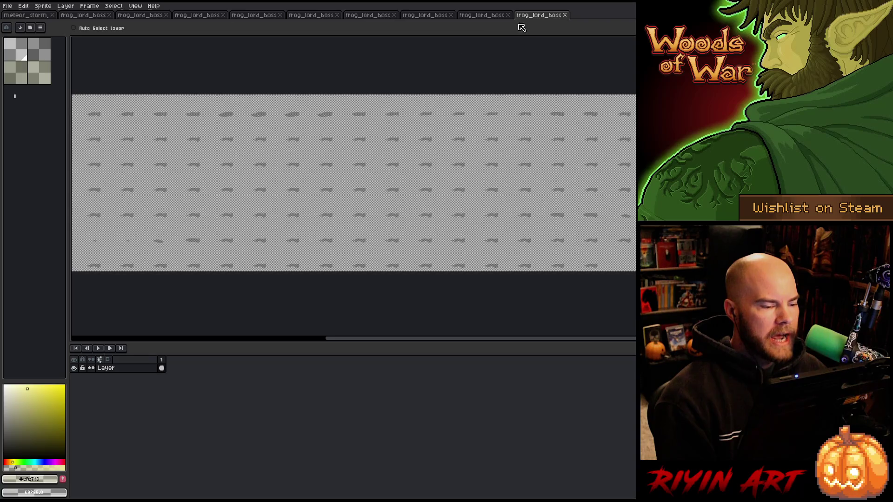
click(564, 17)
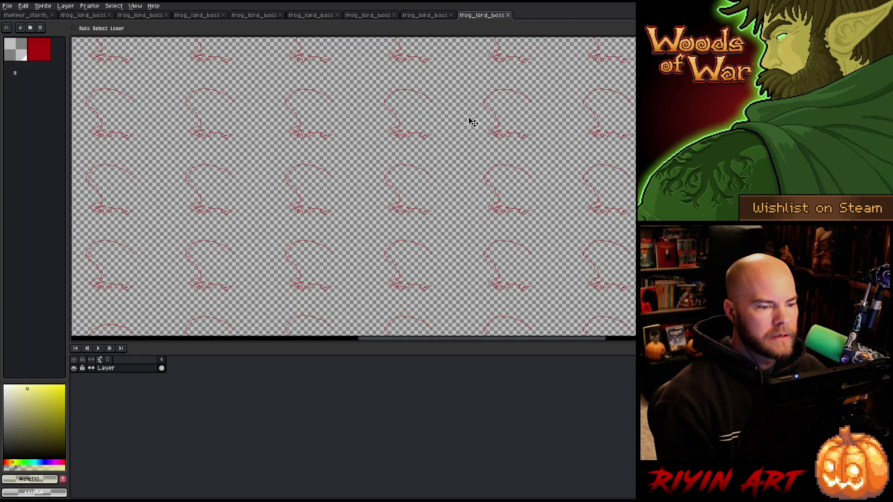
scroll(395, 144, down, 2)
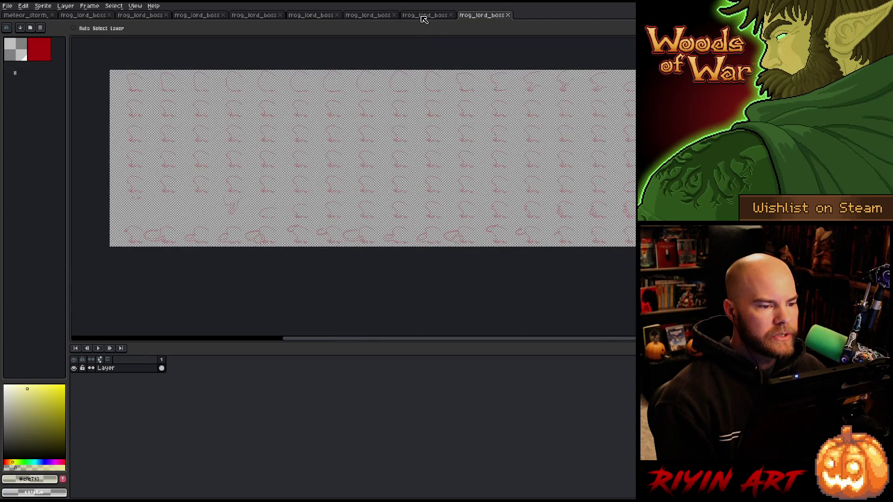
Step: Inspect the frog and ice sprite sheet, zooming in and out
click(424, 18)
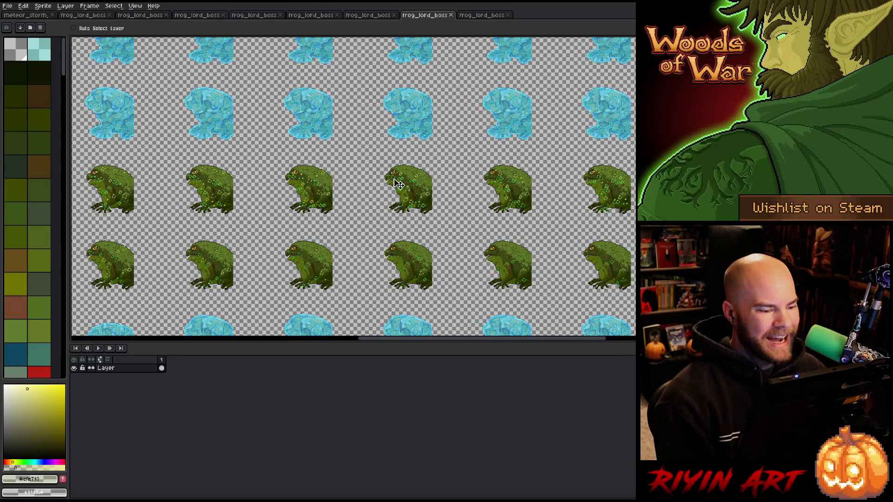
scroll(394, 183, down, 2)
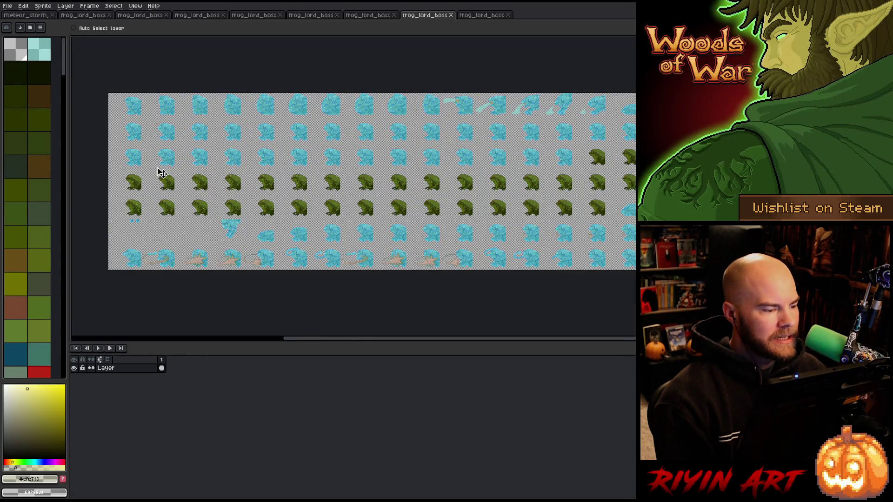
scroll(604, 93, up, 3)
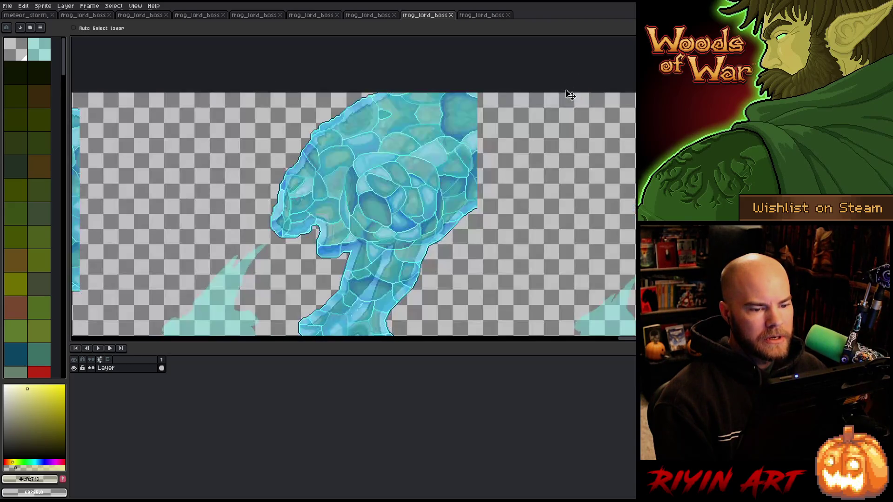
scroll(439, 104, down, 1)
scroll(407, 120, down, 3)
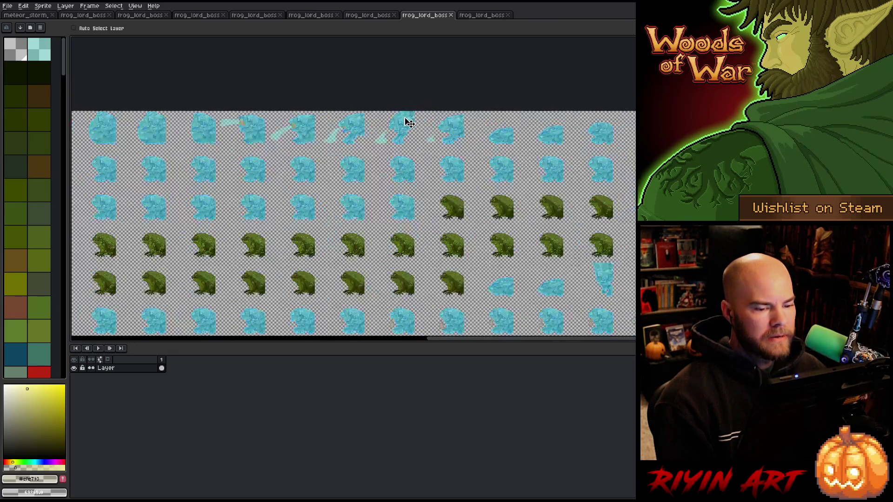
scroll(405, 123, up, 1)
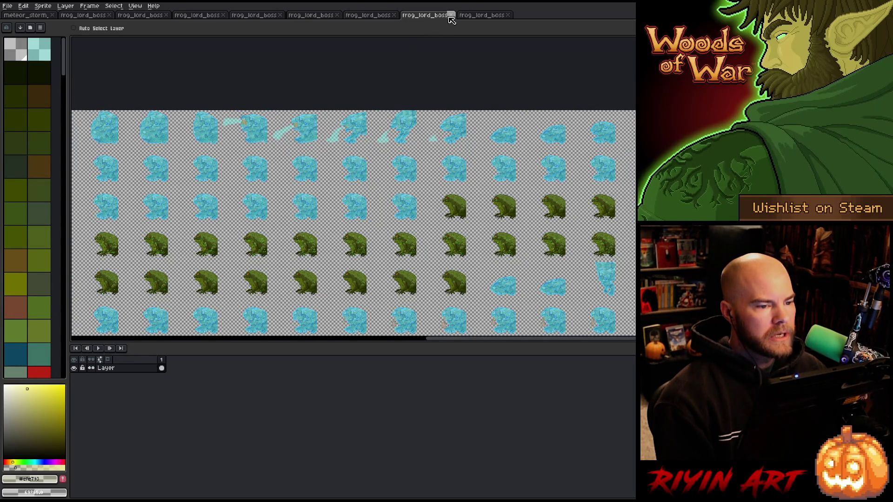
Step: Look through the blue tongue, yellow tongue and green frog sprite sheets
click(365, 15)
scroll(477, 149, up, 1)
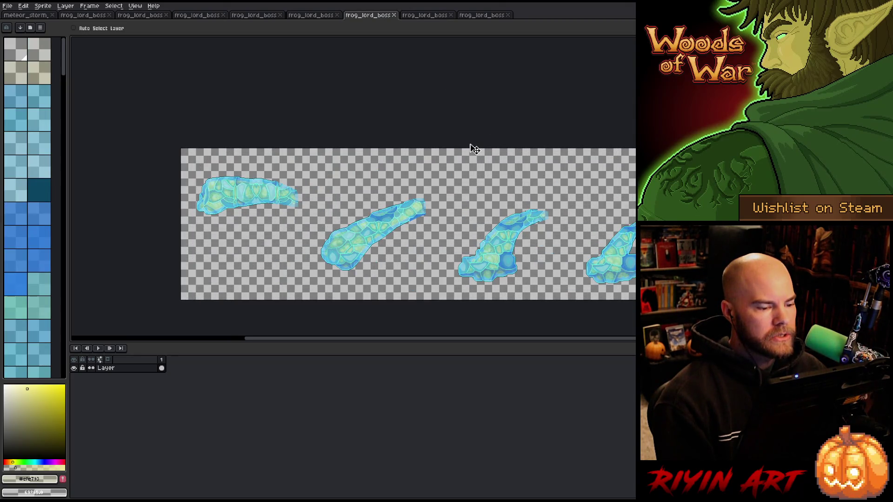
scroll(475, 149, up, 1)
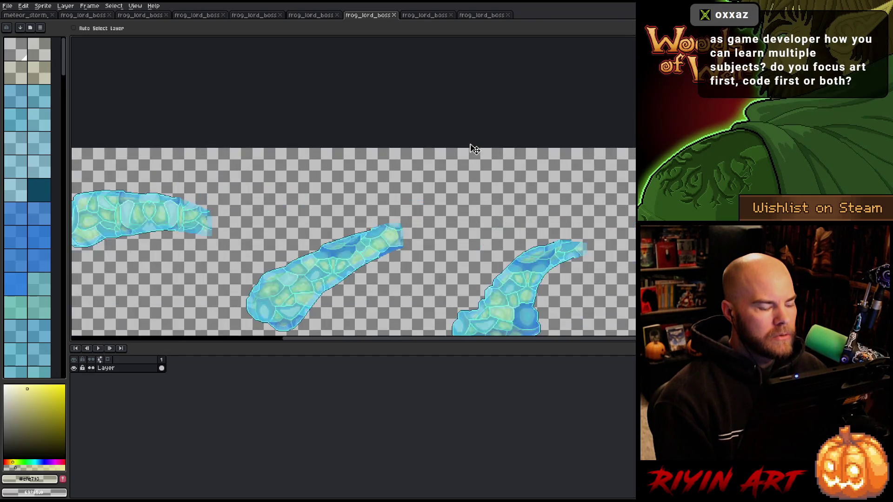
scroll(474, 149, down, 1)
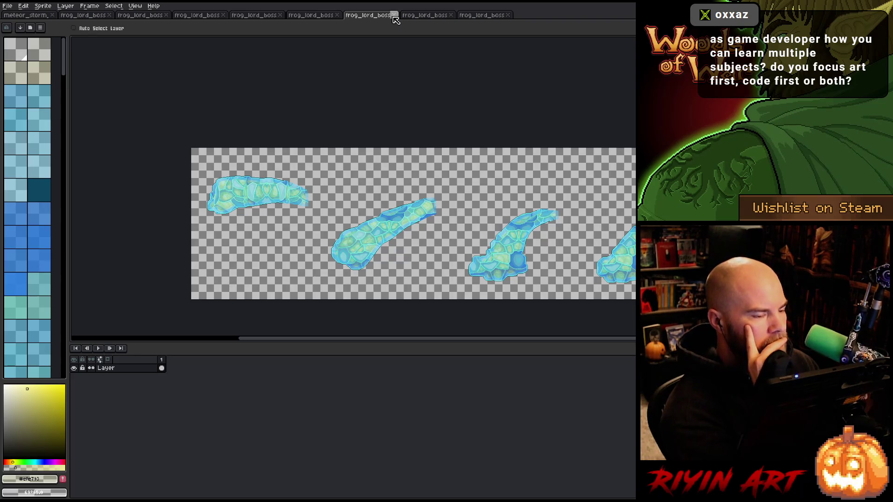
click(305, 16)
scroll(440, 196, up, 2)
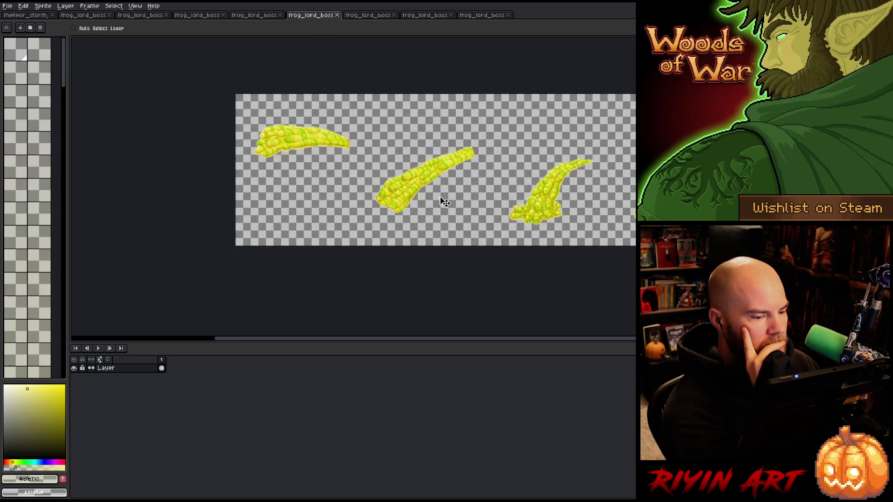
click(258, 15)
scroll(393, 198, down, 2)
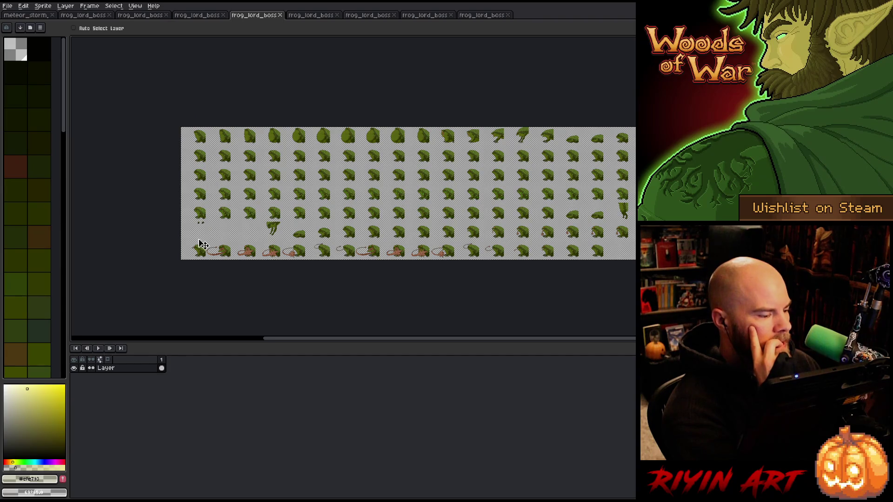
Step: Zoom around the green frog sheet, check the water-splash sheet, then return to the layered frog_lord_boss file
scroll(203, 244, up, 5)
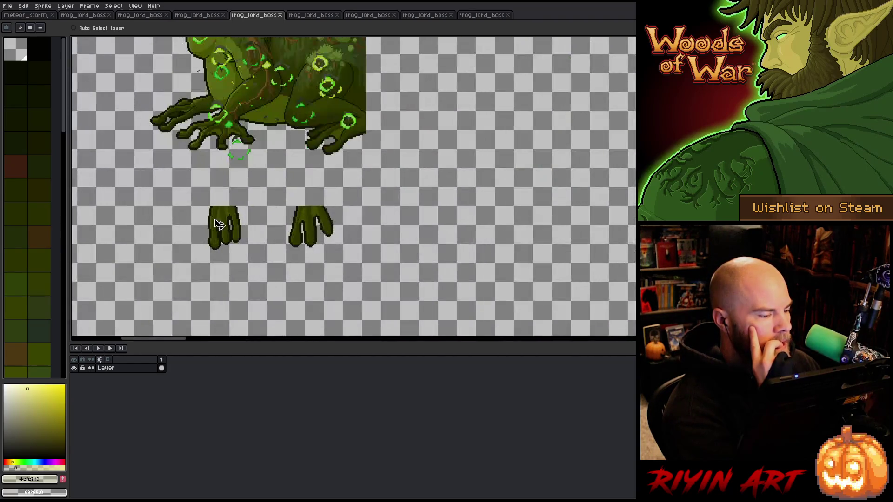
scroll(219, 224, up, 4)
scroll(242, 243, down, 6)
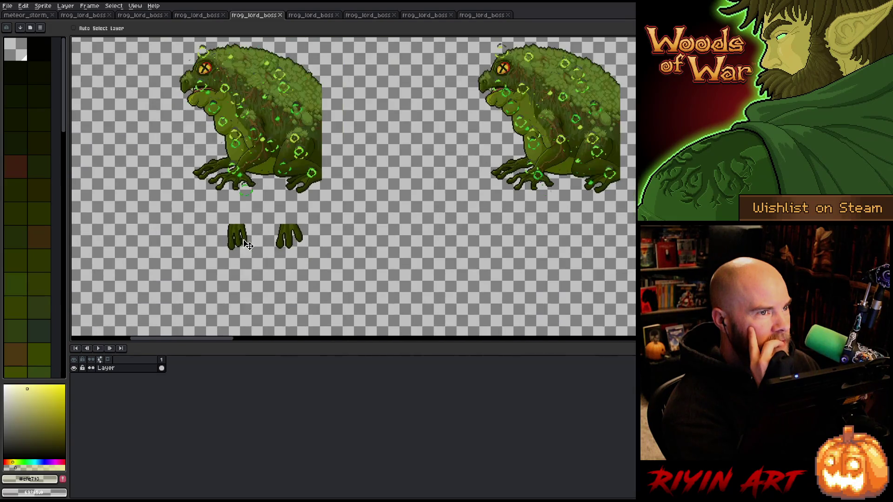
scroll(247, 244, down, 5)
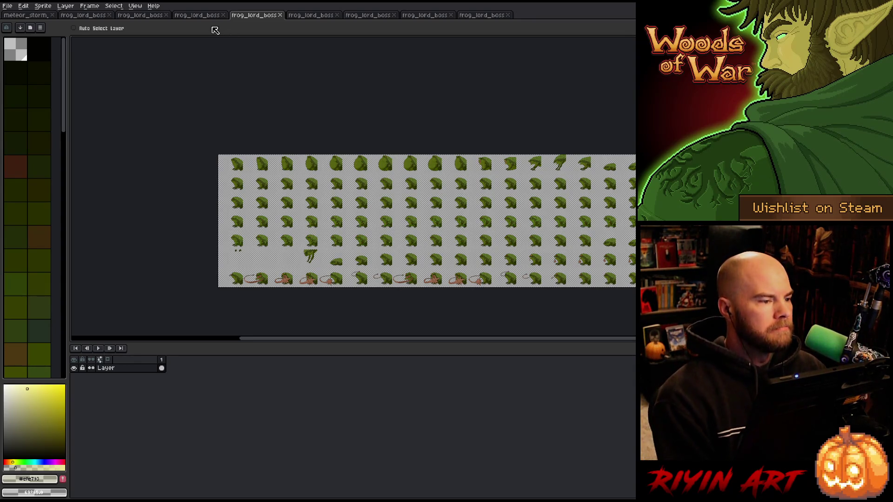
click(199, 16)
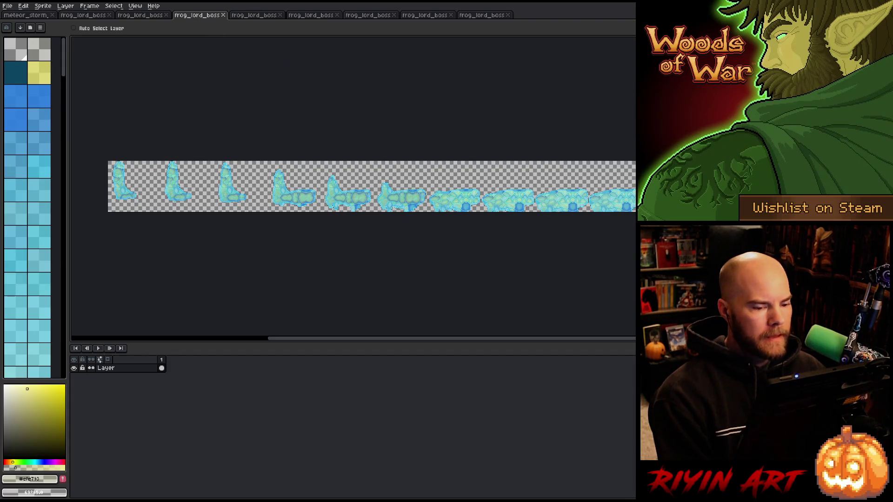
scroll(478, 193, up, 3)
click(90, 16)
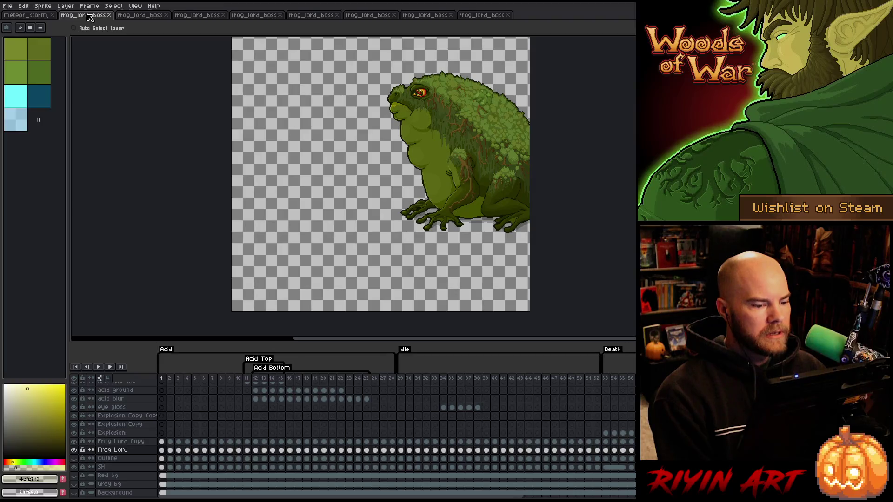
Step: Close the six extra frog_lord_boss sheet tabs, keeping meteor_storm and the main file
click(166, 16)
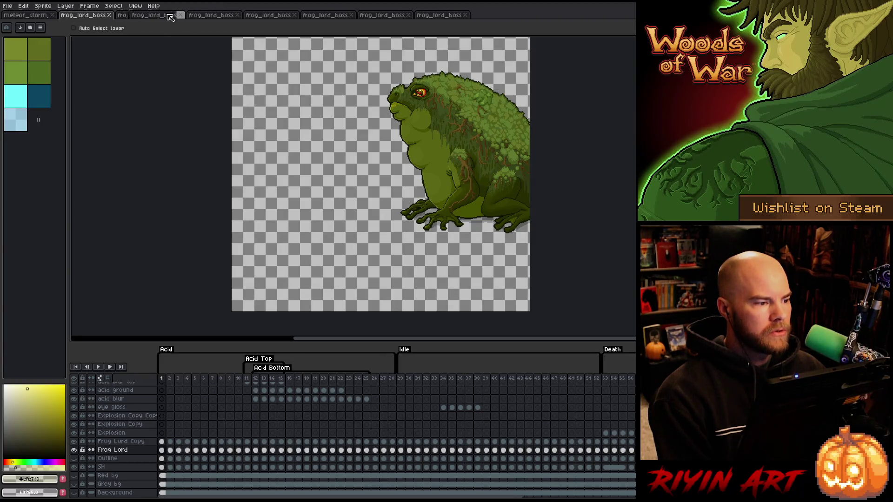
click(169, 16)
click(168, 15)
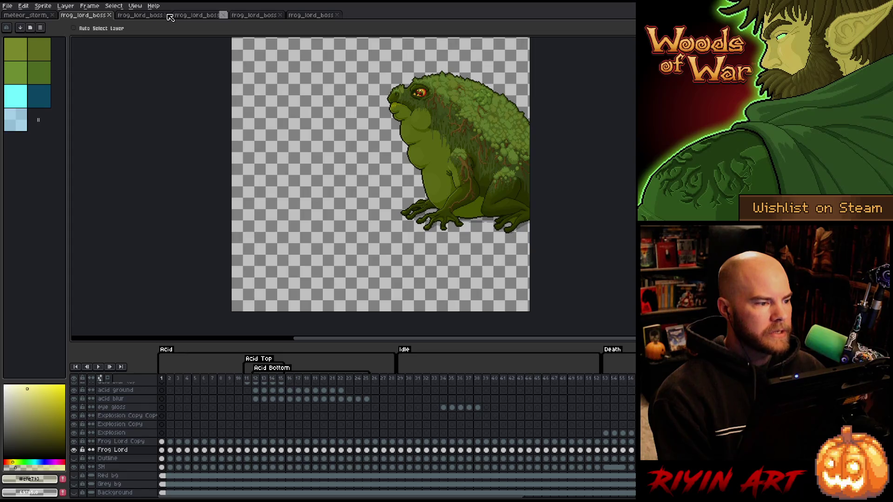
click(169, 16)
click(169, 16)
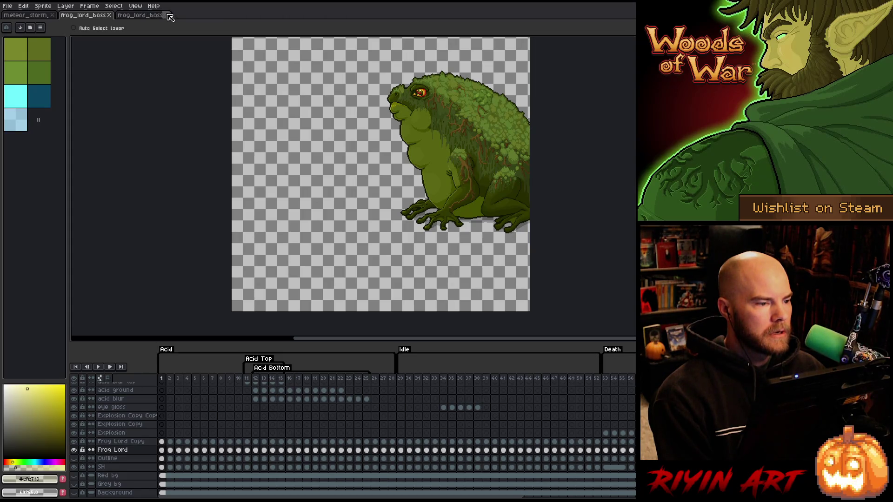
click(168, 15)
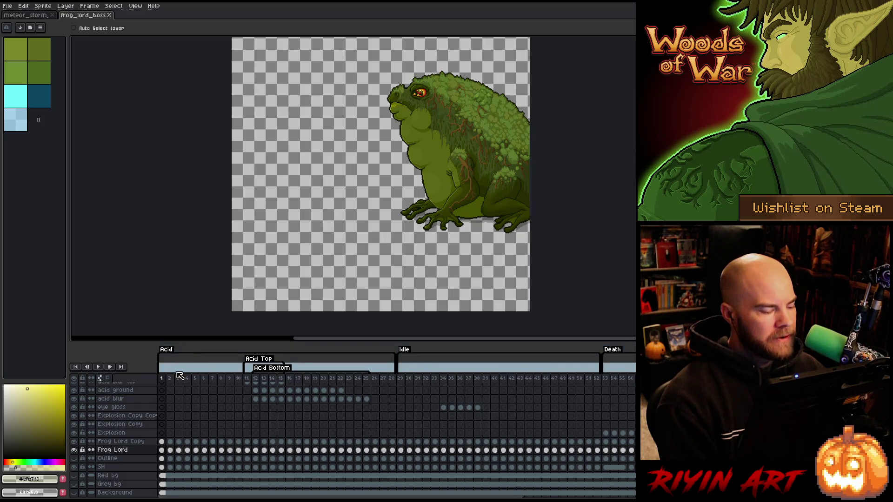
Step: Hide the frze addition layer and show the frze stroke, ice and frze stroke back layers
scroll(176, 442, up, 4)
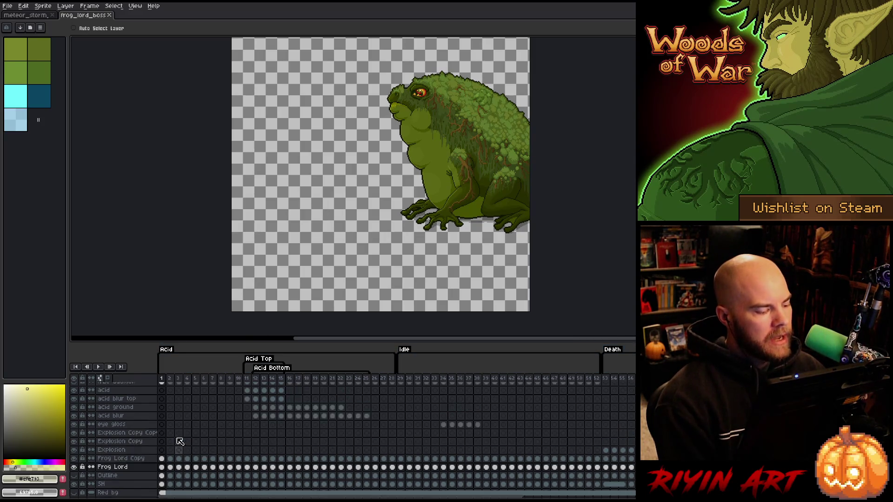
scroll(184, 437, up, 2)
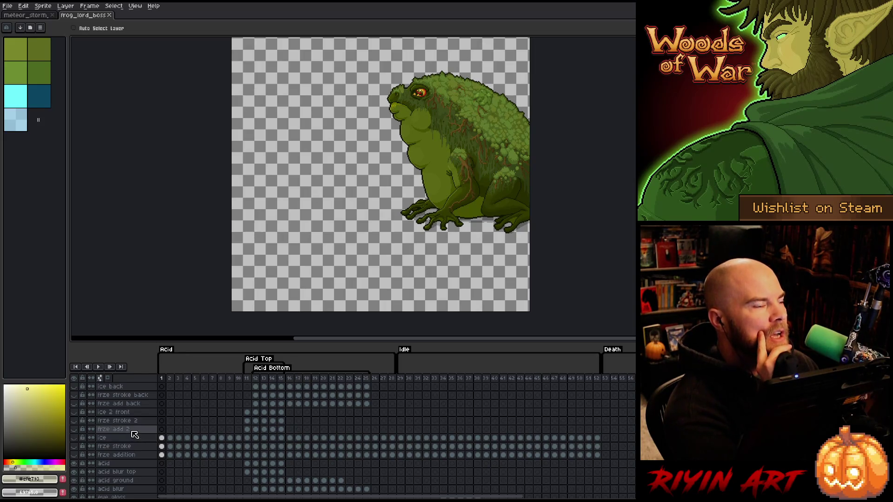
click(76, 456)
click(75, 455)
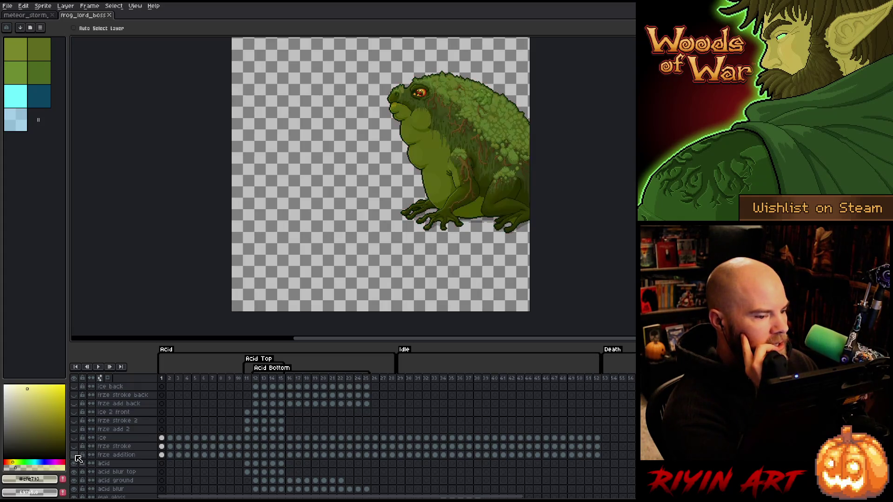
click(75, 455)
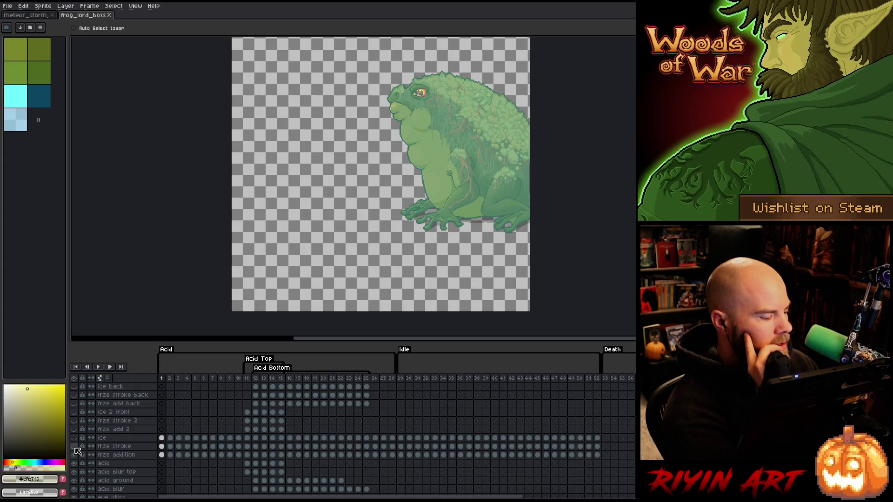
click(75, 446)
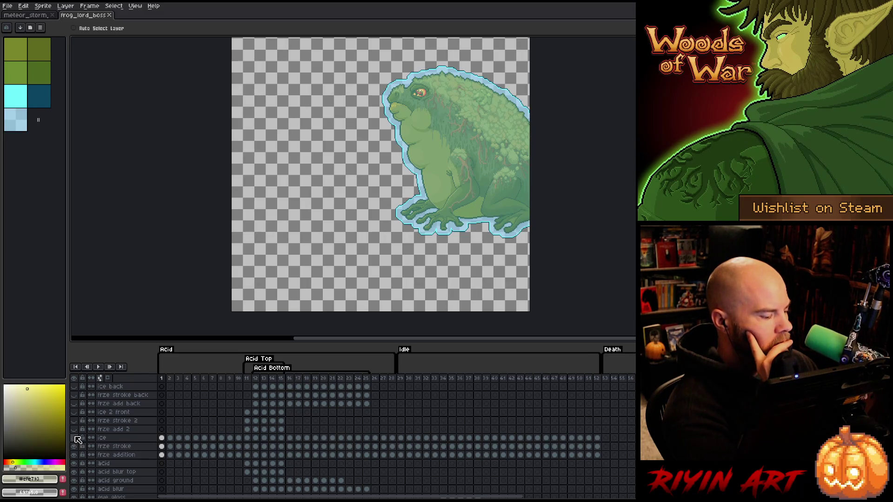
click(75, 438)
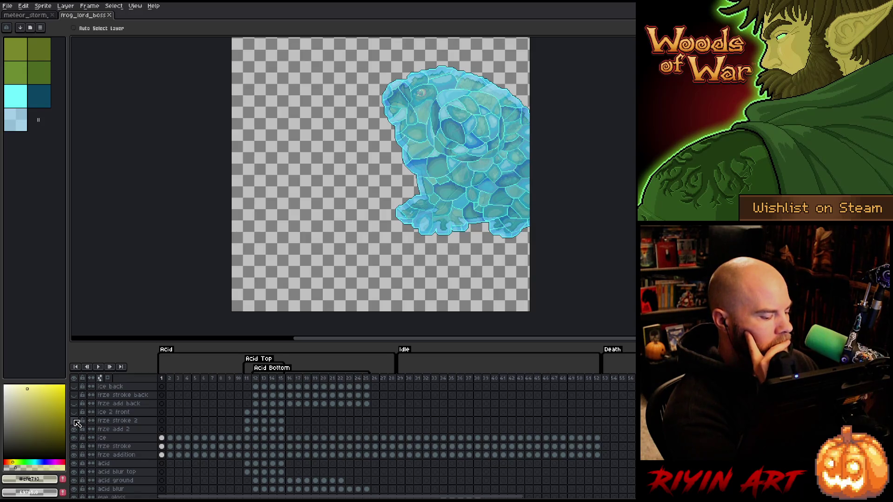
click(74, 394)
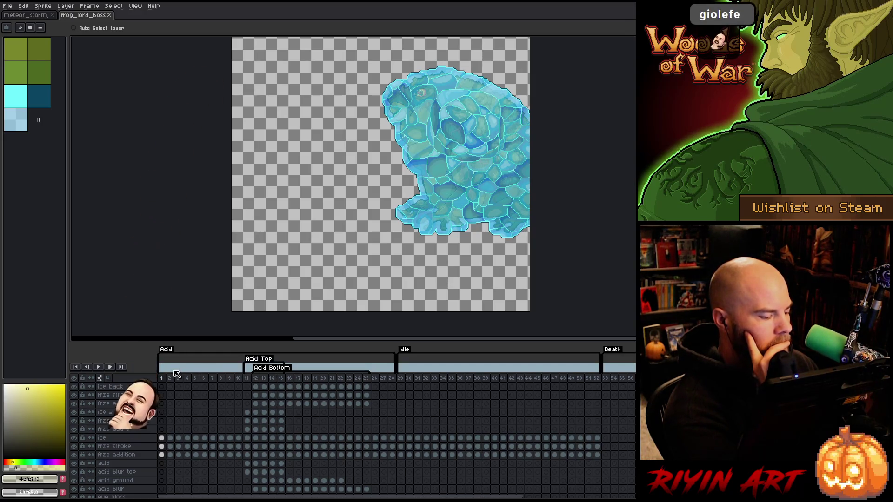
Step: Select frames 1–4 of the Acid animation in the timeline
drag(166, 377, 196, 379)
scroll(404, 122, down, 5)
scroll(412, 133, up, 5)
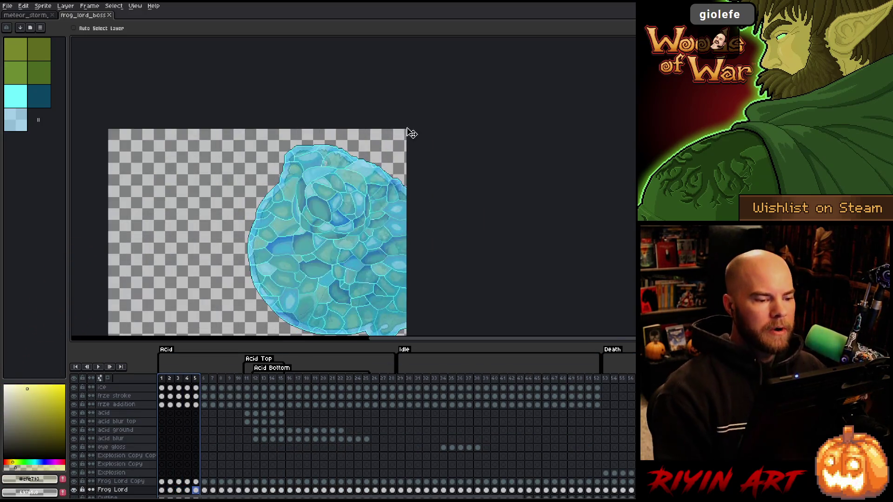
Step: Step through frames 6 to 14, ending on the tongue stretched left
click(207, 377)
click(214, 378)
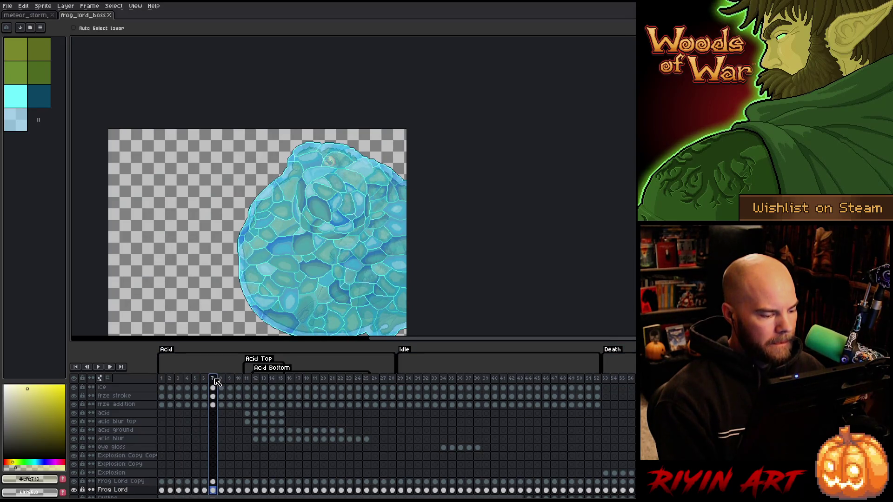
click(221, 380)
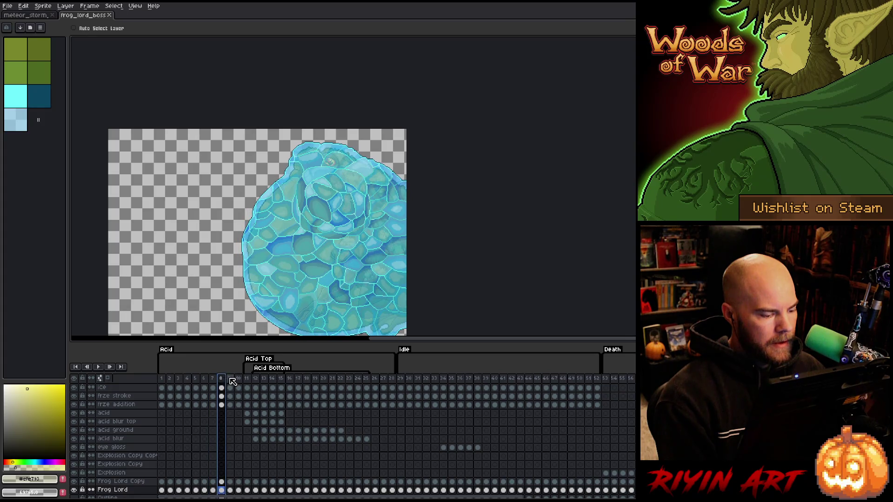
click(231, 380)
click(238, 379)
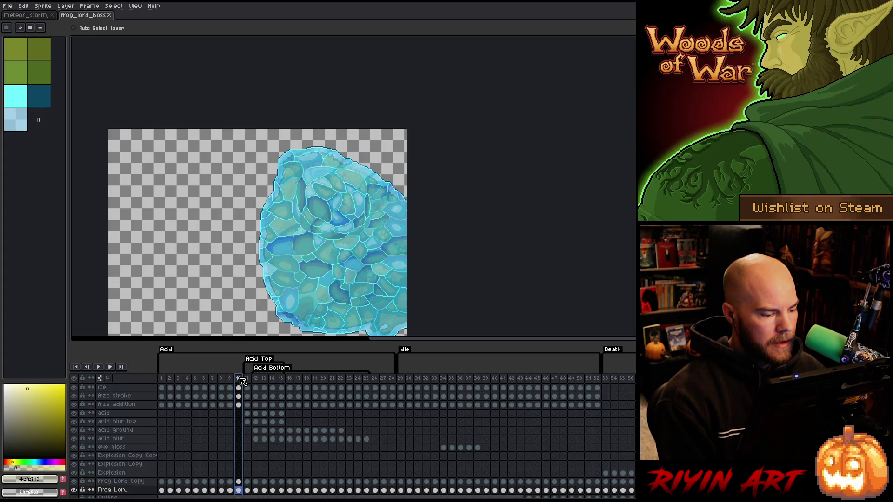
click(247, 381)
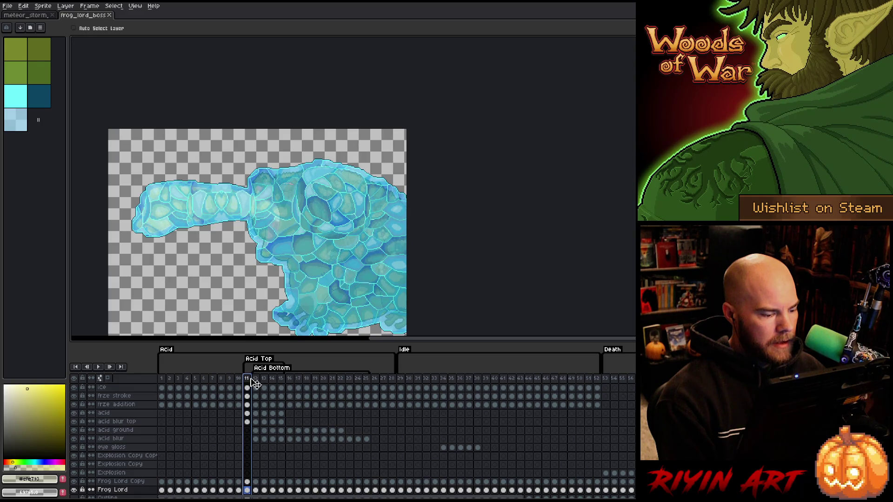
click(256, 379)
click(264, 380)
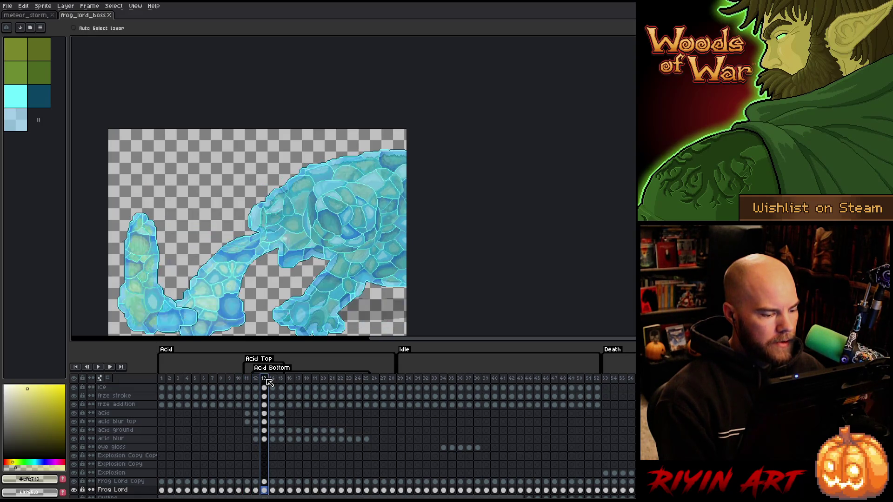
click(275, 380)
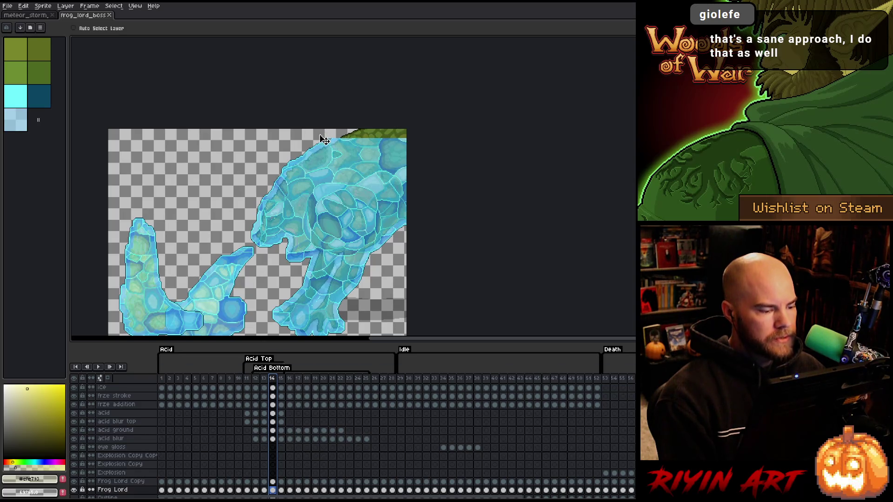
scroll(298, 226, down, 2)
scroll(275, 250, up, 2)
scroll(276, 250, down, 1)
scroll(299, 175, up, 5)
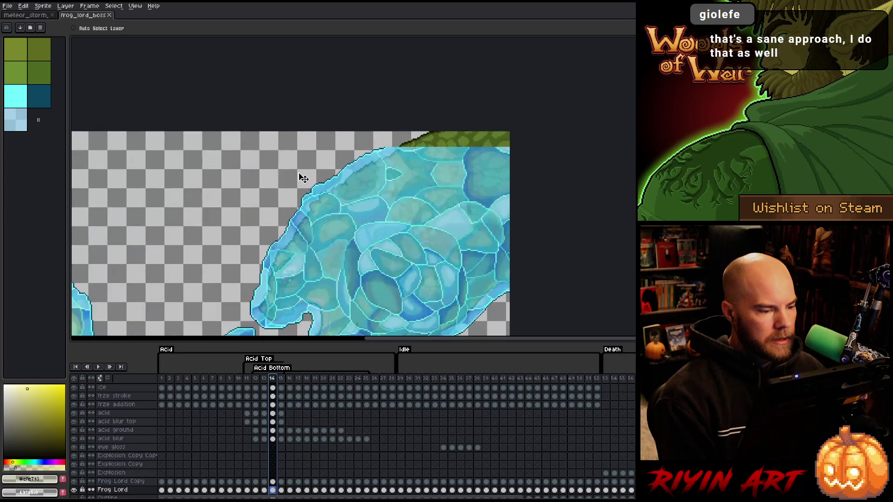
scroll(450, 157, down, 3)
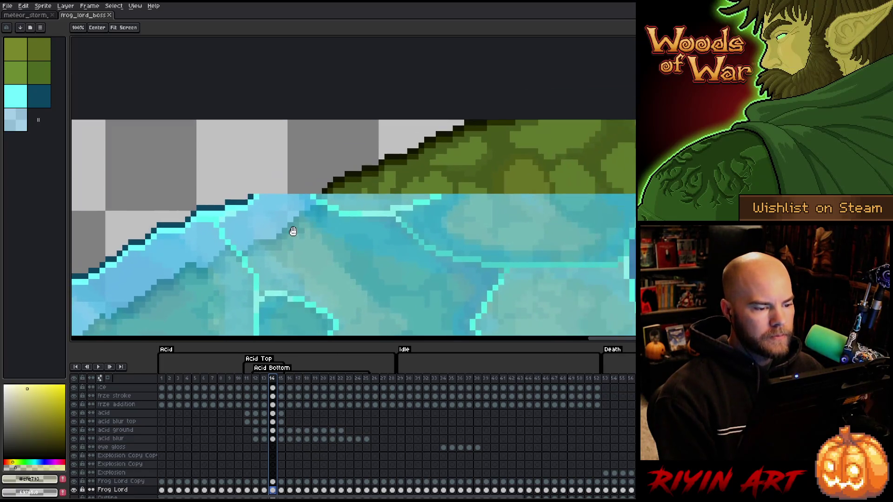
scroll(320, 199, down, 3)
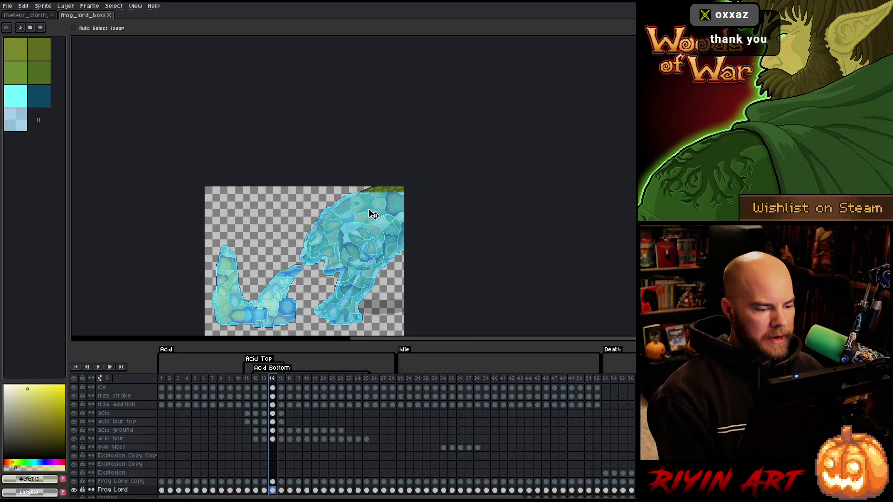
scroll(372, 215, up, 1)
scroll(378, 223, down, 1)
scroll(382, 231, down, 1)
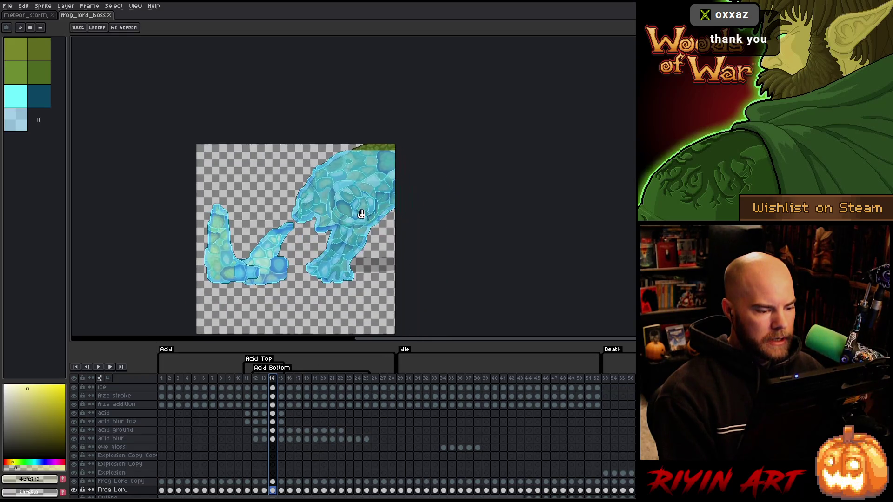
scroll(350, 194, up, 1)
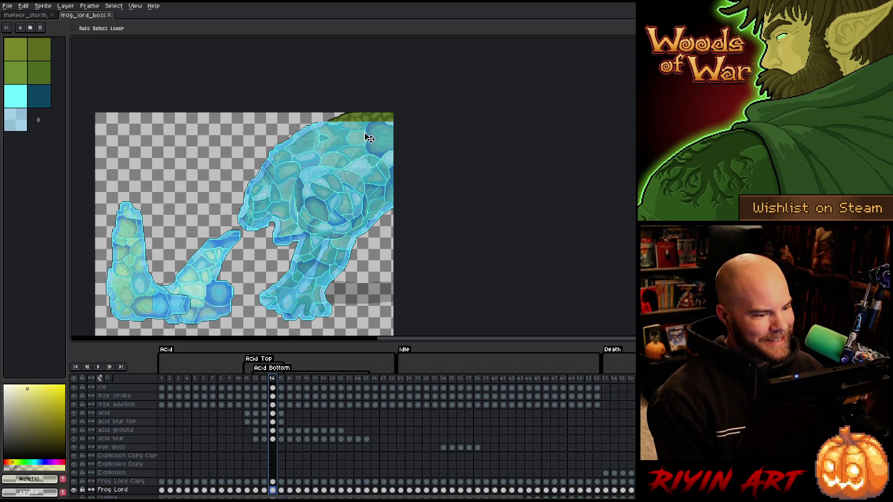
scroll(130, 394, up, 3)
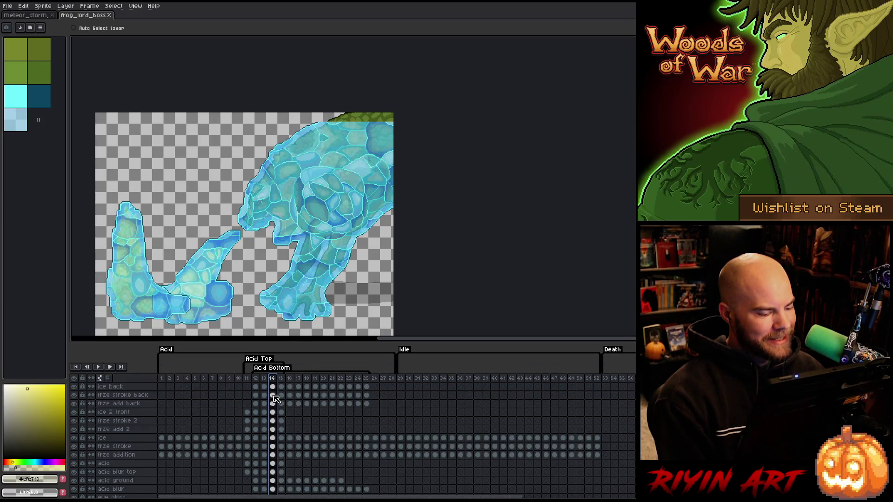
click(77, 387)
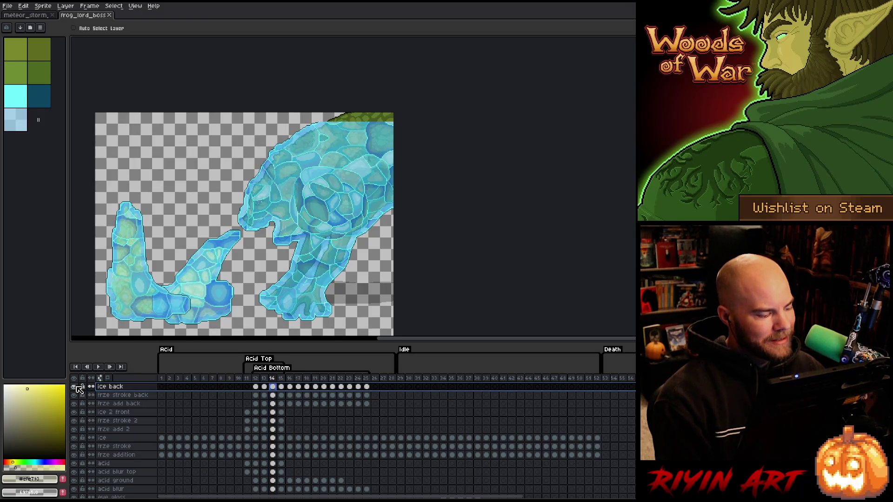
click(74, 386)
click(74, 387)
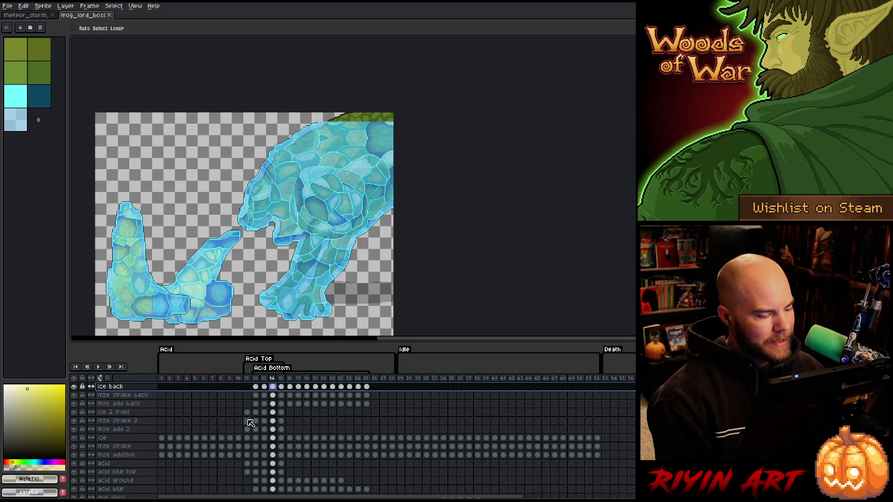
click(128, 439)
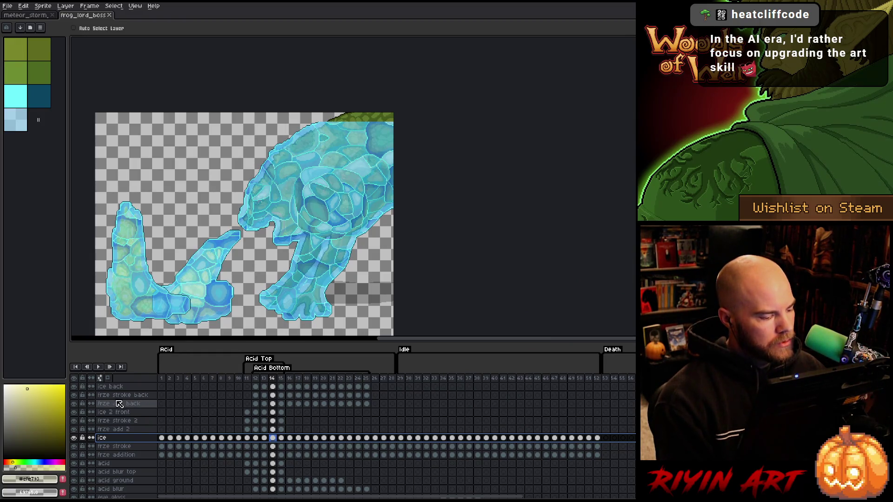
click(107, 412)
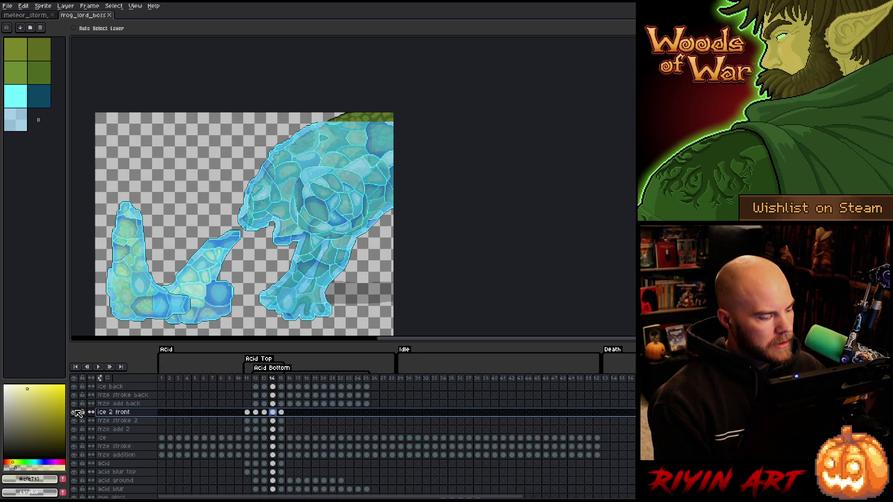
click(74, 395)
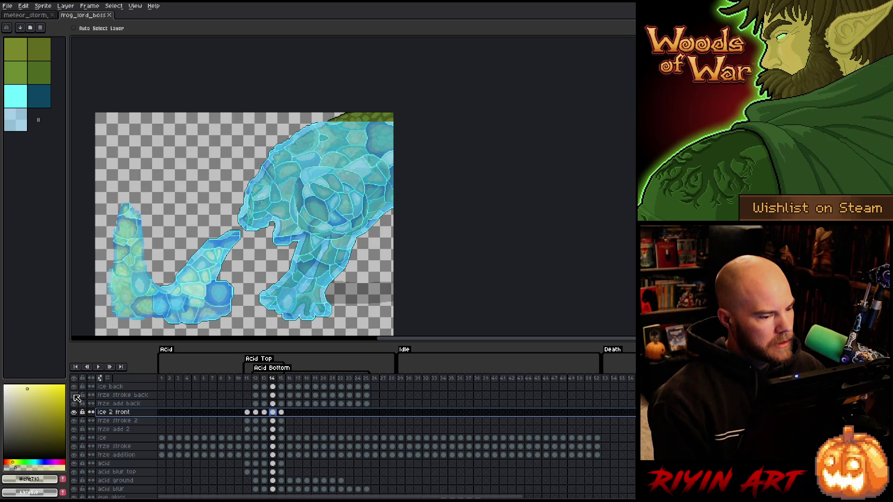
click(74, 395)
click(100, 429)
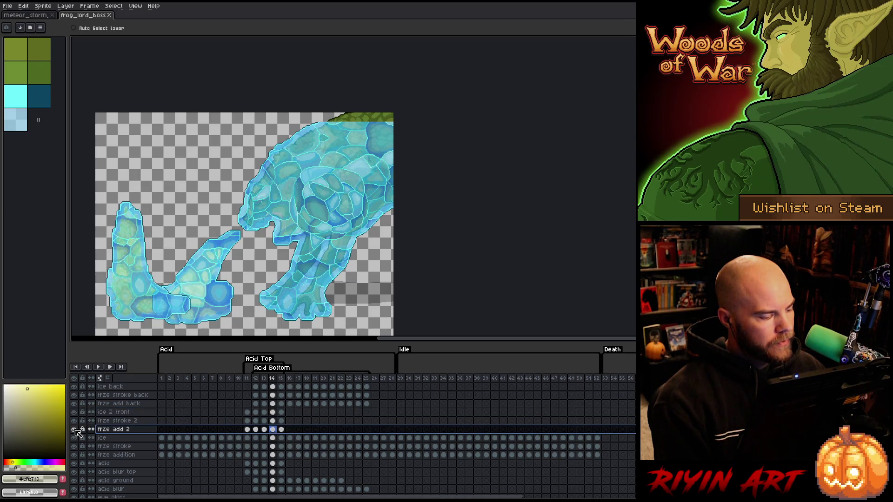
scroll(130, 431, down, 1)
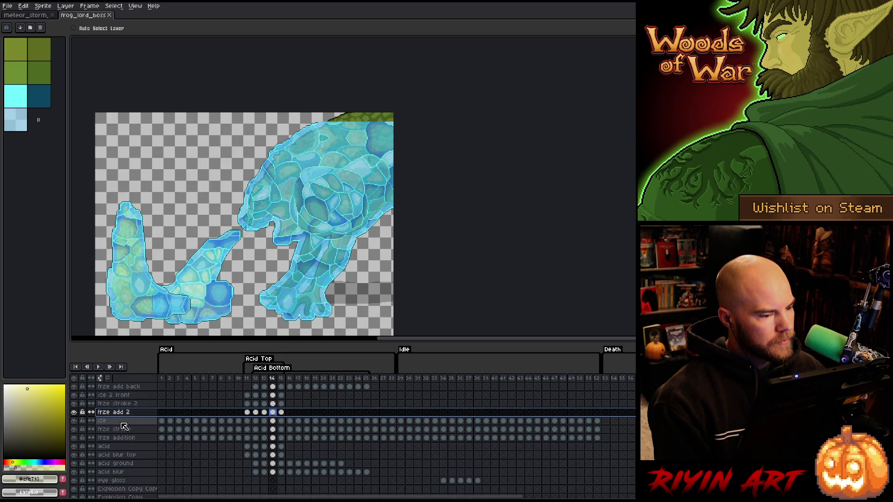
scroll(346, 113, up, 4)
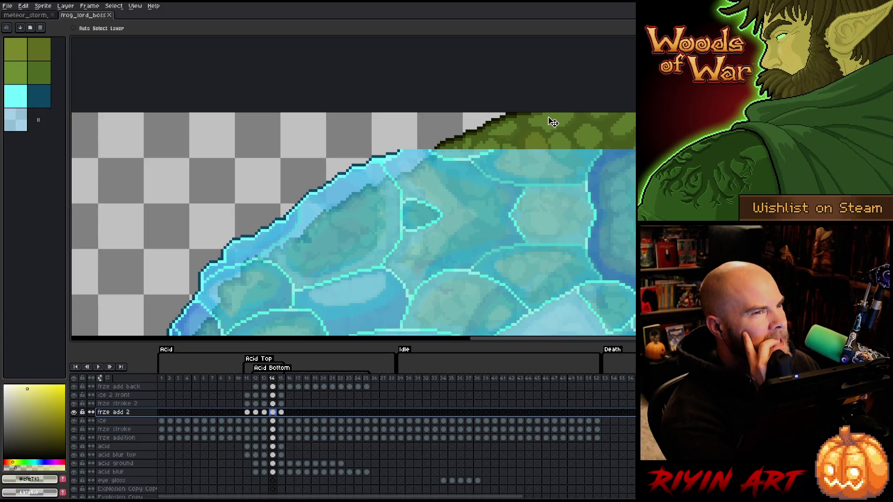
scroll(552, 122, down, 3)
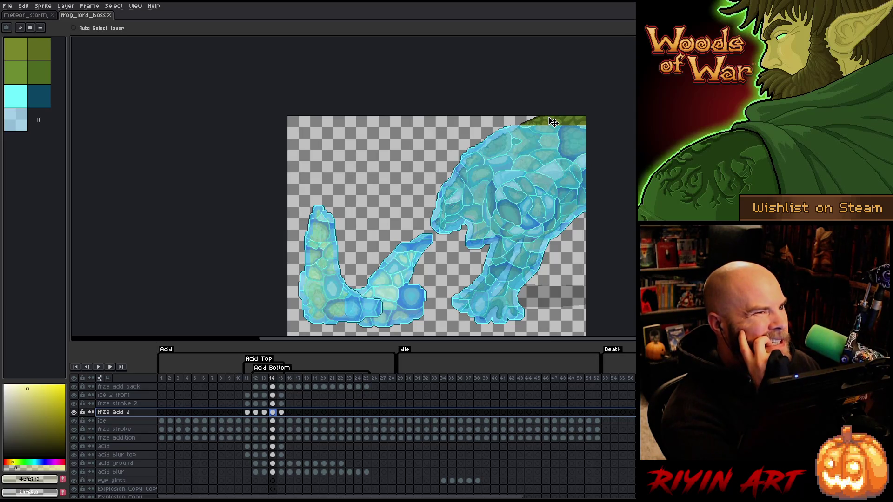
scroll(560, 119, down, 1)
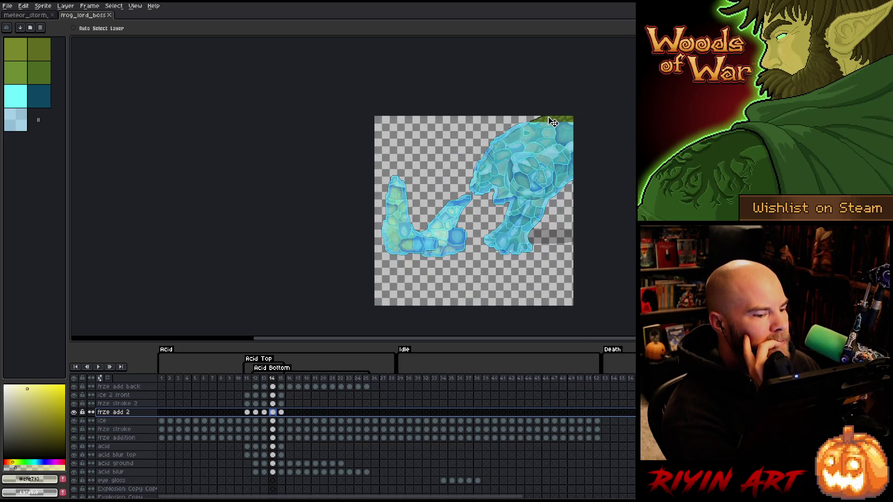
scroll(568, 133, up, 2)
scroll(538, 138, down, 1)
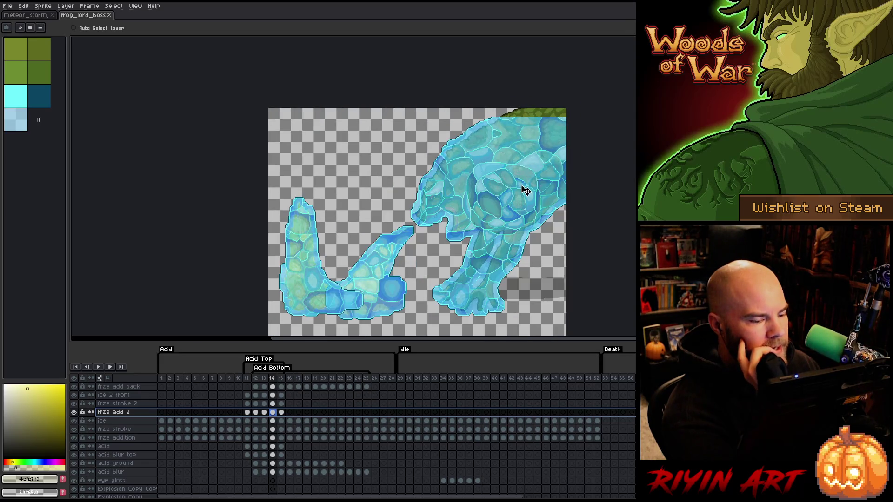
scroll(483, 316, up, 1)
scroll(473, 299, up, 1)
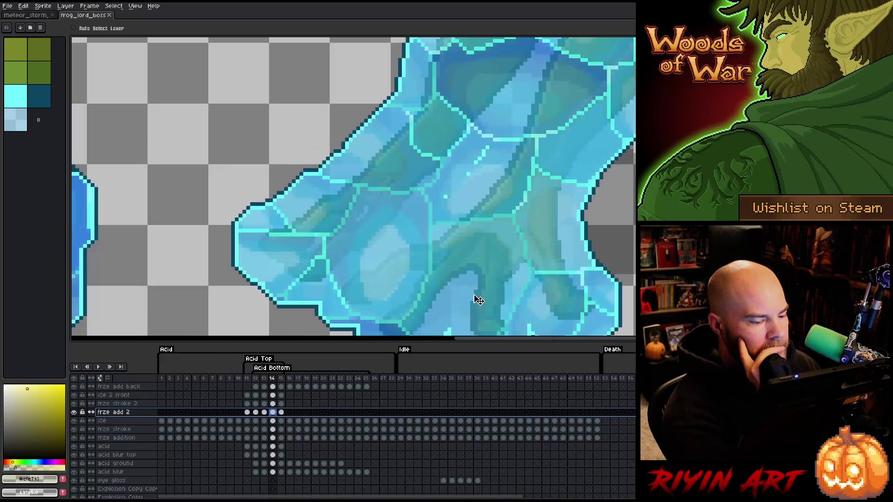
scroll(470, 299, down, 3)
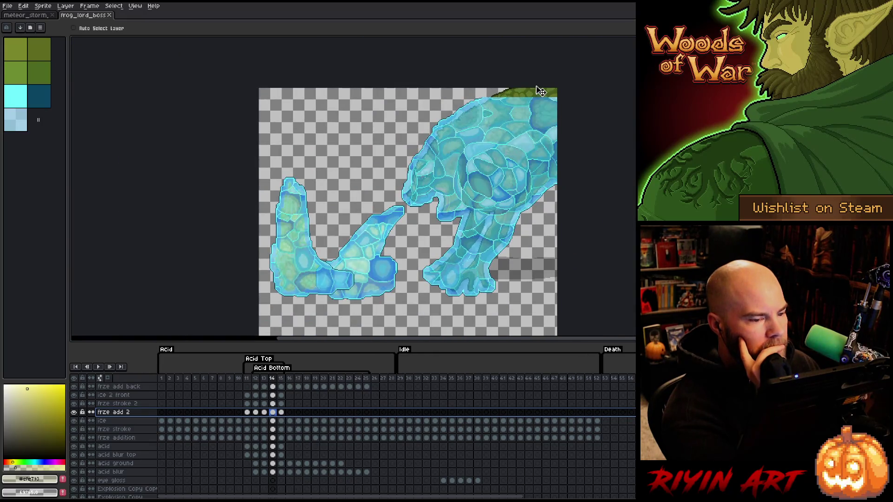
scroll(530, 88, up, 2)
scroll(522, 84, up, 2)
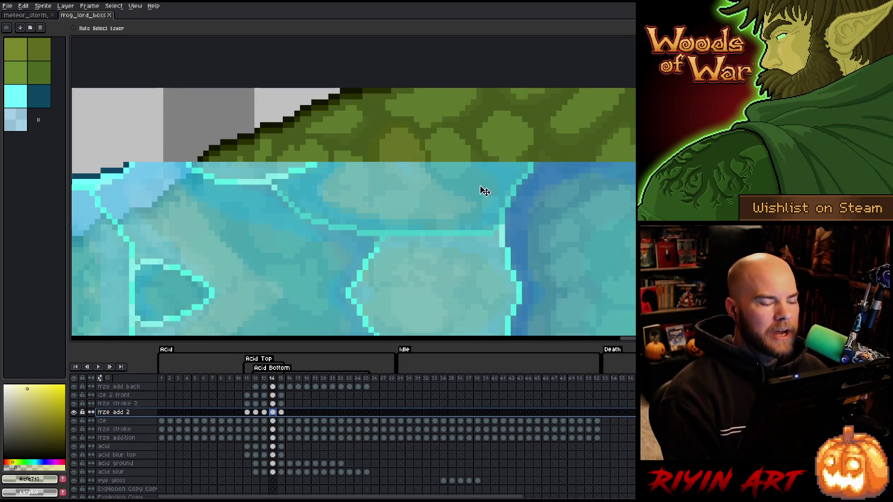
scroll(309, 174, down, 3)
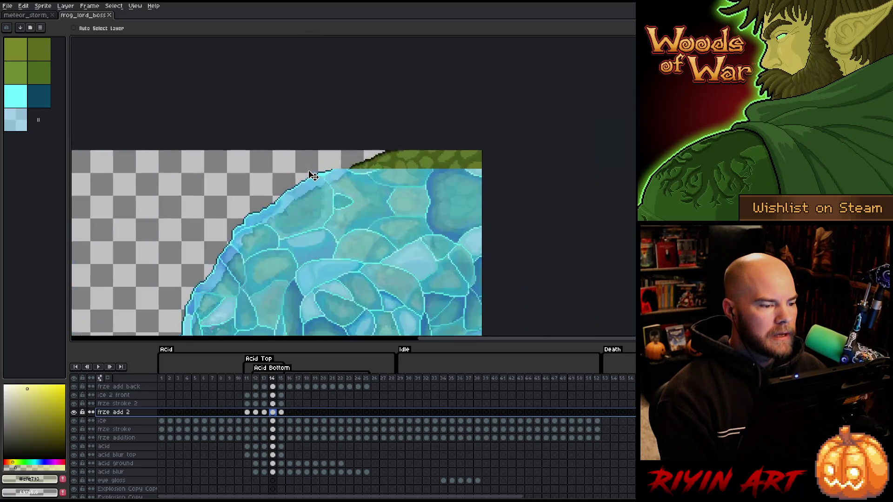
mouse_move(307, 191)
mouse_down()
mouse_move(360, 190)
mouse_move(435, 135)
mouse_move(450, 135)
mouse_up()
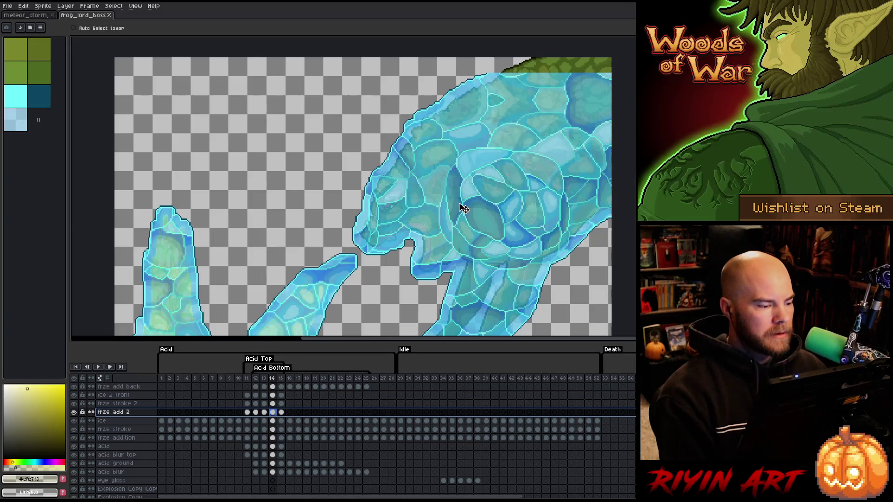
scroll(466, 231, down, 2)
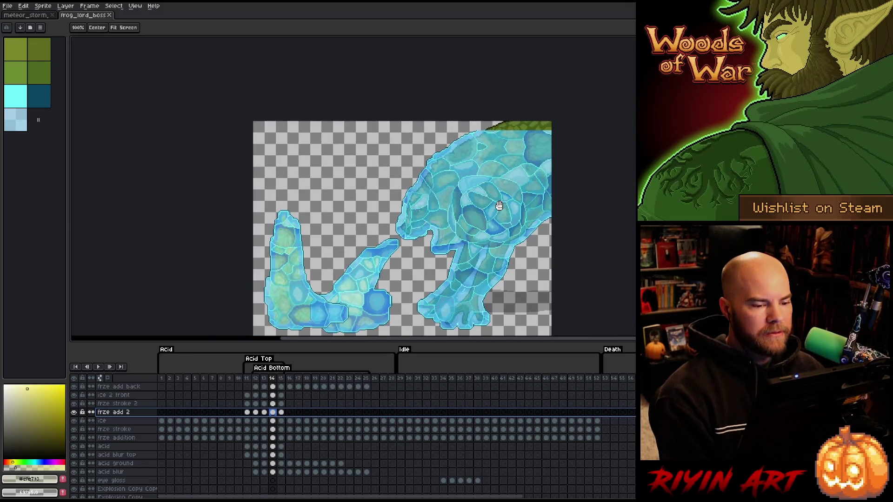
mouse_move(472, 199)
mouse_down()
mouse_move(389, 155)
mouse_move(463, 160)
mouse_up()
key(v)
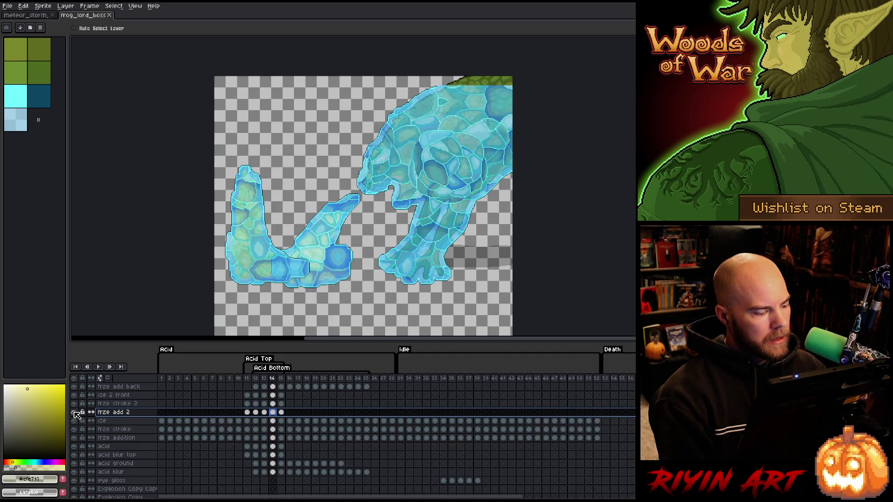
click(42, 6)
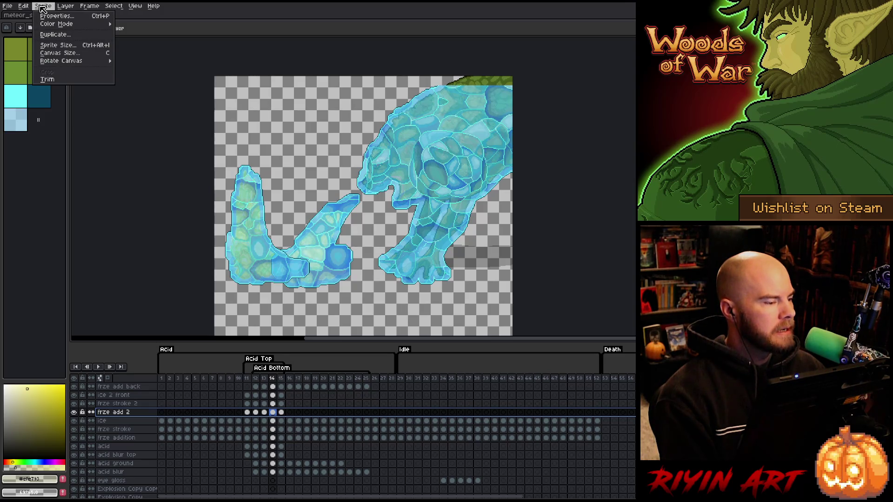
click(57, 53)
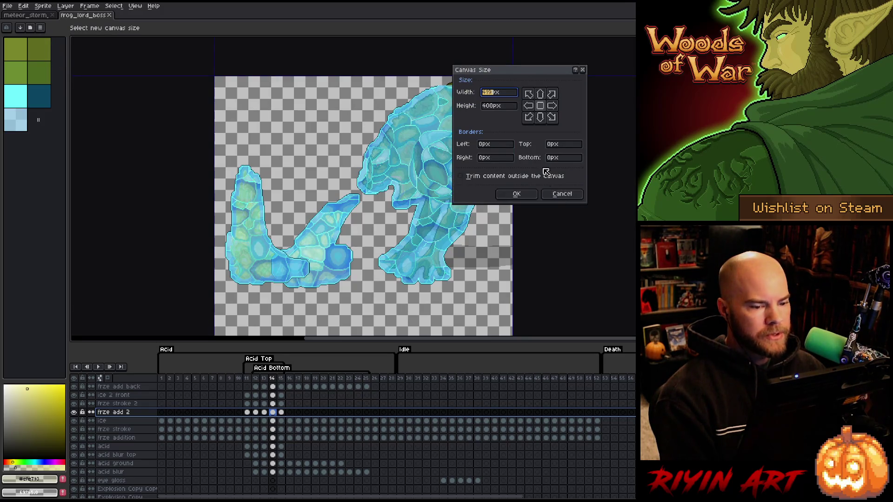
click(542, 119)
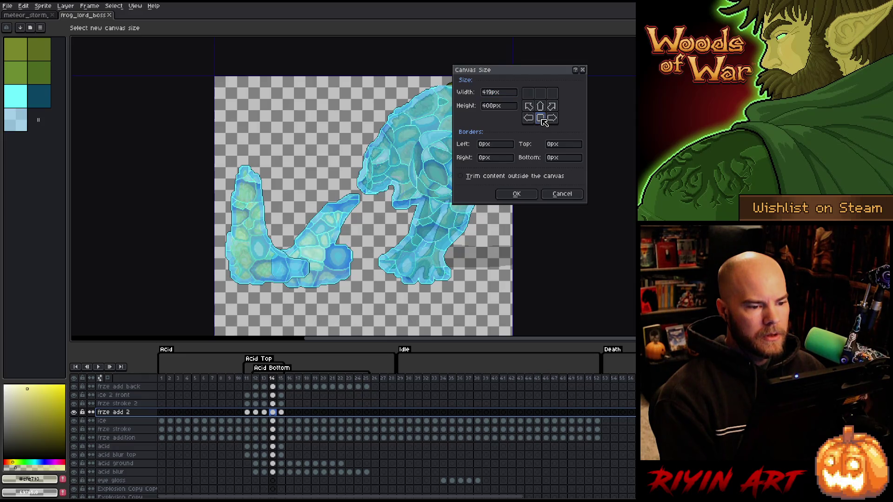
click(496, 107)
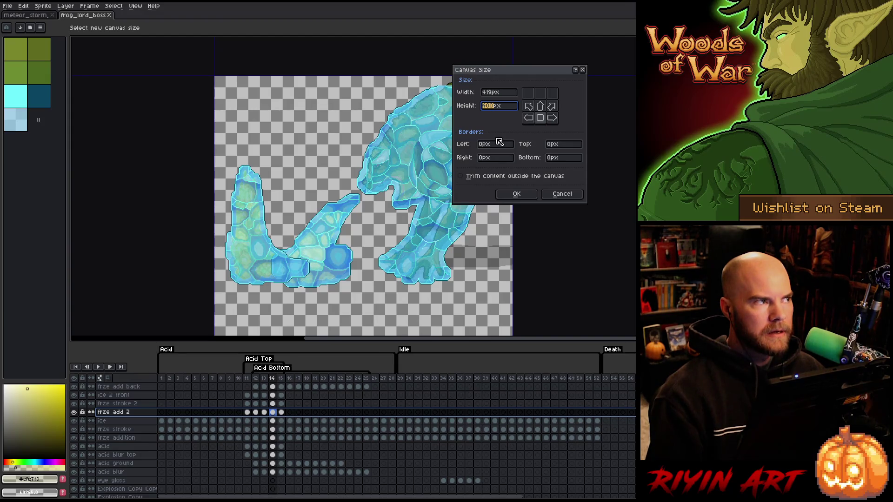
click(562, 194)
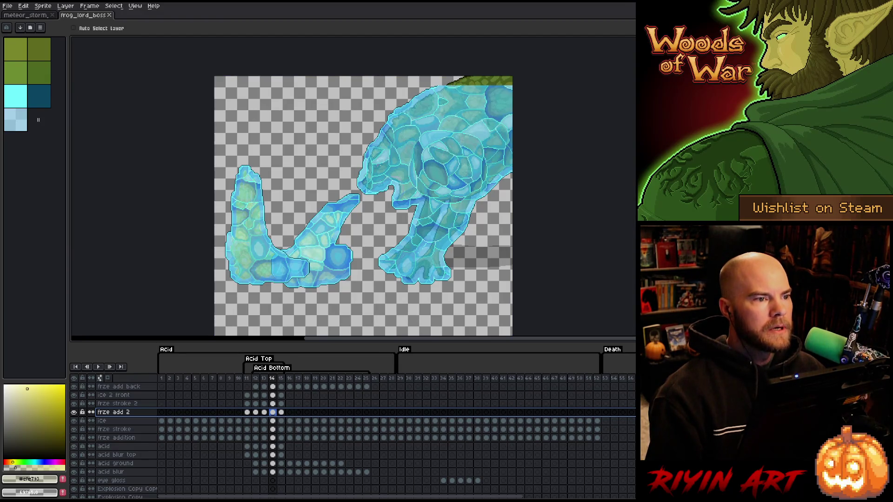
key(alt+Tab)
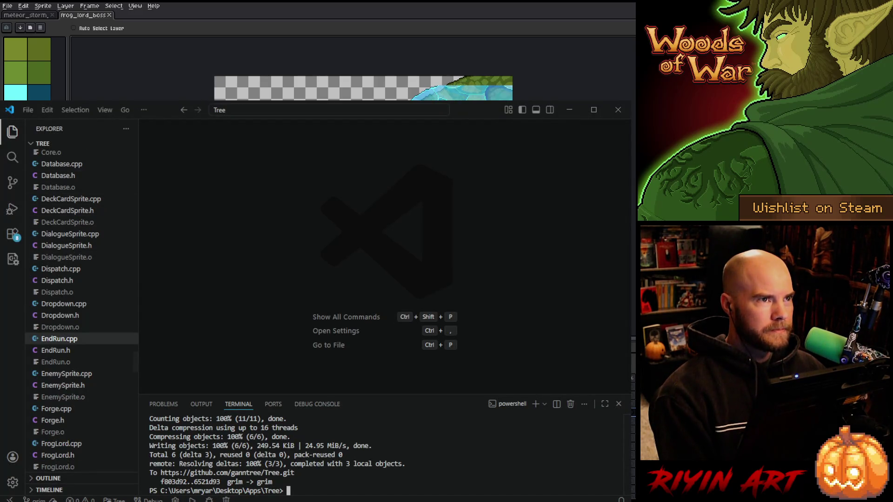
Step: Switch to VS Code and open Level.cpp from the Tree project's Explorer
key(alt+Tab)
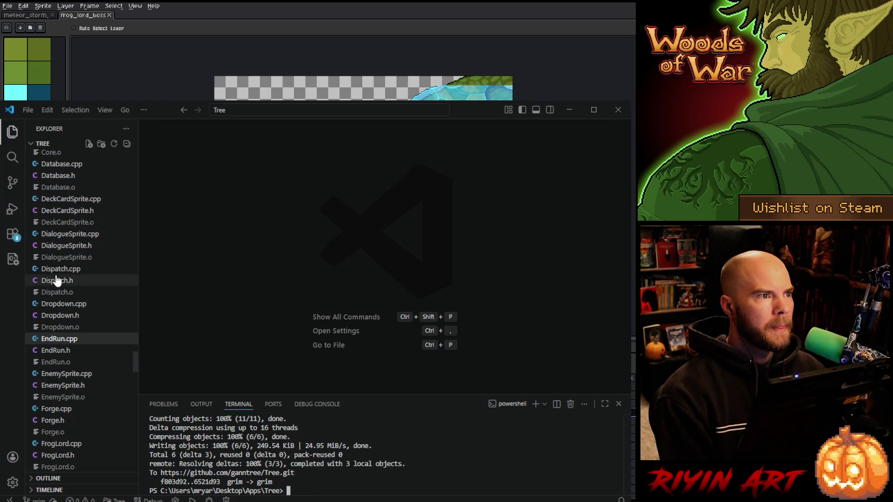
click(62, 352)
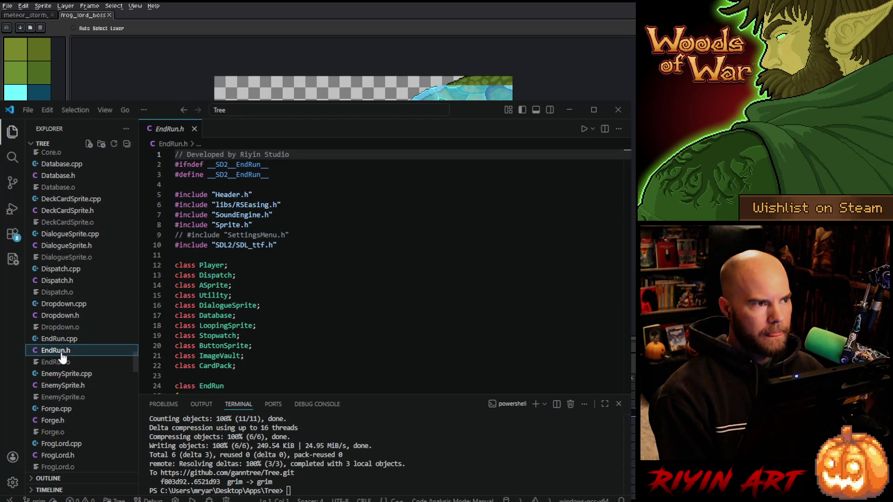
scroll(61, 356, down, 10)
click(59, 363)
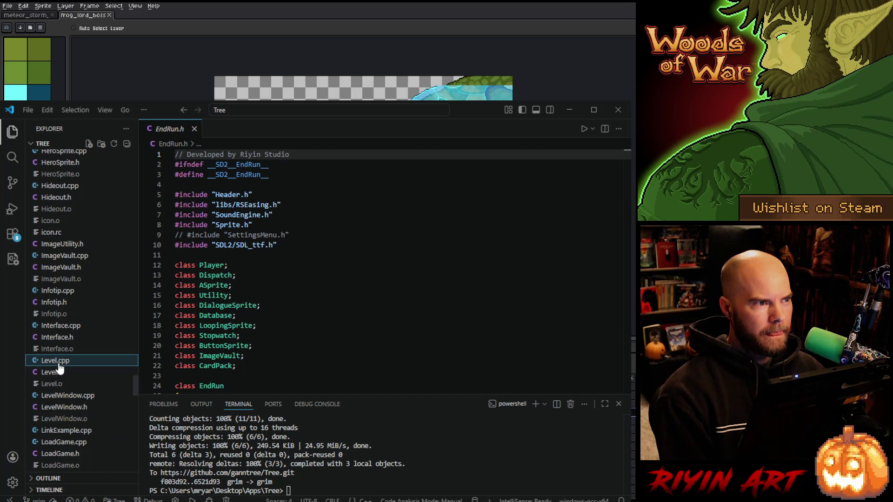
click(343, 297)
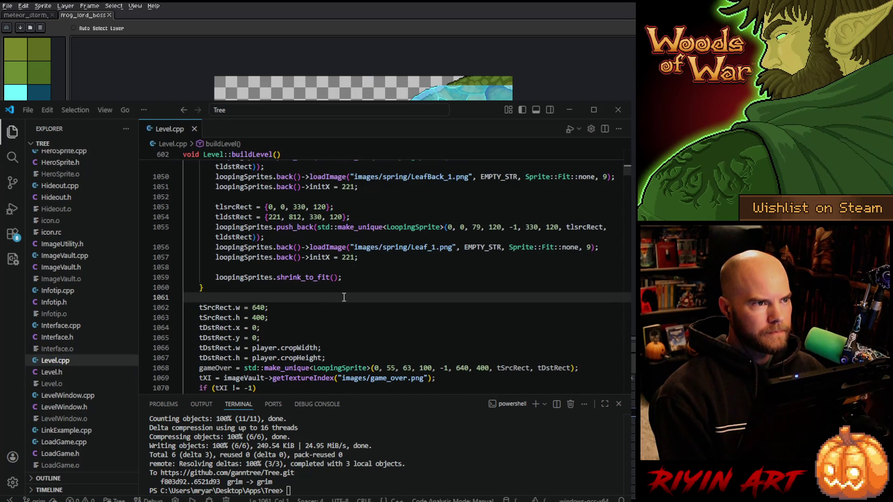
Step: Search Level.cpp for 'screenshak' and select screenShakeEasing on line 155
key(ctrl+f)
text(scre)
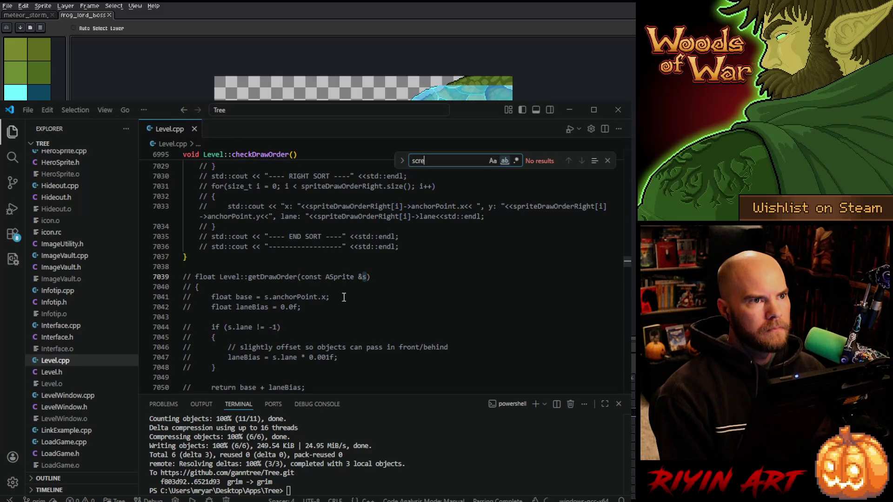
text(enshakje)
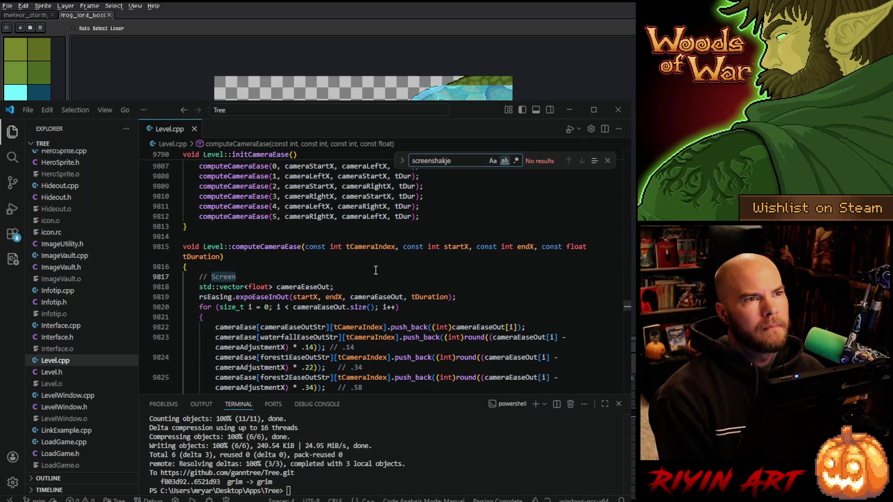
key(BackSpace)
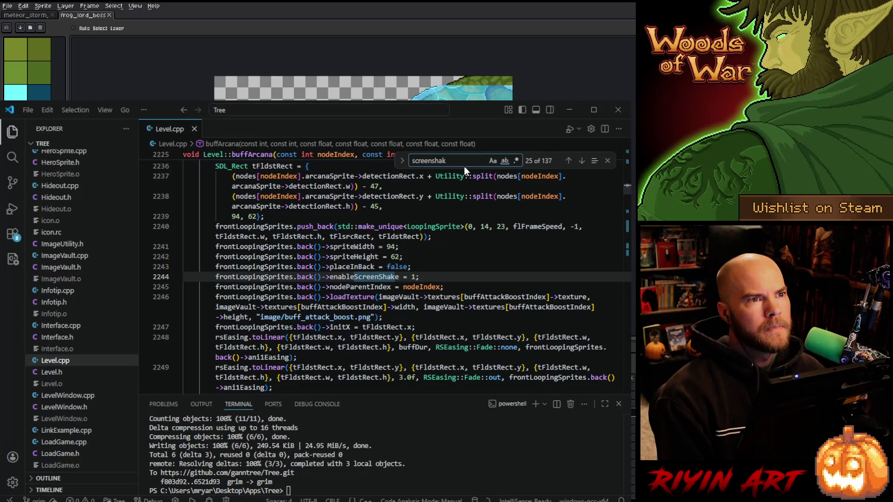
scroll(624, 194, up, 20)
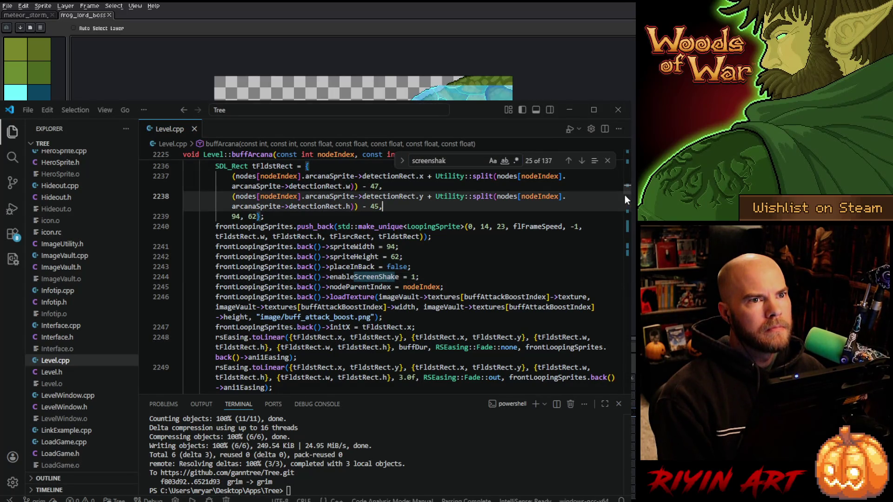
click(581, 160)
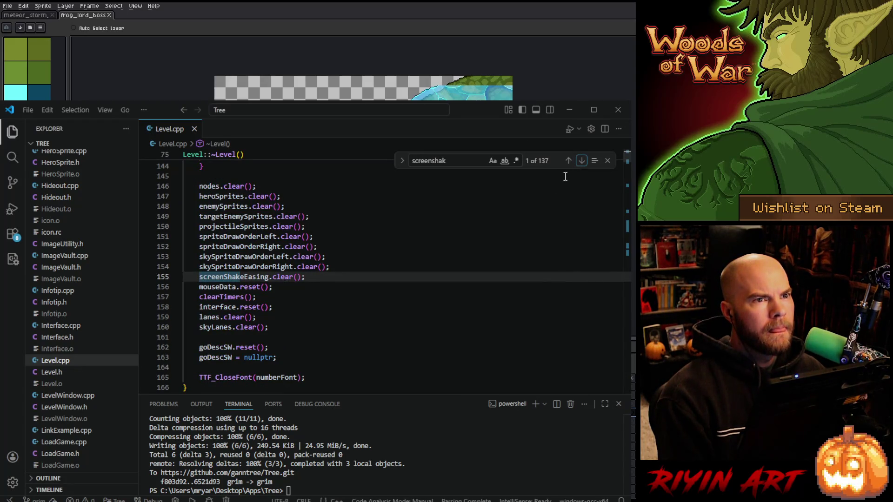
double_click(251, 278)
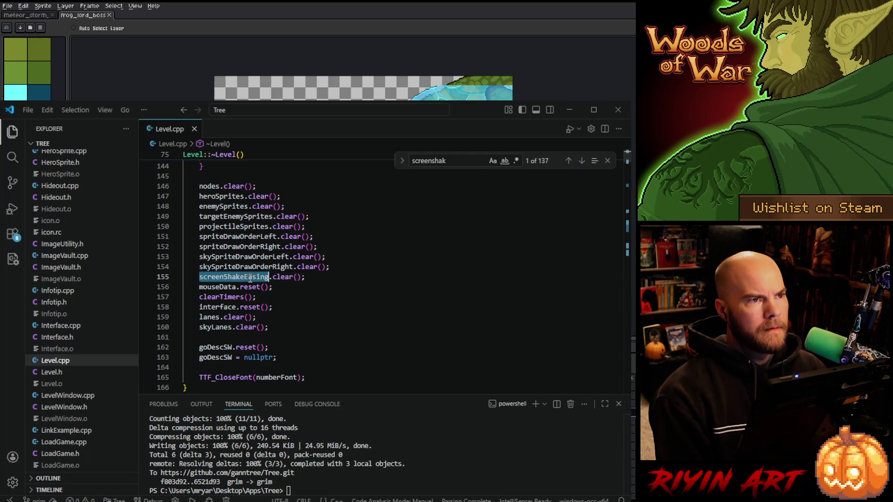
Step: Jump to the next screenShakeEasing usage and scroll through the surrounding code
key(ctrl+f)
key(Return)
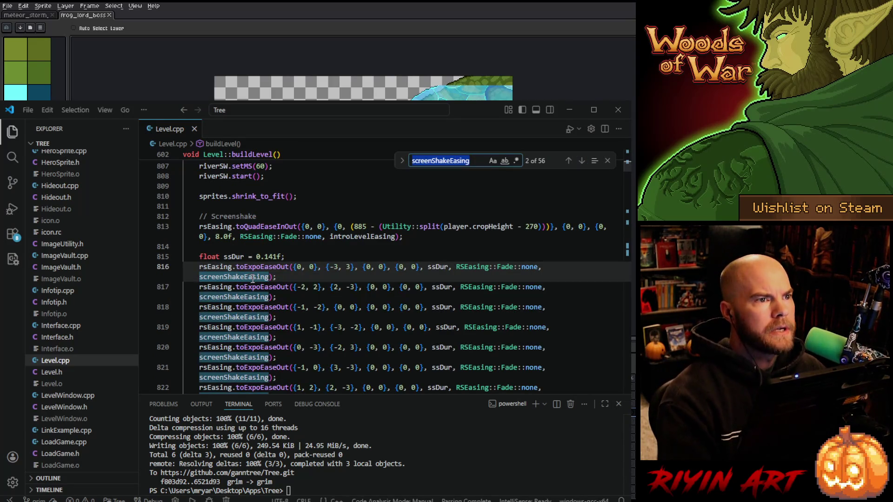
scroll(298, 289, down, 6)
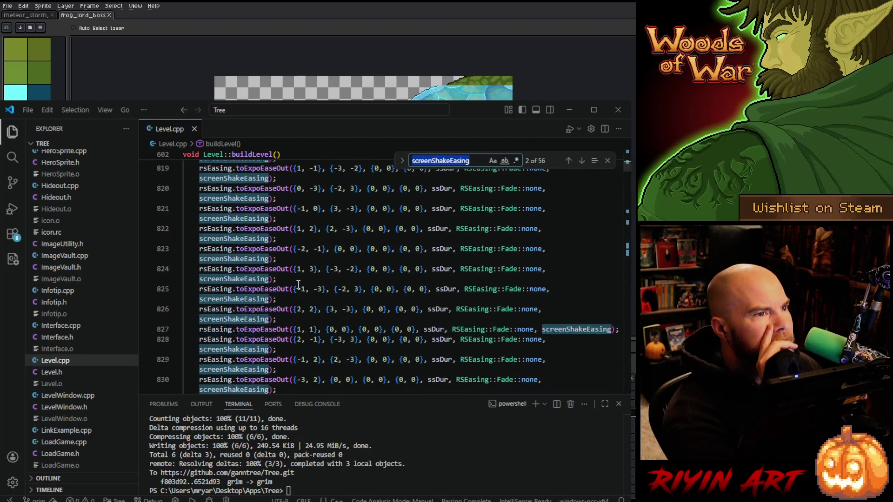
scroll(298, 285, down, 5)
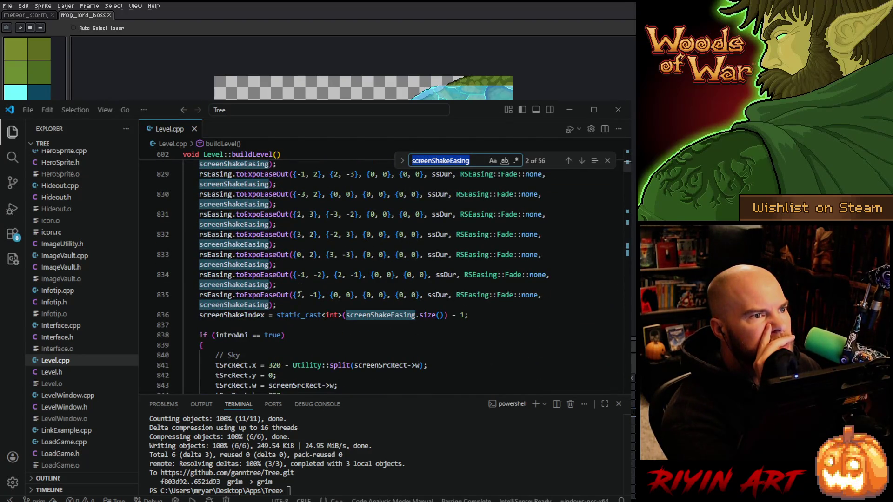
scroll(300, 288, up, 10)
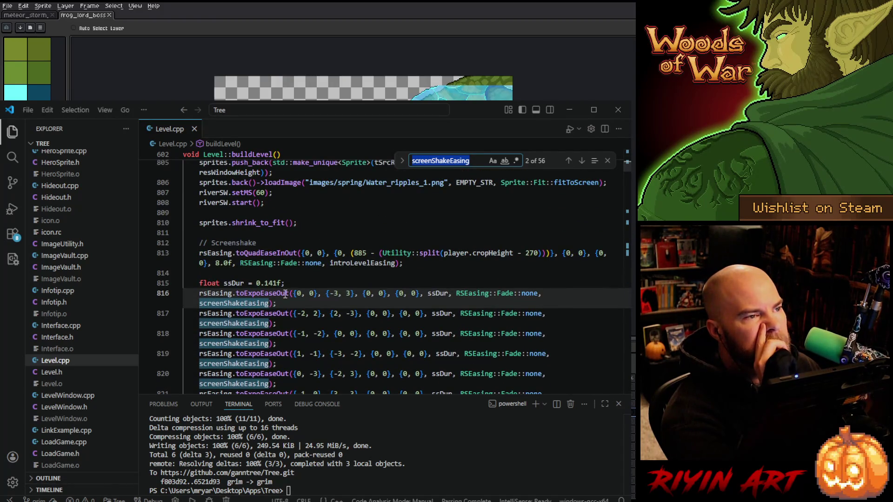
mouse_move(293, 250)
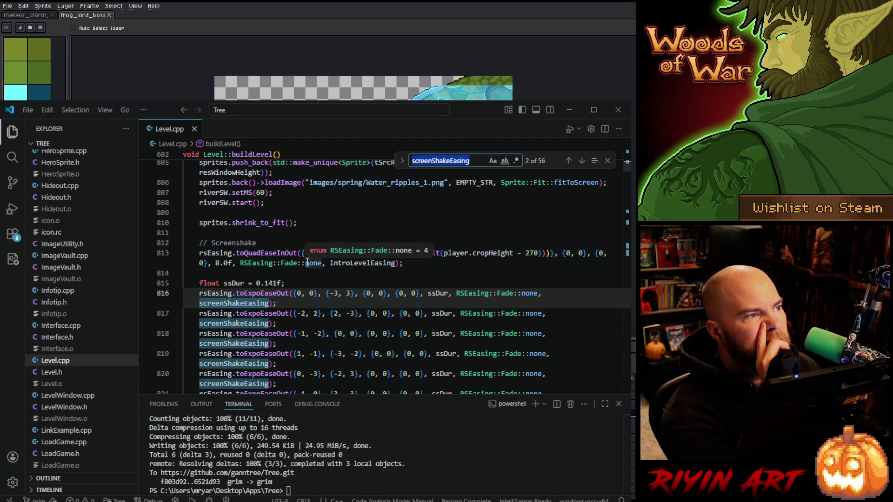
Step: Close Level.cpp and minimize VS Code to reveal the Aseprite sprite
scroll(307, 263, down, 6)
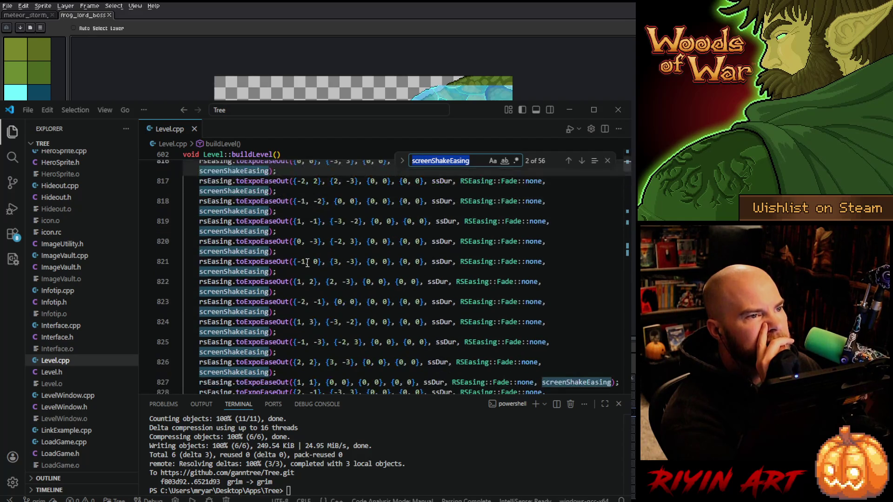
scroll(307, 262, down, 4)
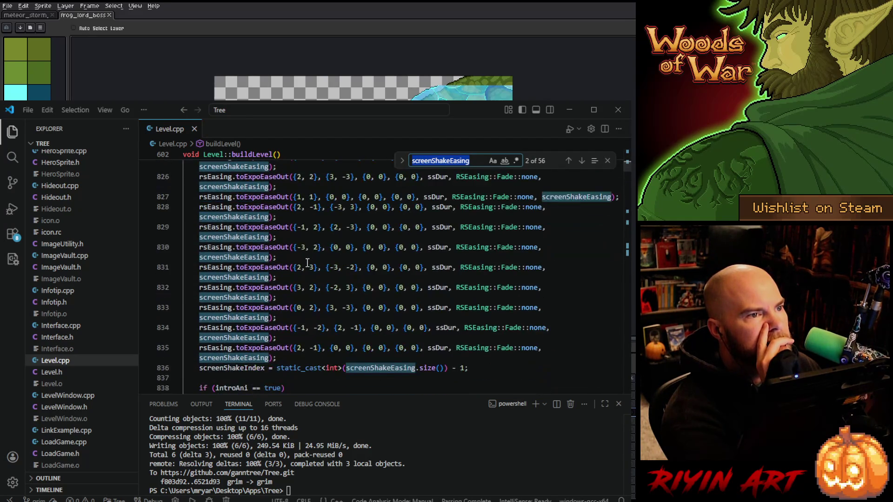
scroll(309, 263, up, 6)
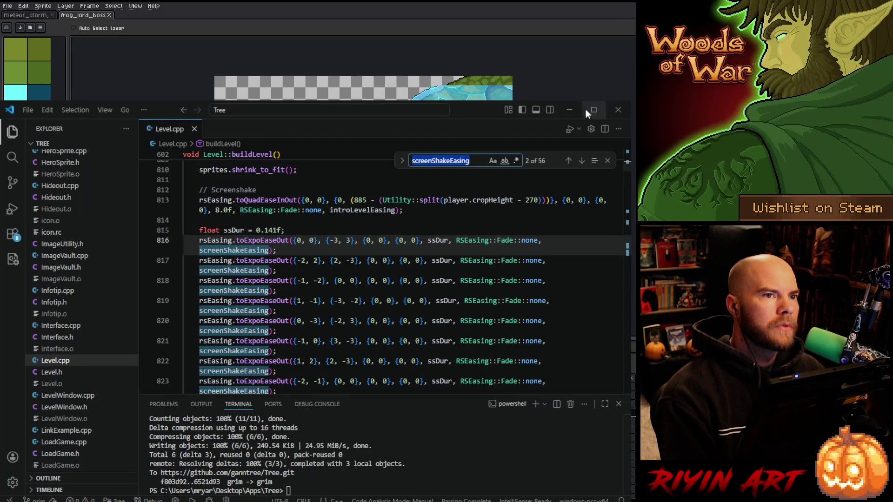
click(195, 129)
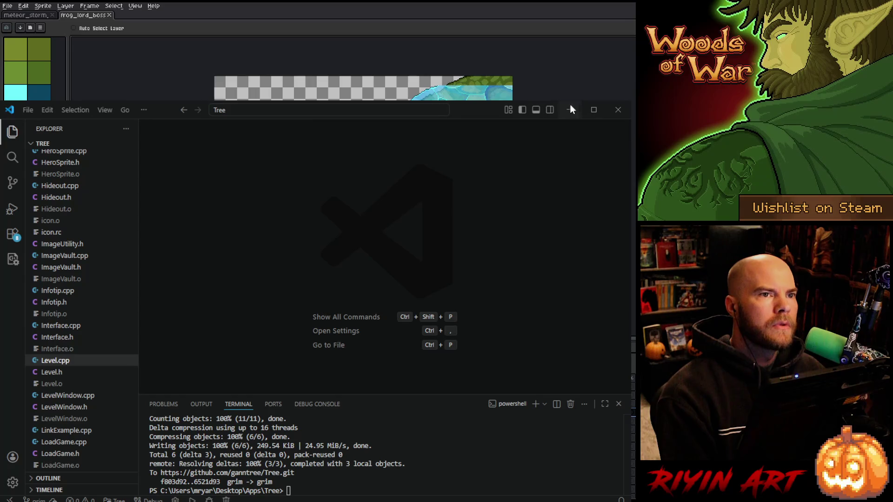
click(569, 110)
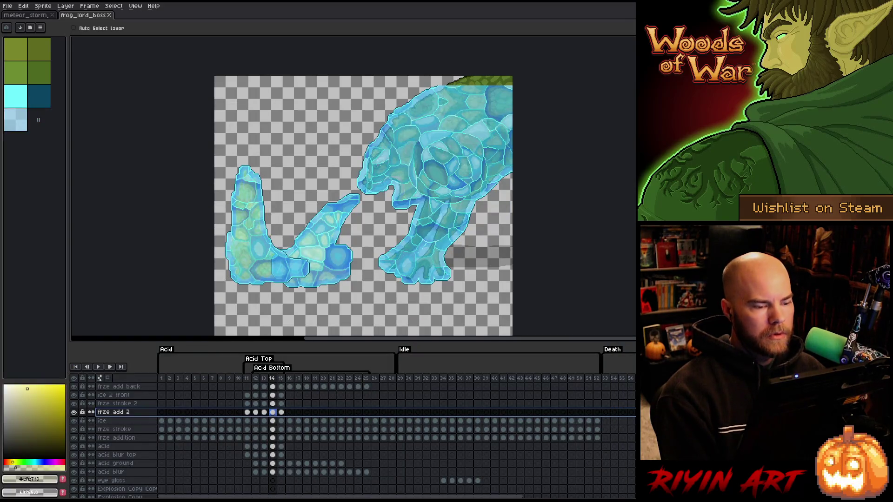
Step: Resize the canvas to 406px high anchored bottom-centre, then select the frame 14 cel
click(43, 5)
click(63, 53)
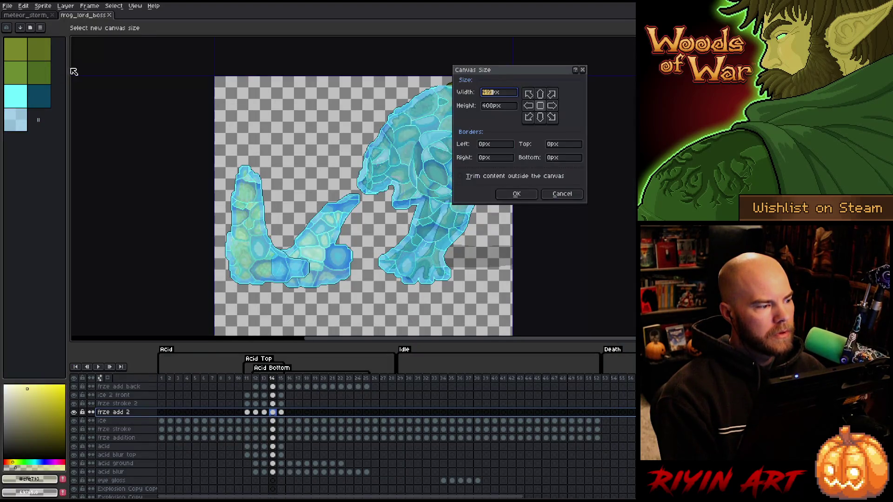
click(540, 117)
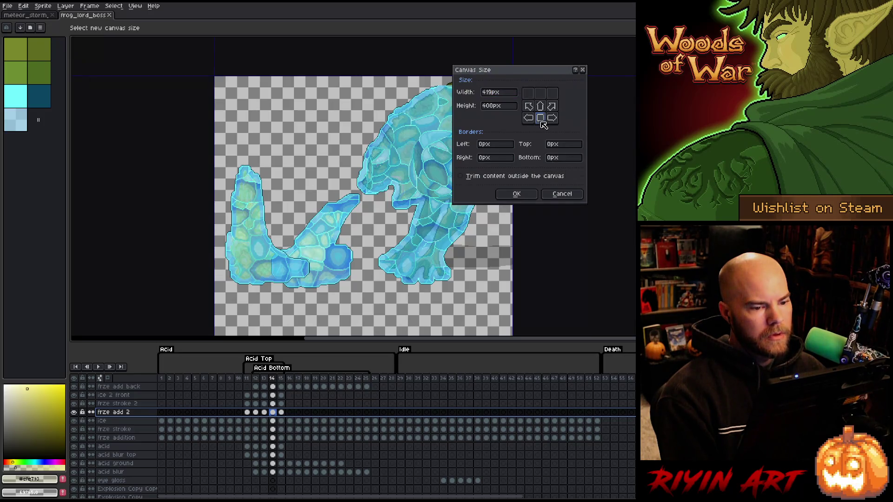
double_click(495, 106)
text(40)
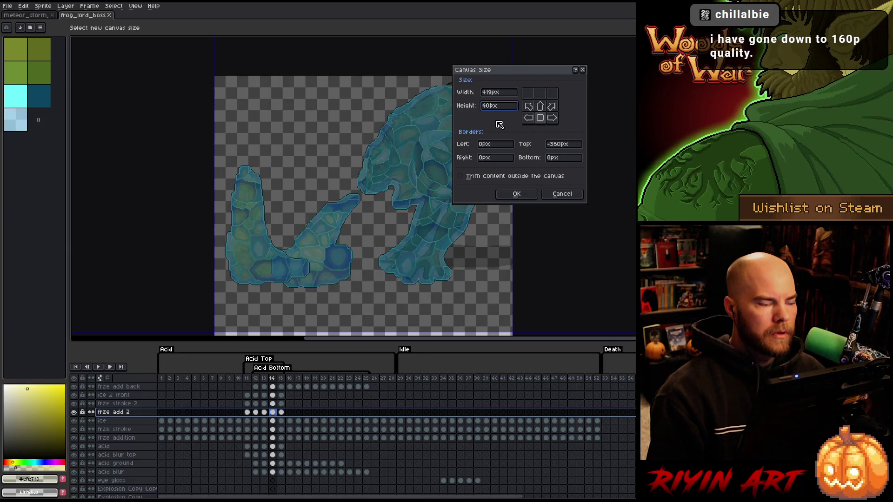
text(6)
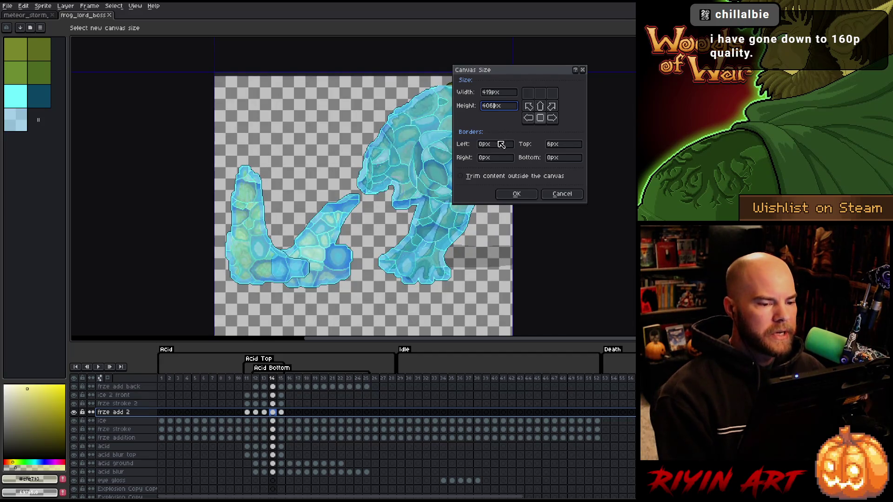
click(517, 195)
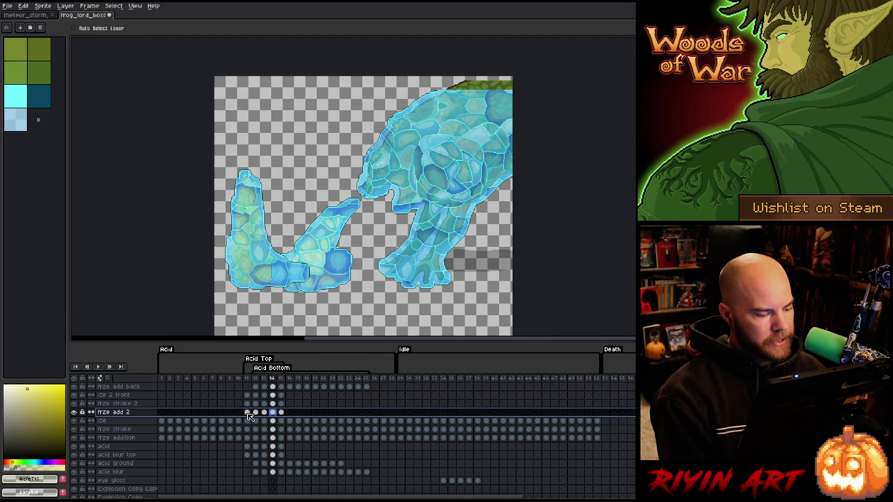
click(274, 412)
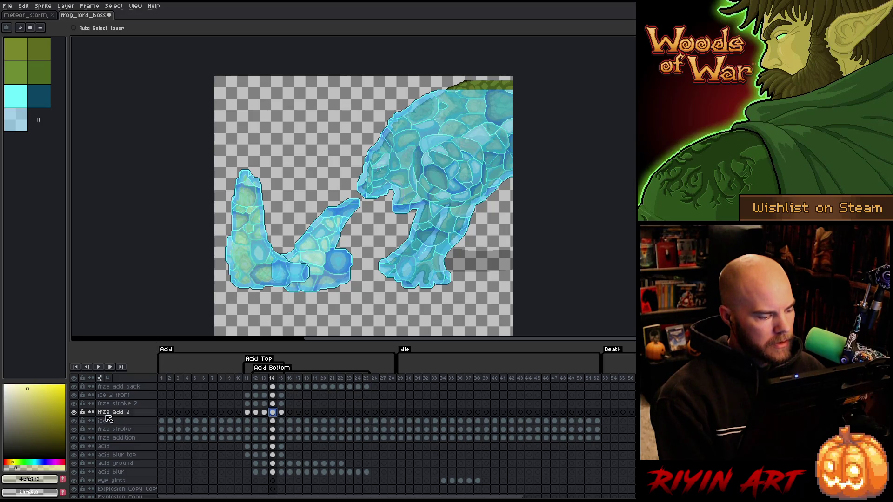
Step: Hide the ice and freeze layers, turn on Auto Select Layer, and pick Frog Lord Copy from the canvas
drag(74, 438, 74, 386)
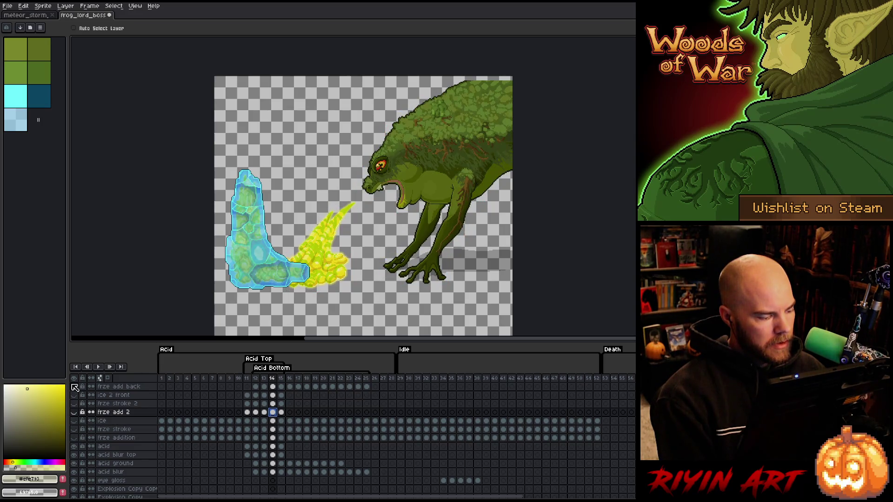
scroll(76, 389, up, 2)
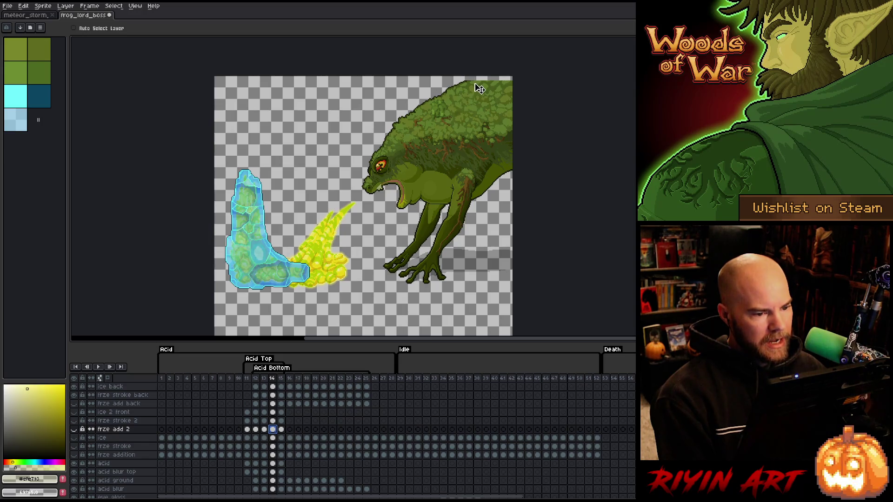
click(126, 30)
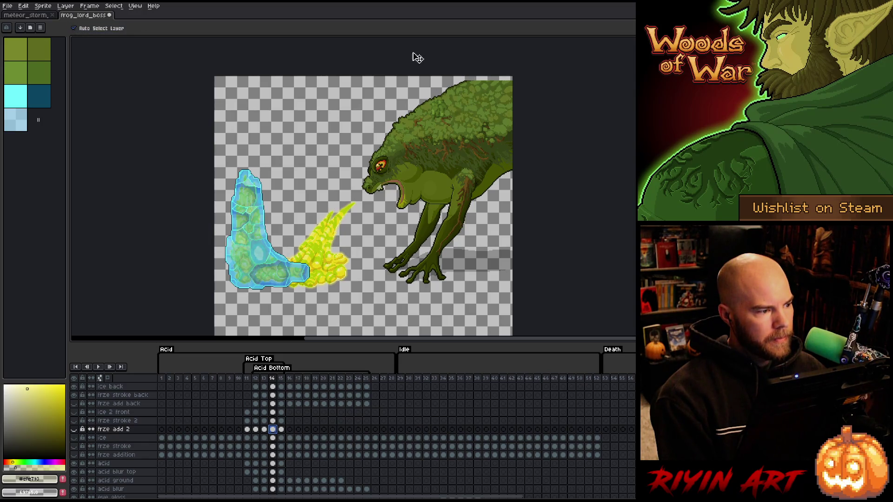
click(484, 89)
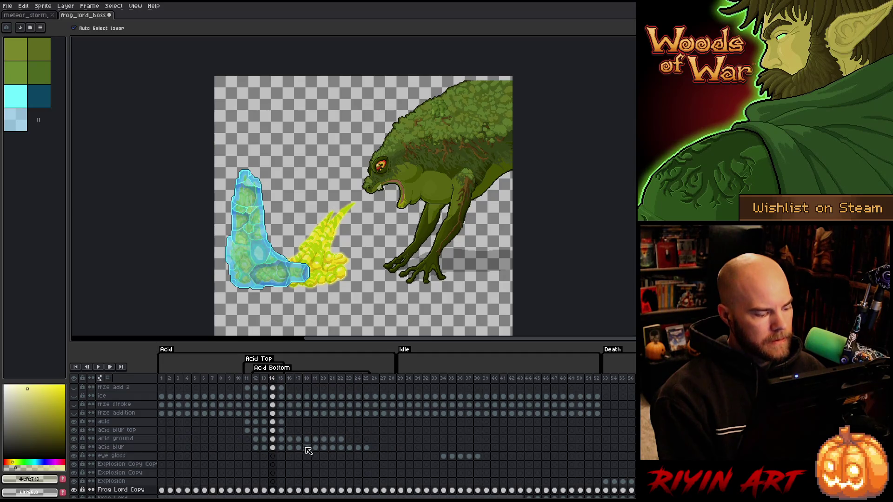
scroll(481, 89, up, 3)
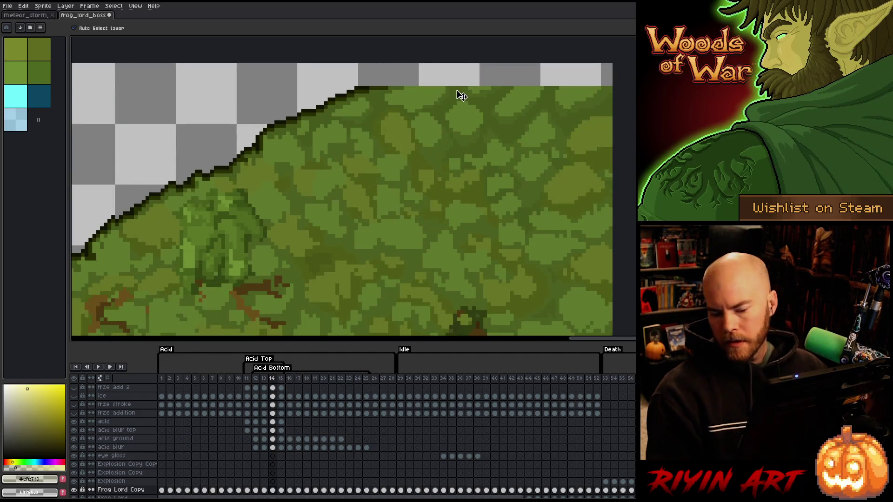
Step: Sample the frog's dark outline colour and draw a dark line along its top edge
scroll(458, 95, down, 3)
scroll(448, 94, up, 3)
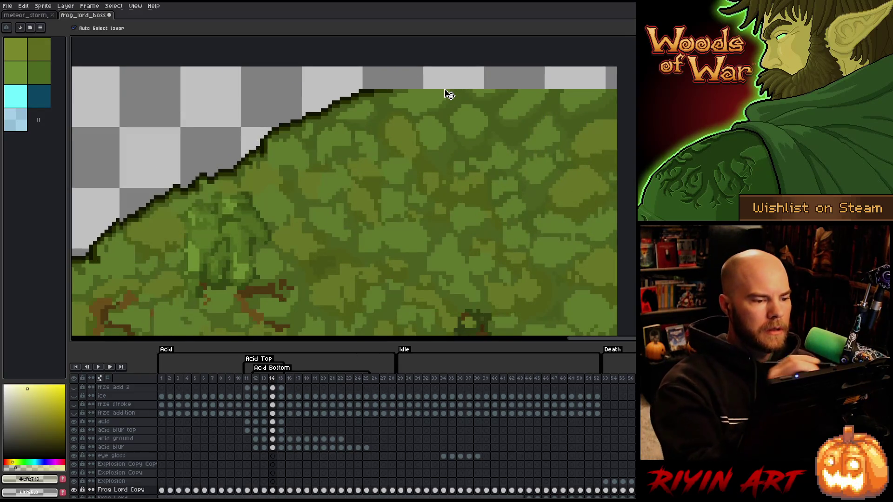
key(i)
click(389, 87)
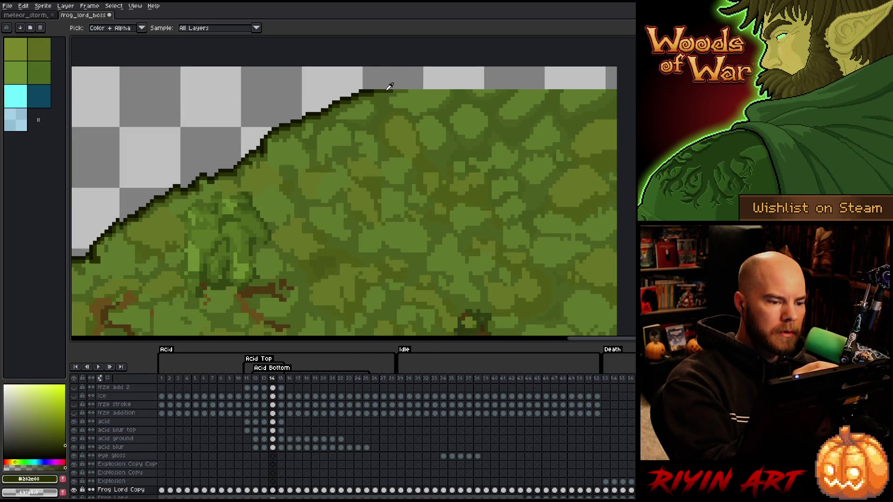
key(b)
drag(394, 87, 461, 68)
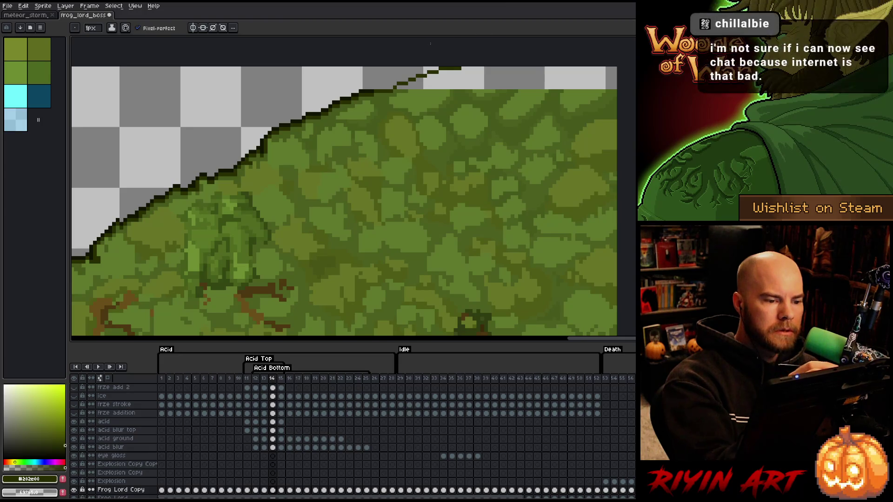
Step: Pick #101300 and brown #66591c, touch up an edge pixel, and fill the top strip green
alt+click(395, 76)
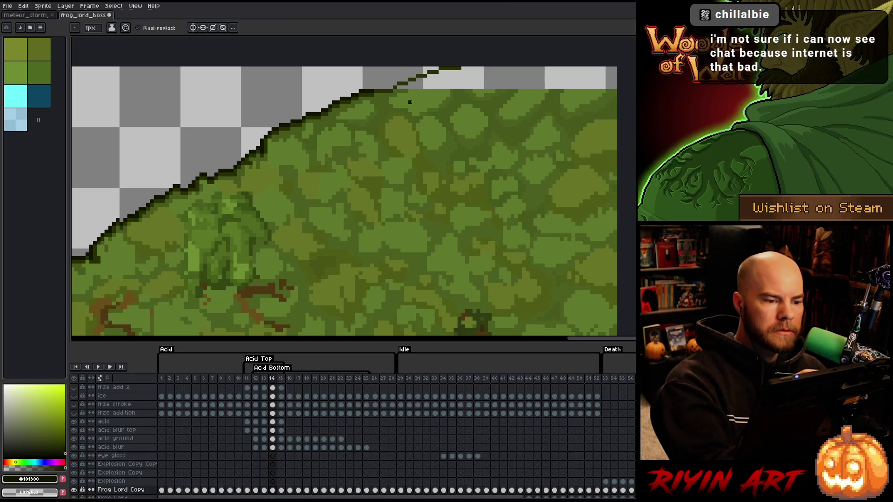
alt+click(392, 86)
click(391, 87)
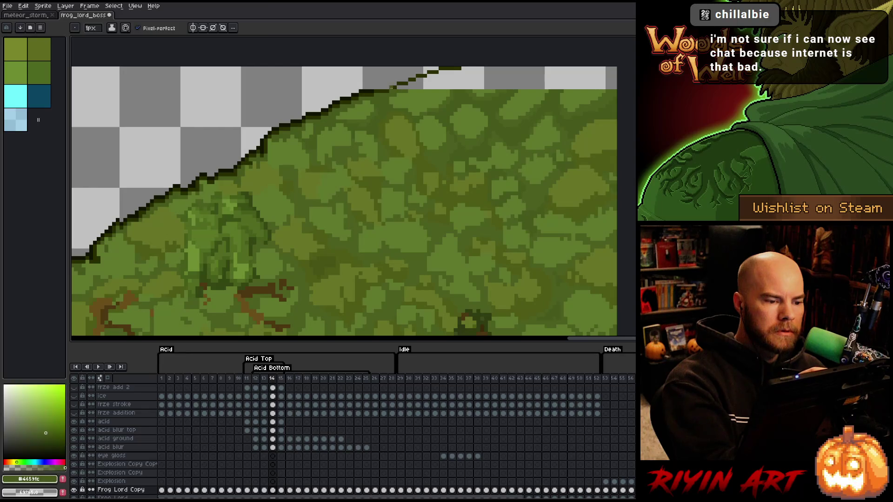
key(g)
click(484, 75)
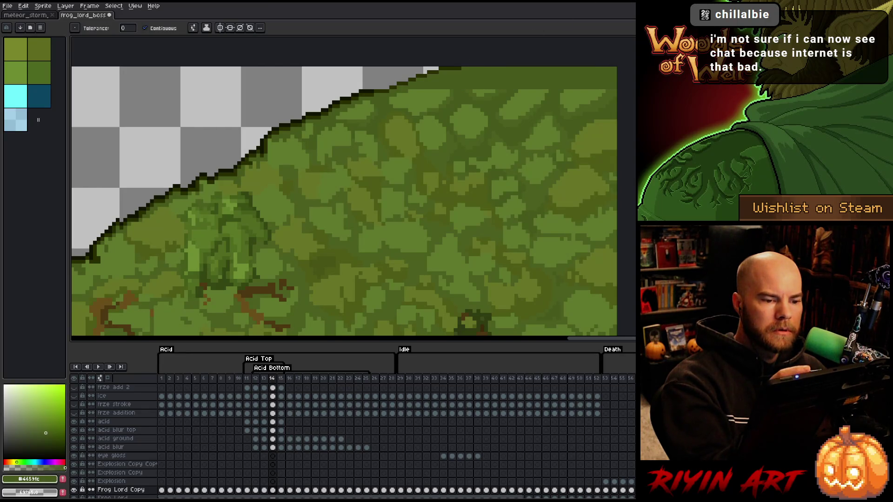
key(b)
Step: Sample #4b5f1f, #5f792c, #66591c and #101300, then test an Outline on the back without applying it
alt+click(451, 86)
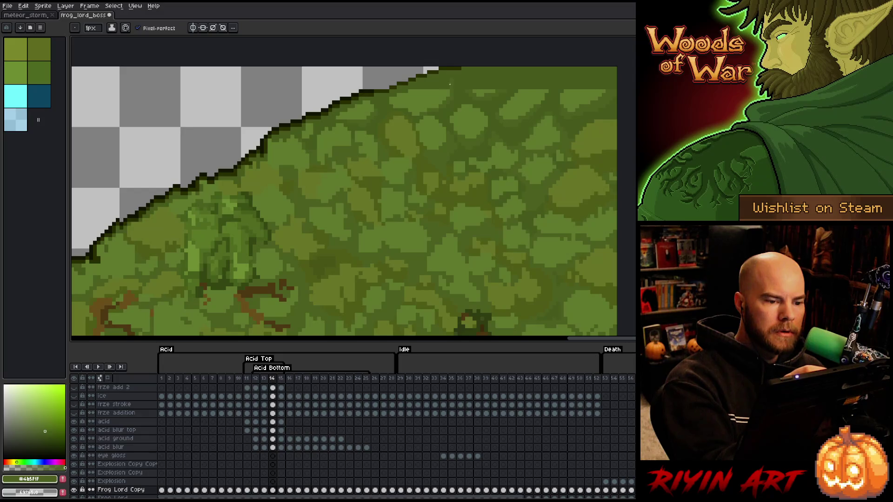
alt+click(447, 80)
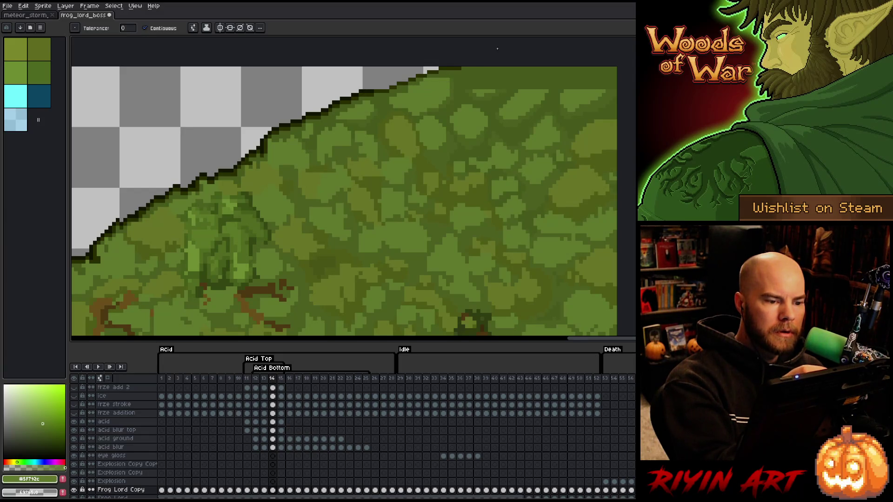
alt+click(434, 80)
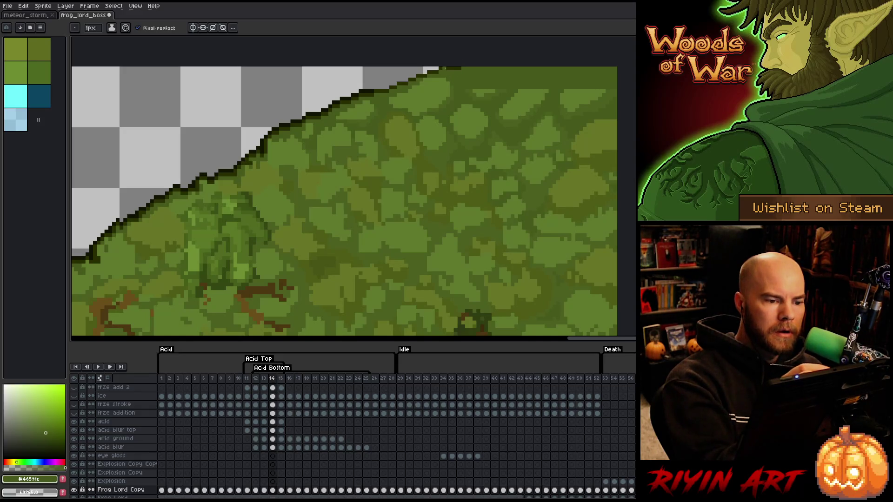
alt+click(425, 72)
key(q)
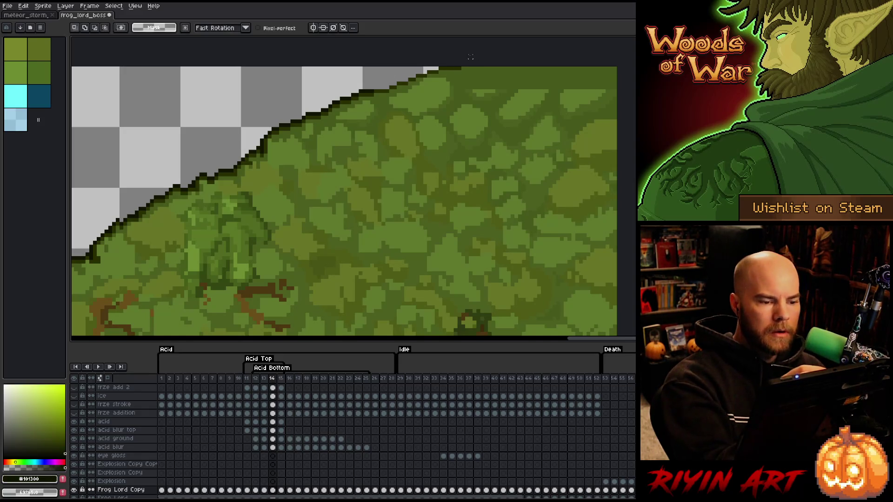
mouse_move(462, 67)
mouse_down()
mouse_move(399, 73)
mouse_move(383, 132)
mouse_move(417, 98)
mouse_up()
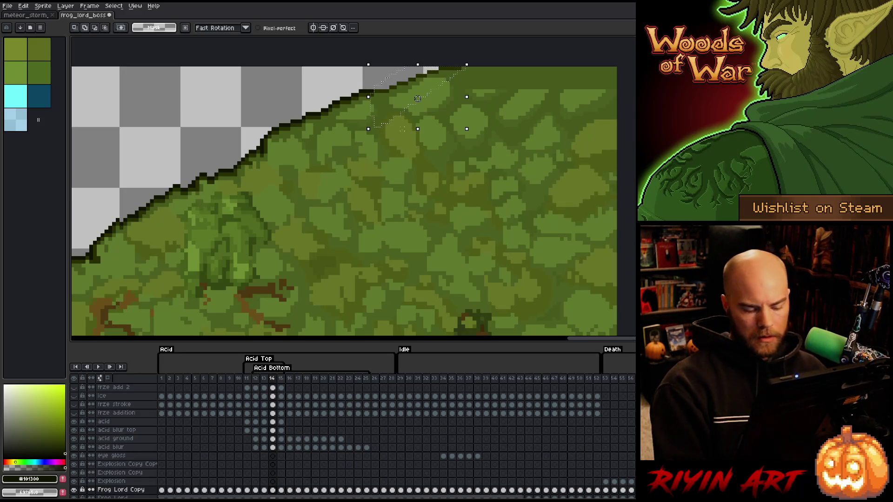
key(shift+o)
key(Return)
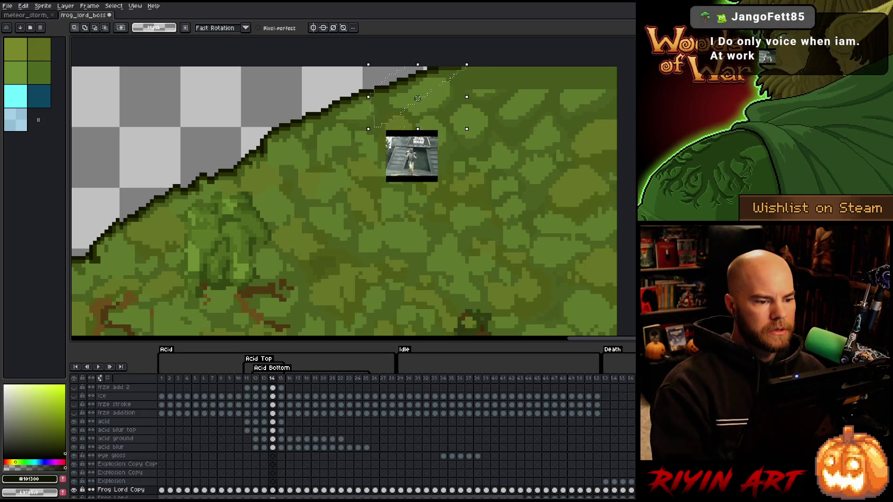
key(ctrl+d)
key(b)
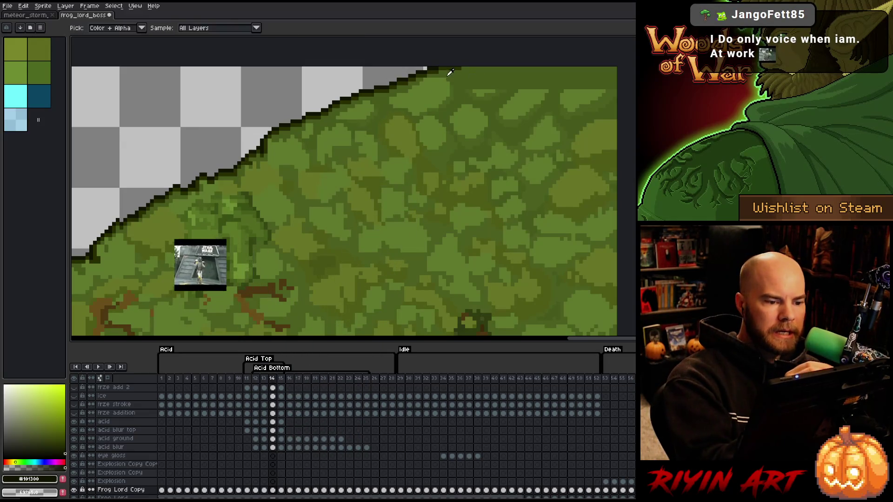
Step: Sample the frog's skin greens #46591c, #4b5f1f and #5f792c
alt+click(481, 88)
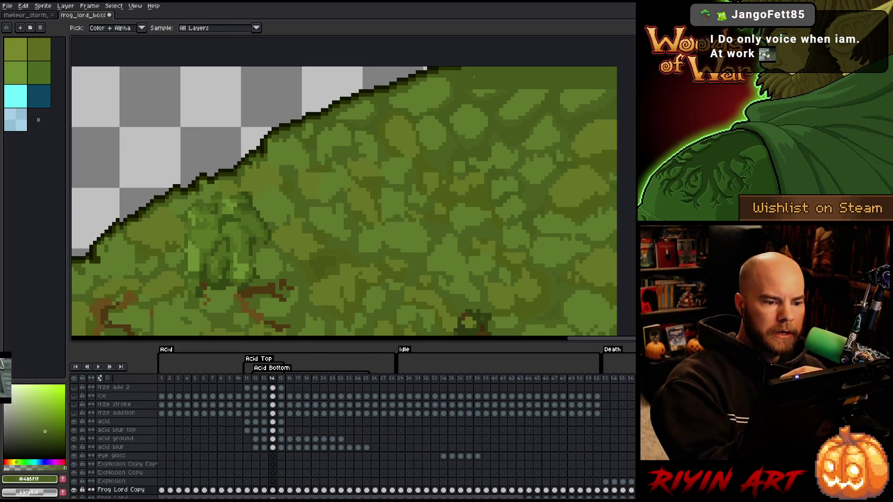
alt+click(483, 83)
alt+click(484, 82)
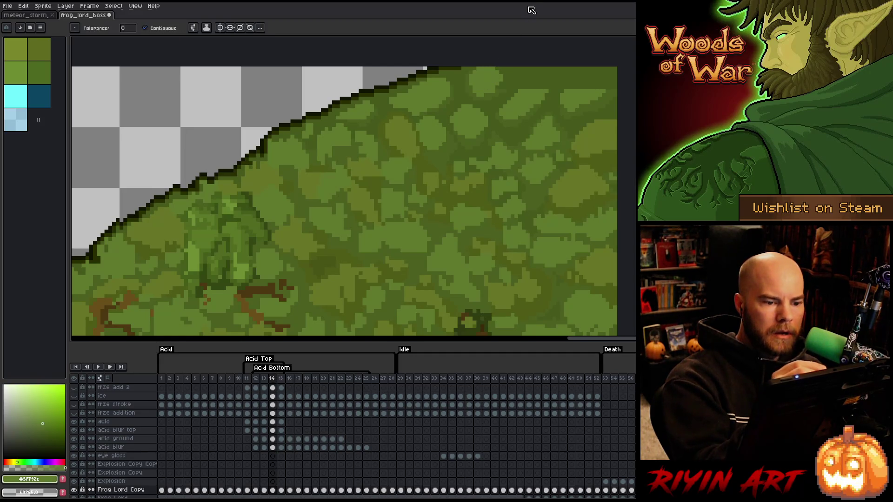
alt+click(502, 85)
key(g)
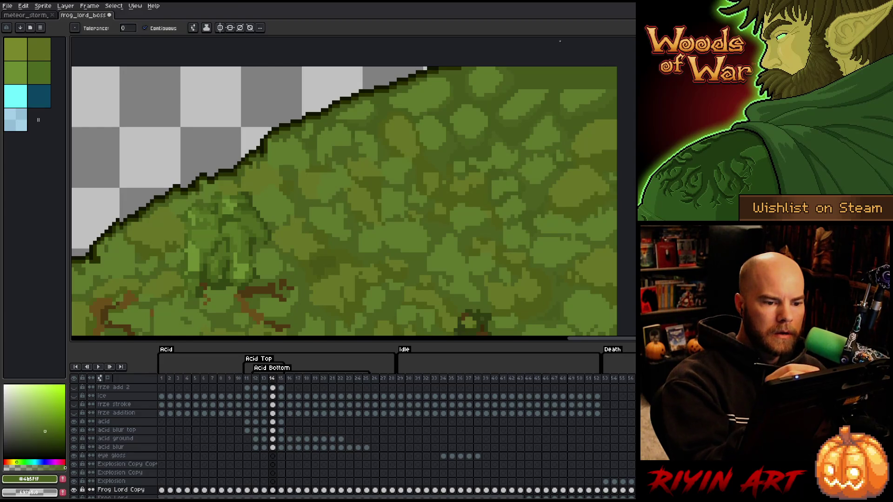
alt+click(529, 88)
key(b)
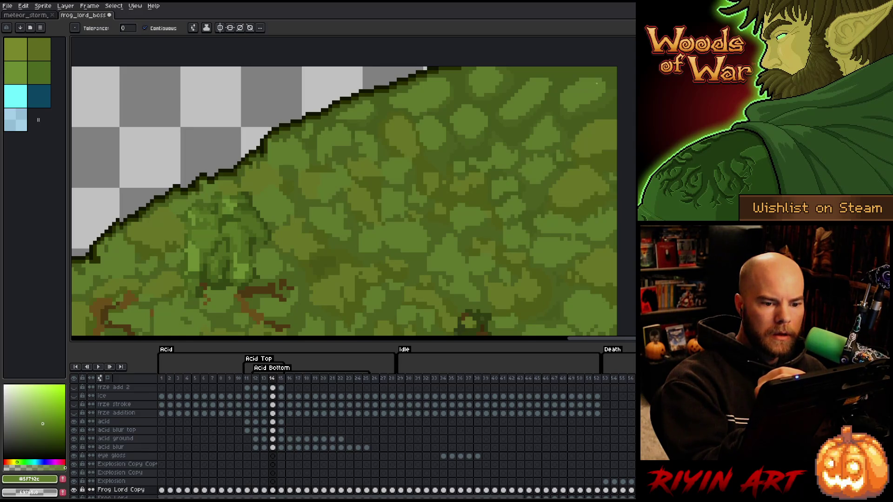
Step: Sample olive and moss greens until settling on deep olive #4F5C18, then view the whole frog
key(alt)
alt+click(597, 132)
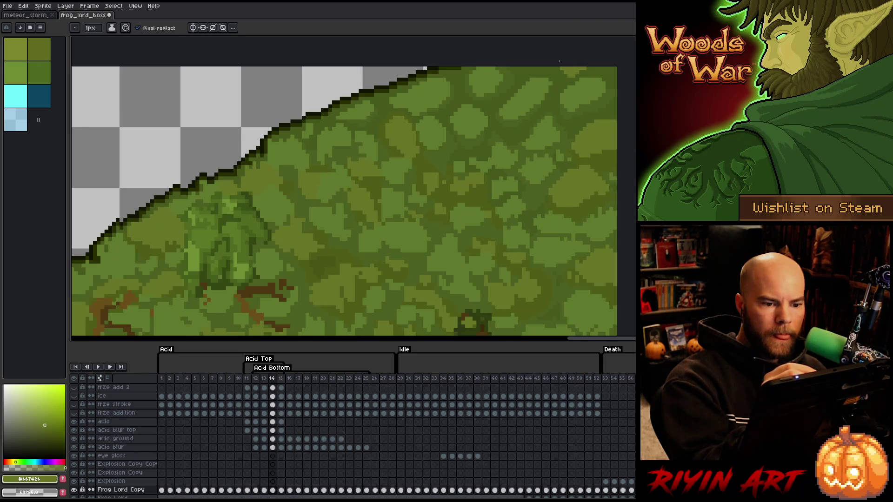
alt+click(546, 70)
alt+click(534, 64)
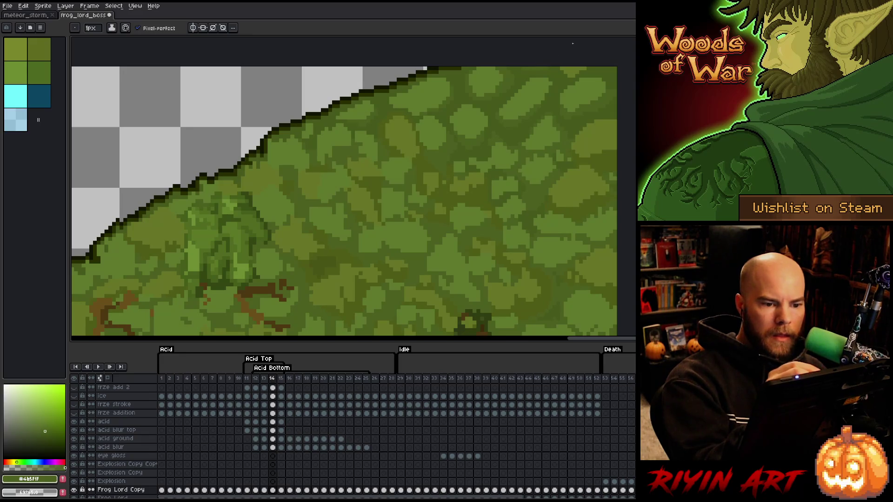
alt+click(580, 72)
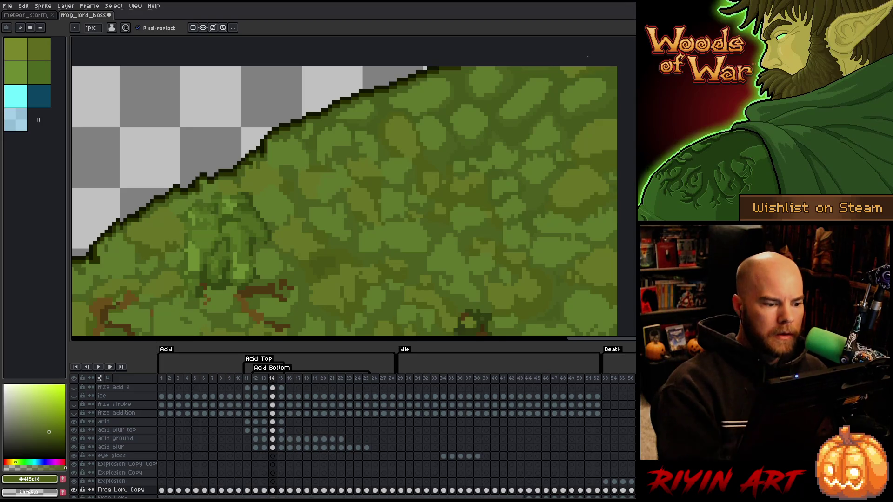
scroll(562, 187, down, 3)
drag(562, 187, 492, 183)
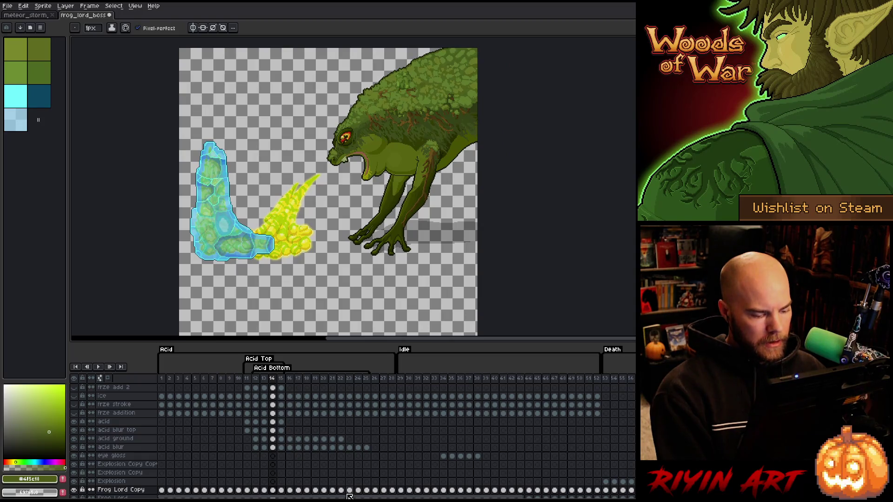
Step: Select both Frog Lord cels in frame 94 and shift the frog art upward
drag(349, 497, 619, 495)
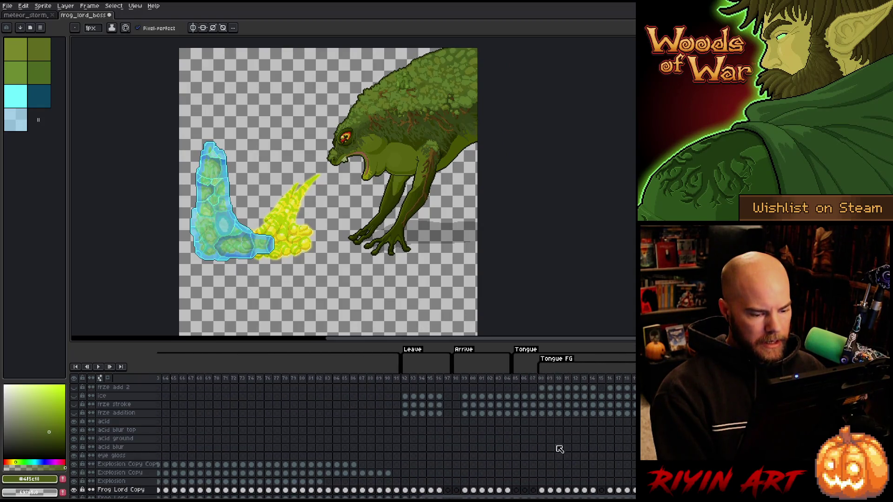
click(410, 381)
click(421, 379)
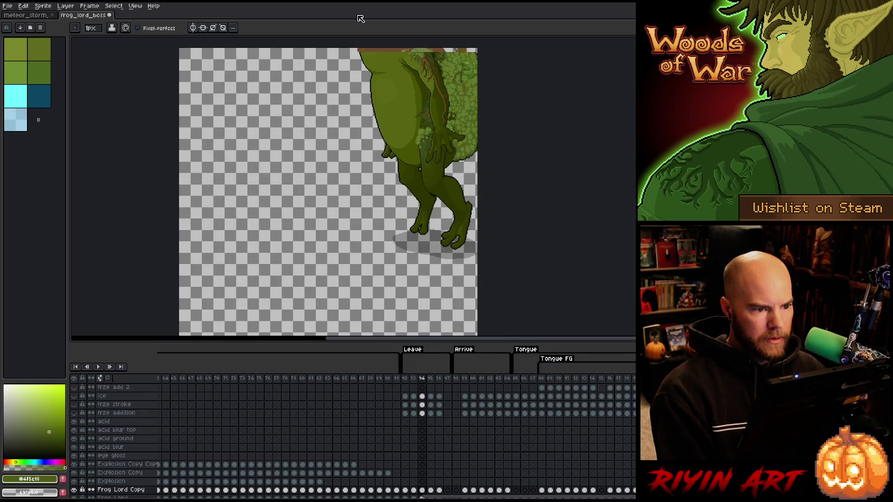
scroll(426, 458, down, 2)
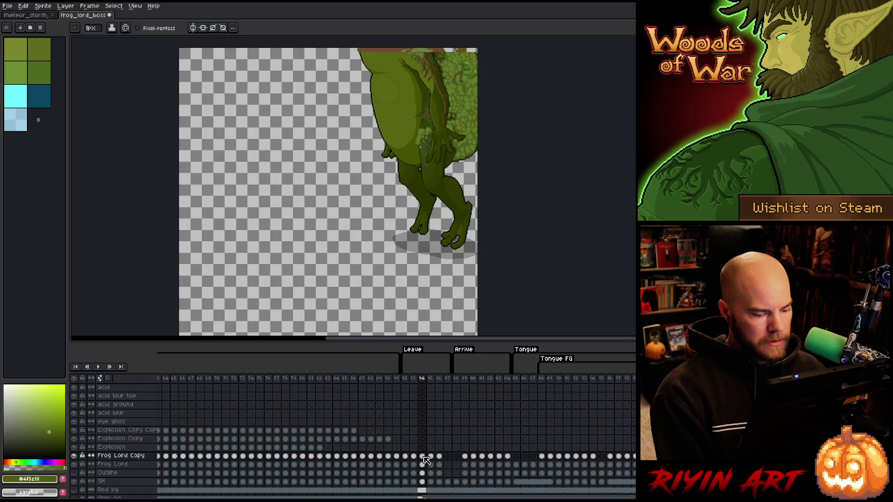
drag(424, 458, 424, 463)
key(v)
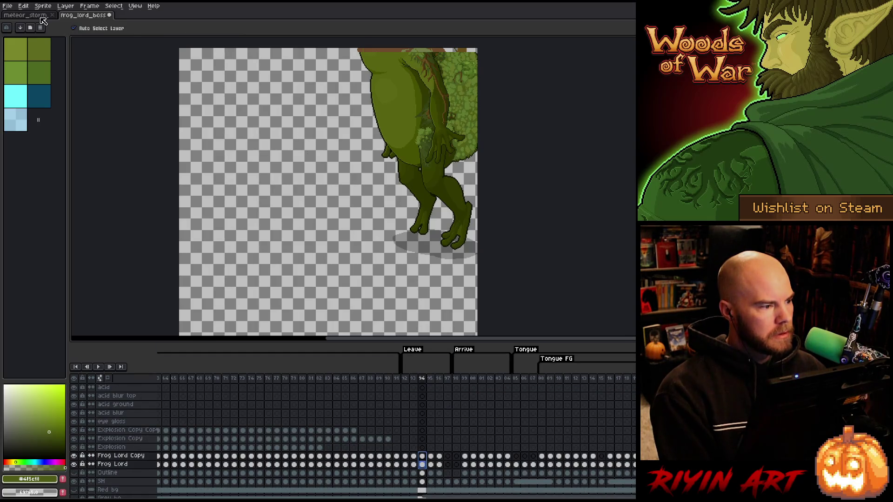
scroll(400, 171, up, 3)
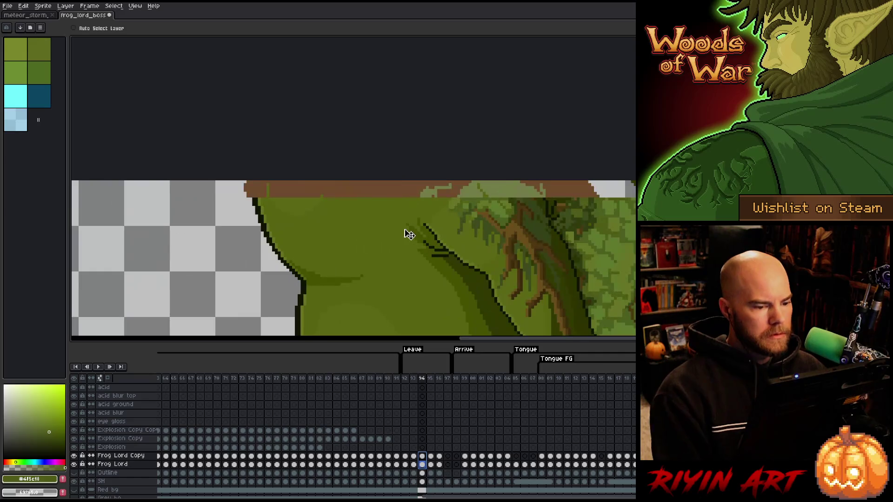
drag(409, 234, 409, 216)
Step: Select both Frog Lord cels in frame 99 and move the frog art up about 25 px
scroll(409, 217, down, 1)
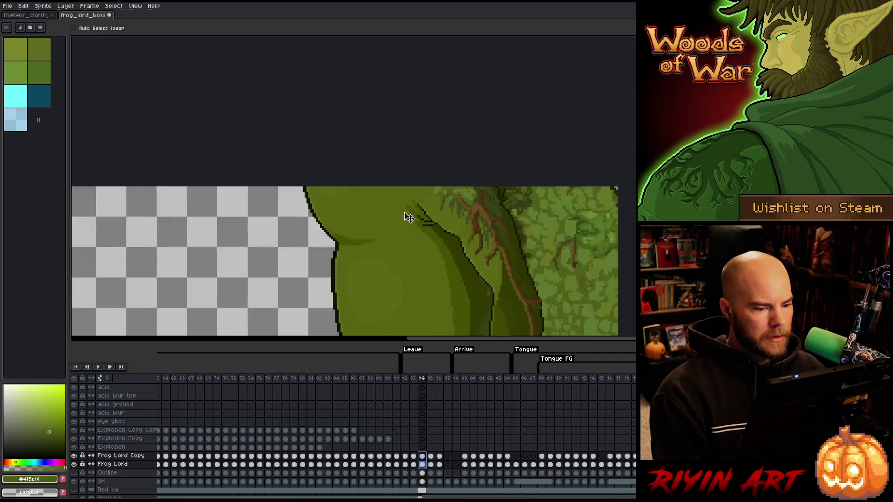
scroll(408, 217, down, 2)
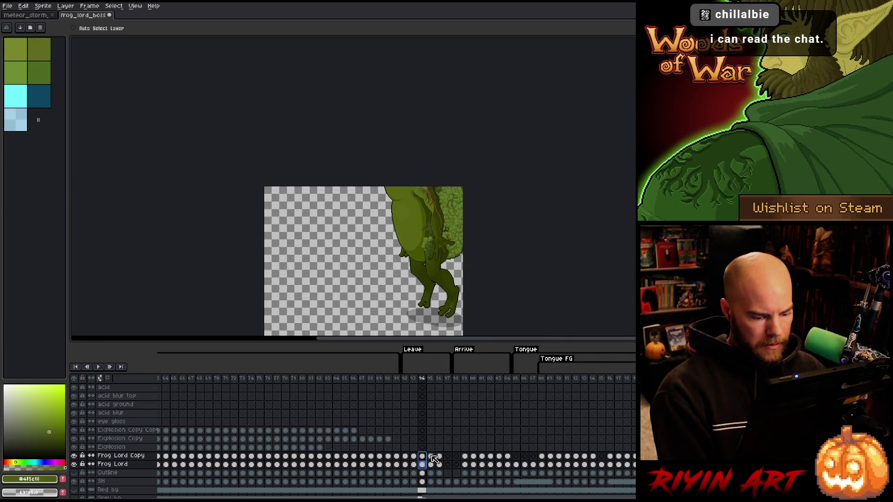
drag(432, 459, 433, 467)
scroll(427, 286, up, 4)
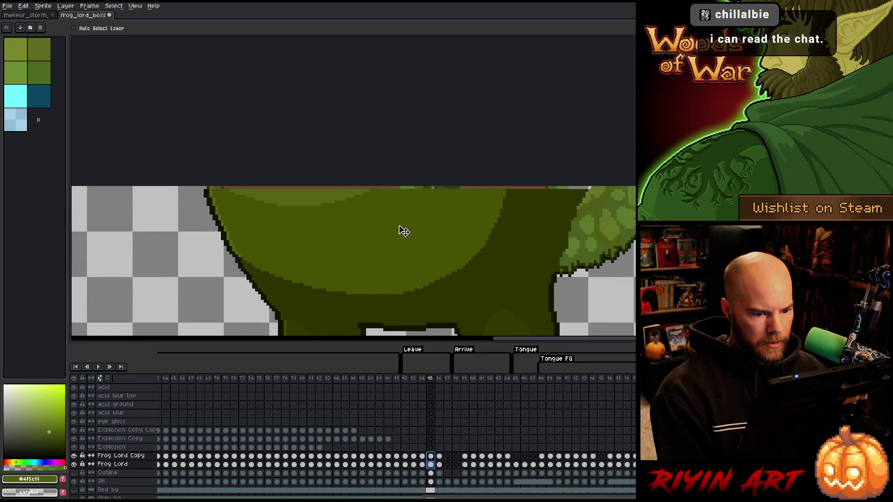
scroll(399, 230, down, 4)
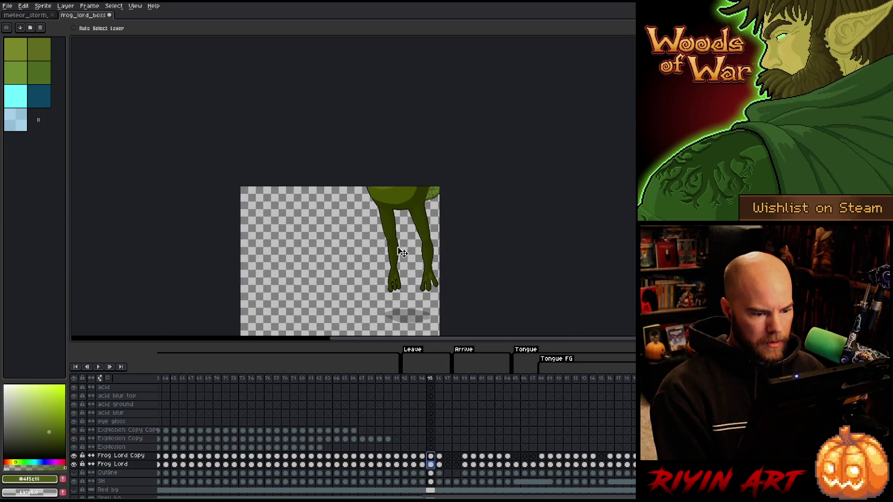
click(441, 457)
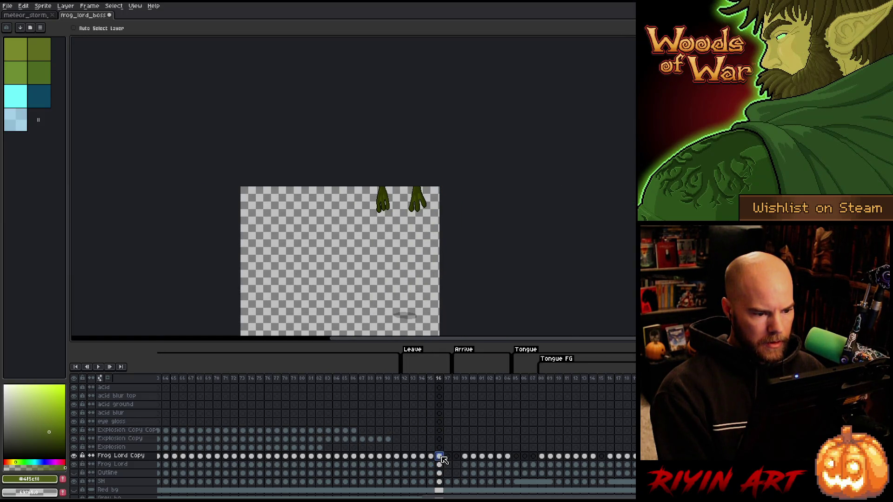
click(465, 456)
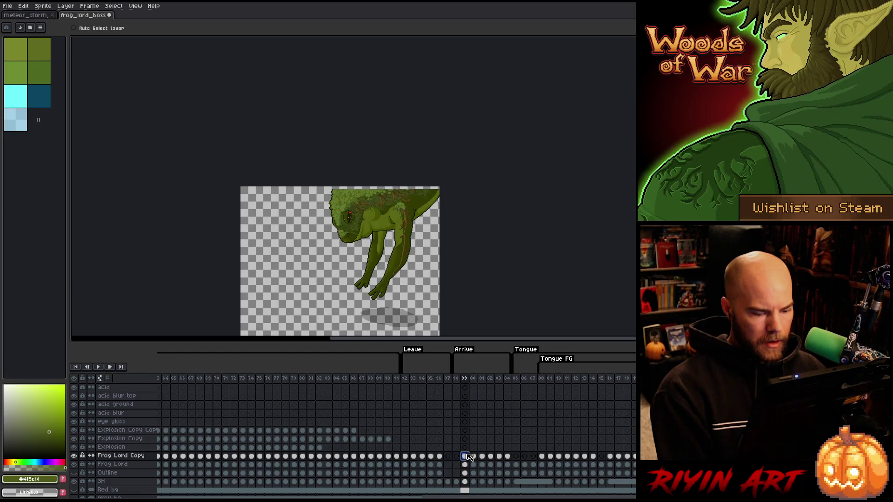
drag(465, 456, 466, 464)
scroll(377, 189, up, 2)
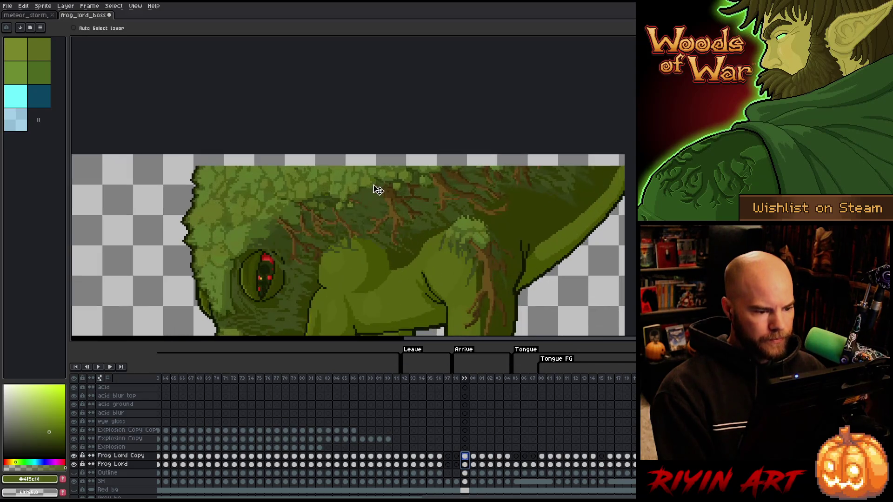
drag(361, 189, 363, 180)
Step: Review frames 97 through 104, then return to the earlier idle frames
scroll(363, 186, down, 4)
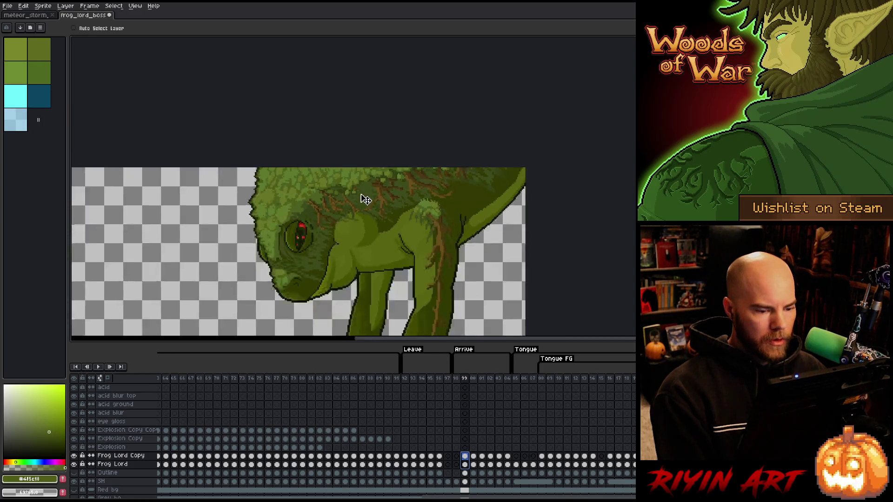
click(473, 379)
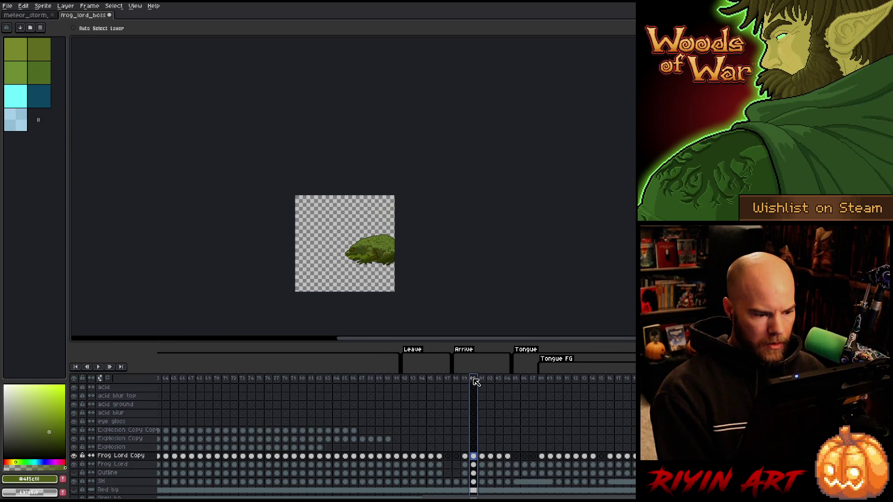
mouse_move(506, 380)
mouse_down()
mouse_move(464, 381)
mouse_move(627, 381)
mouse_up()
drag(515, 379, 448, 379)
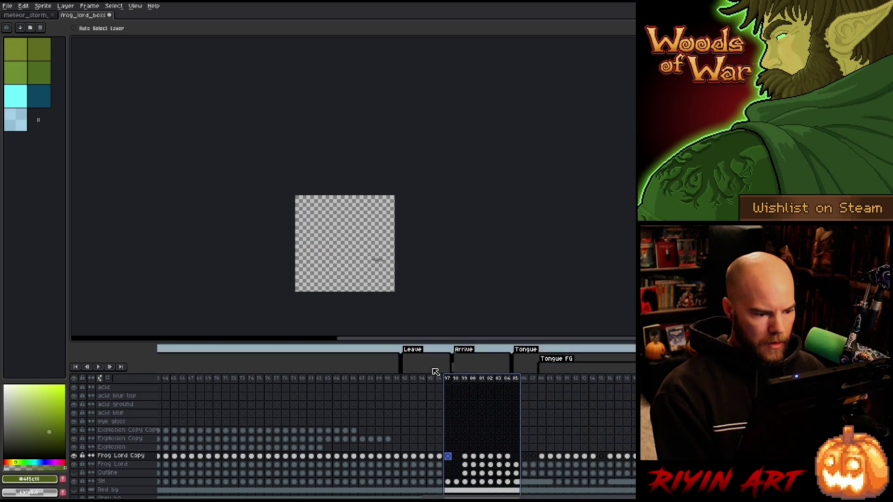
mouse_move(390, 382)
mouse_down()
mouse_move(118, 395)
mouse_move(293, 396)
mouse_move(279, 400)
mouse_up()
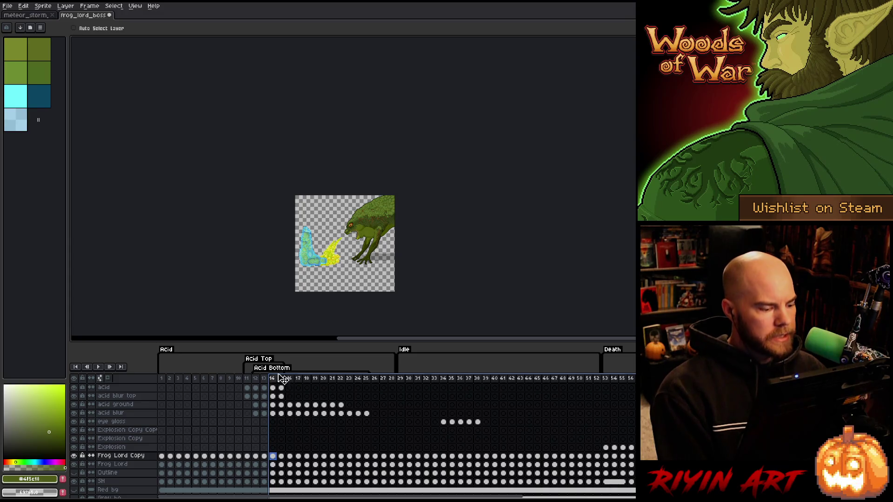
Step: Select and unhide the Outline layer on frame 14, then zoom in on the frog's head
scroll(222, 455, down, 2)
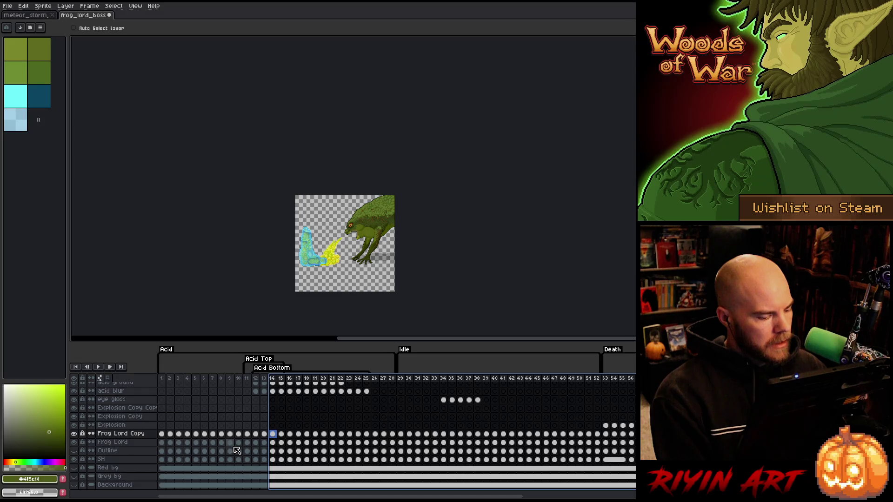
click(98, 451)
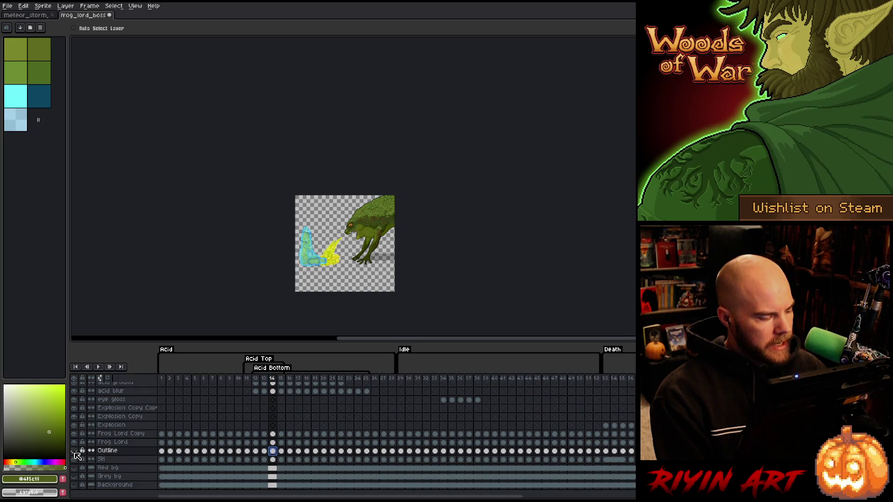
click(74, 450)
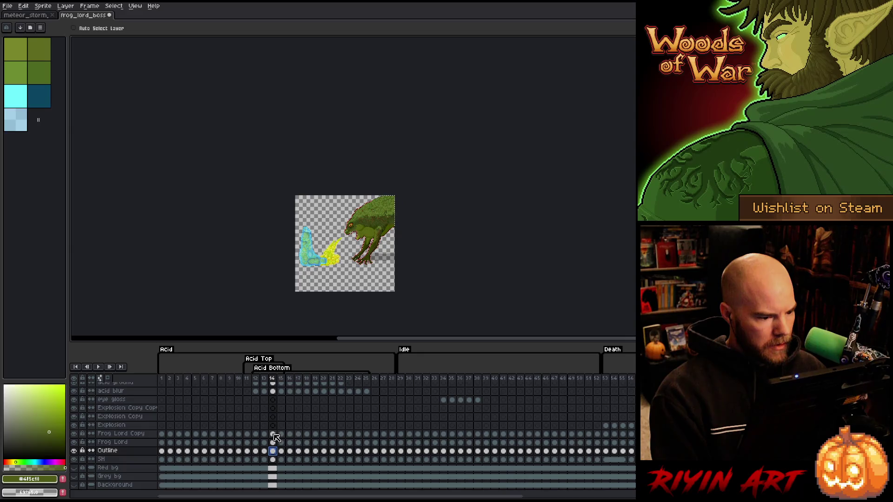
scroll(376, 199, up, 5)
scroll(370, 179, down, 2)
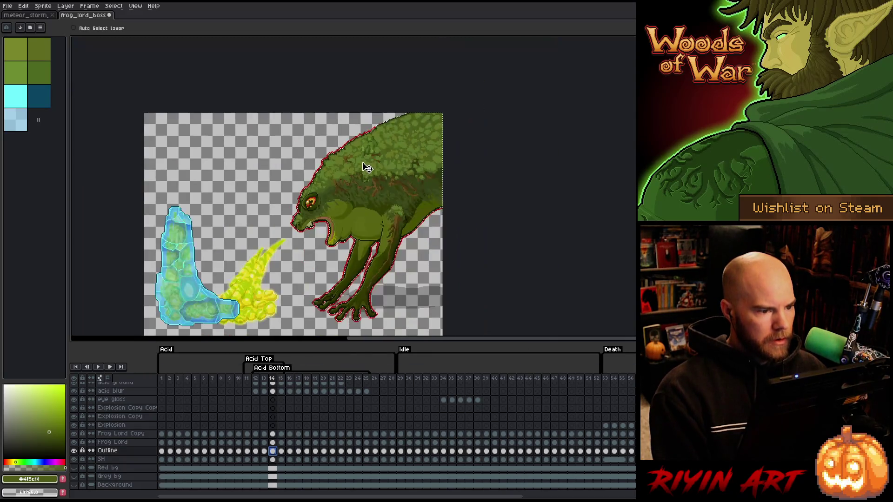
scroll(365, 167, up, 2)
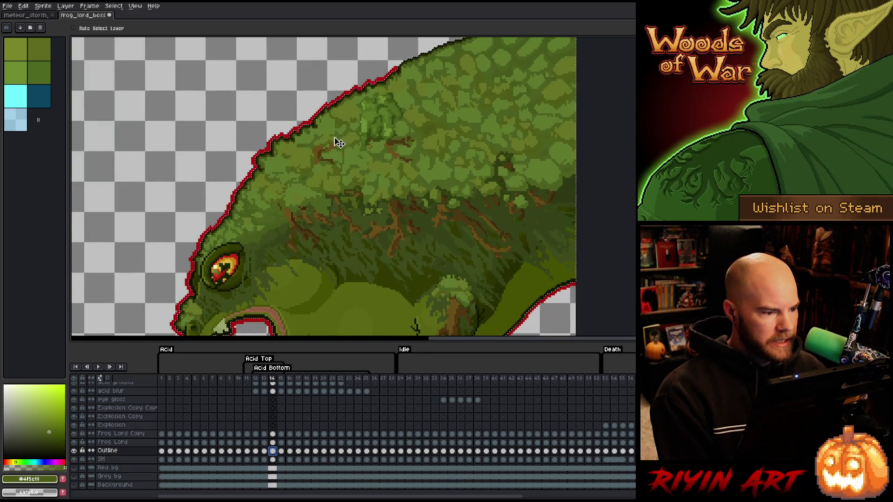
scroll(338, 143, down, 3)
scroll(332, 121, up, 2)
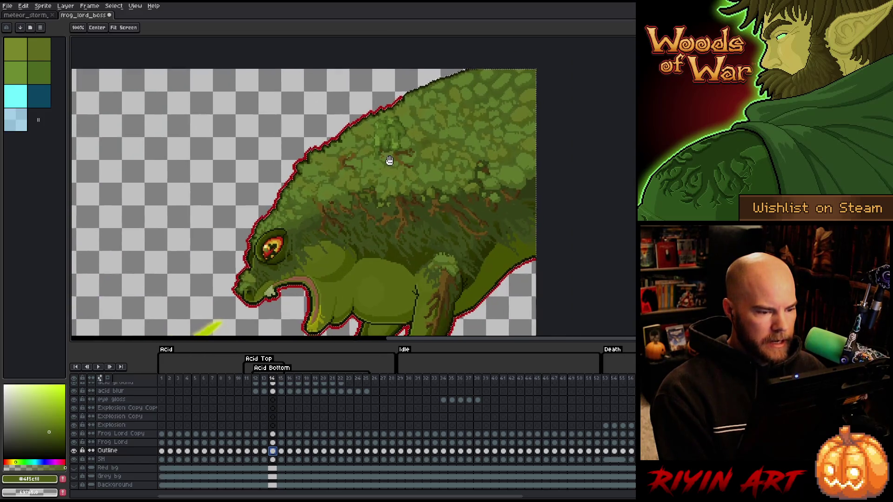
drag(390, 161, 349, 209)
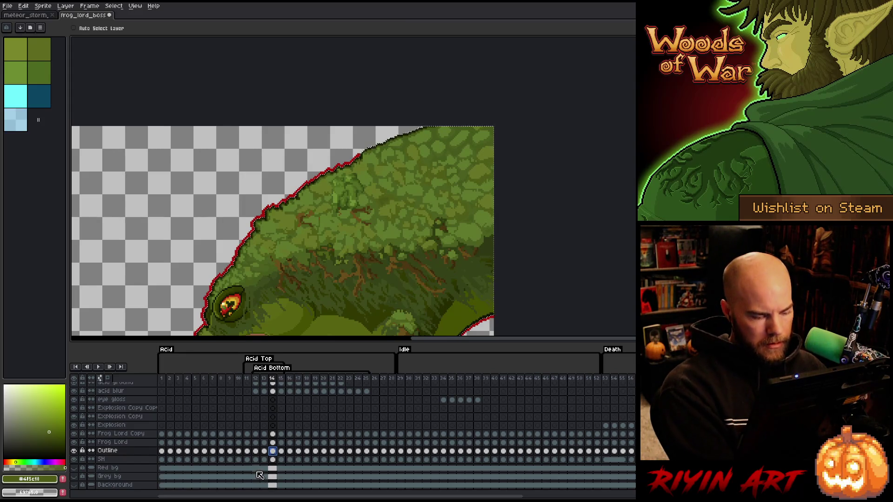
Step: On a new layer, sample the outline red and apply a square-matrix Outline to the frog
key(shift+n)
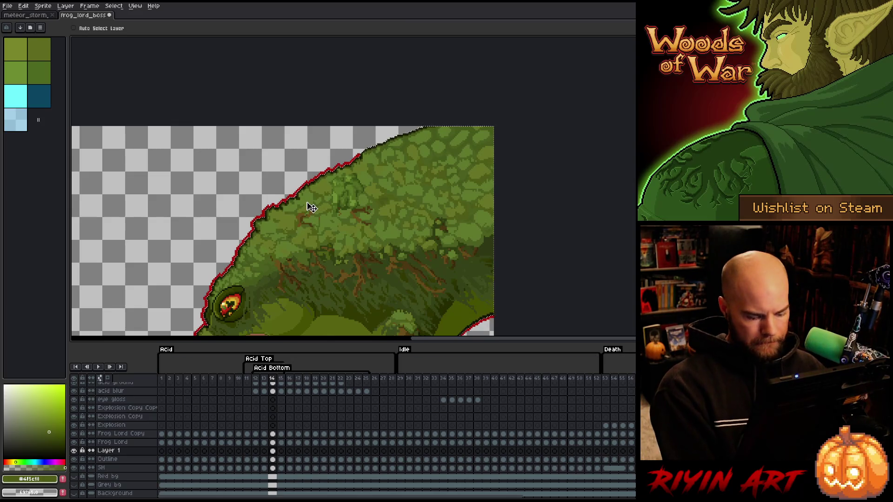
scroll(320, 156, up, 3)
key(i)
click(373, 197)
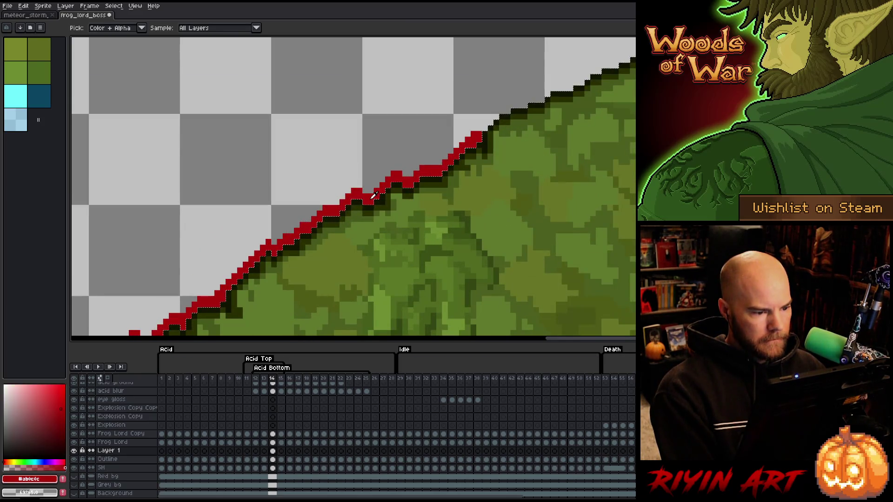
scroll(433, 135, down, 3)
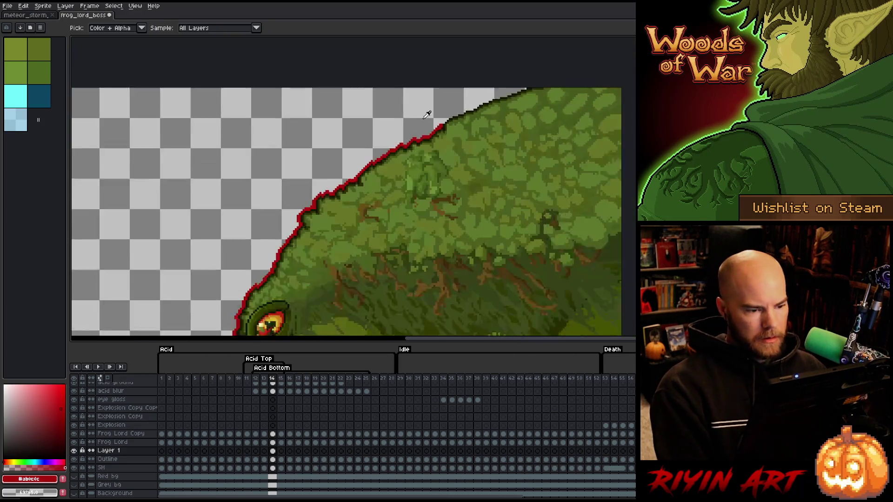
key(shift+o)
scroll(446, 168, down, 1)
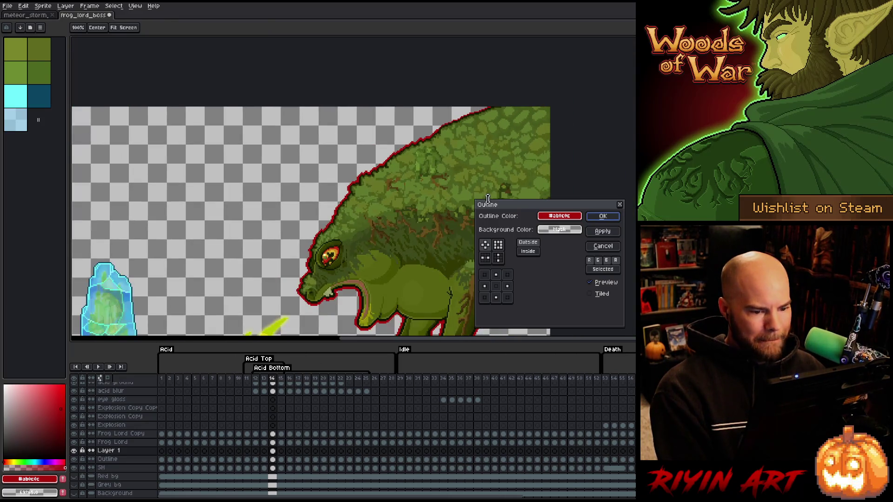
click(502, 247)
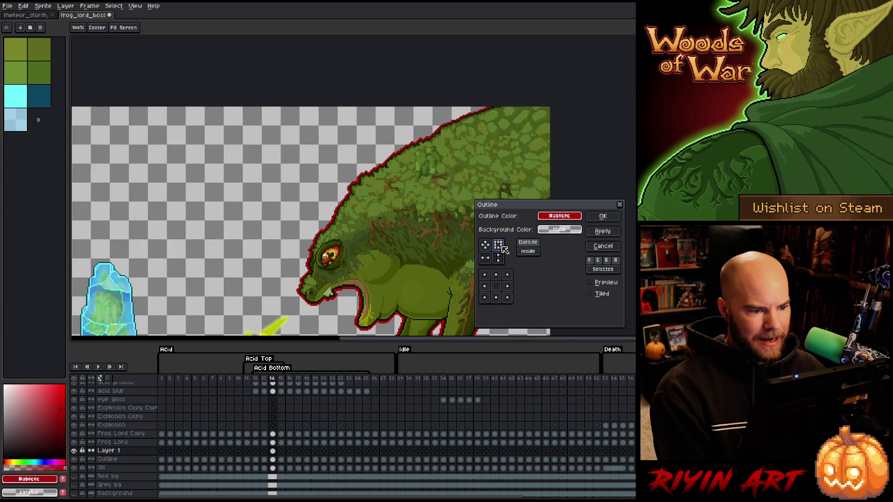
click(602, 217)
scroll(453, 168, down, 2)
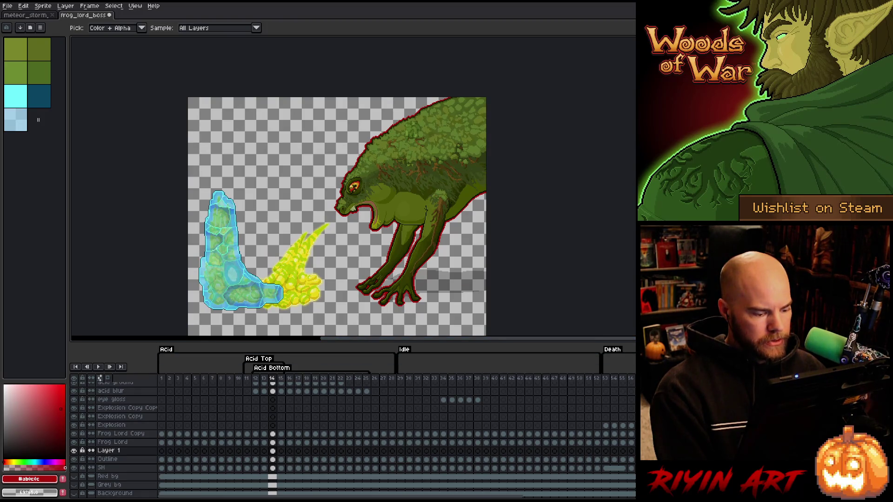
drag(278, 496, 463, 497)
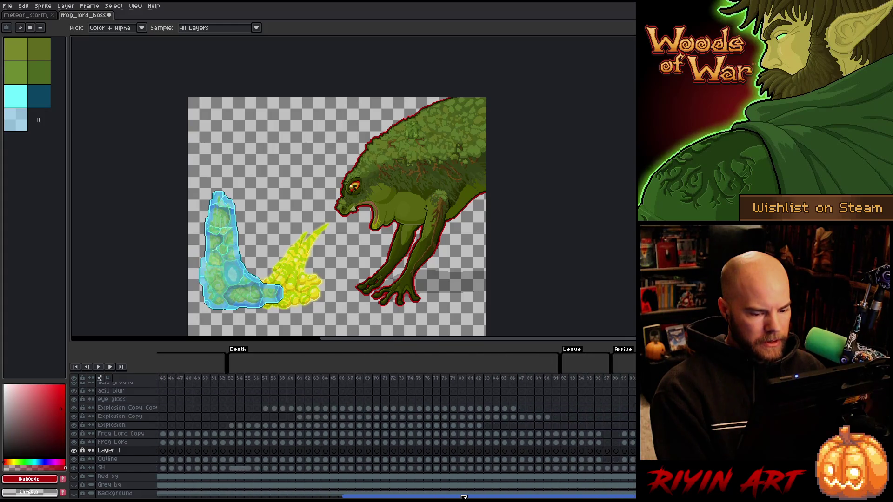
Step: Move the Outline cels on frames 94 and 95 up to match the frog
scroll(433, 376, right, 5)
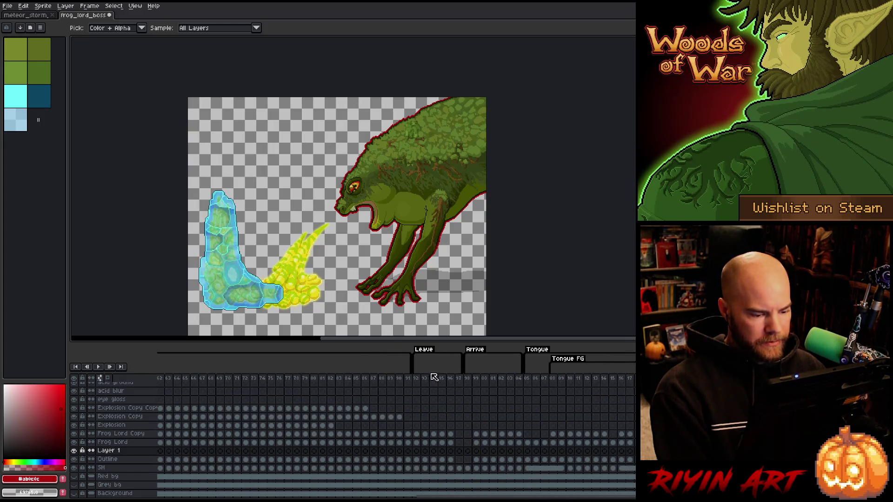
drag(416, 377, 435, 379)
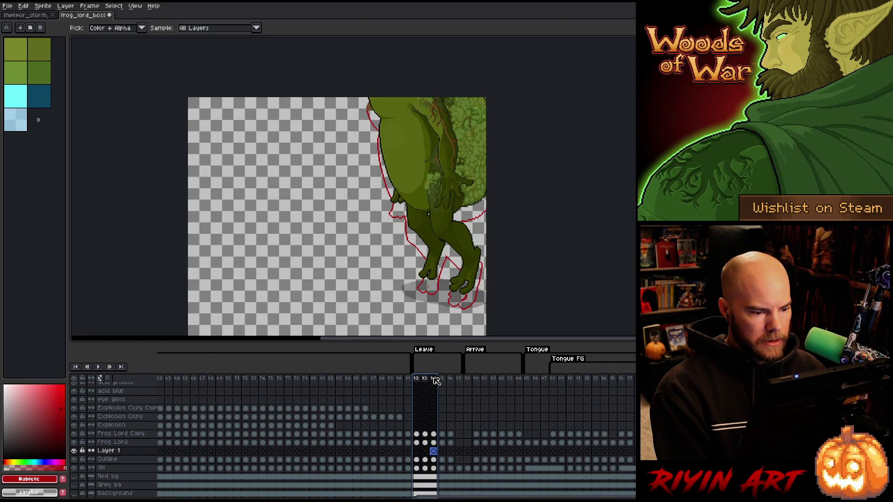
click(434, 460)
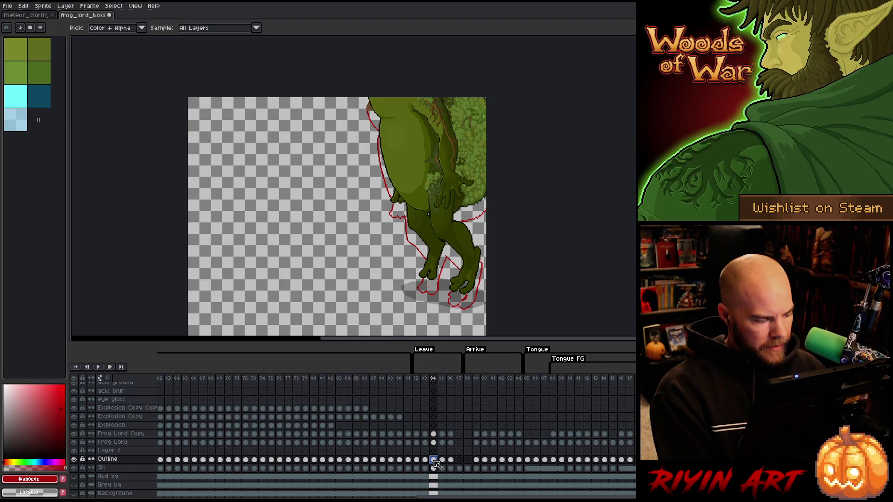
key(ctrl+t)
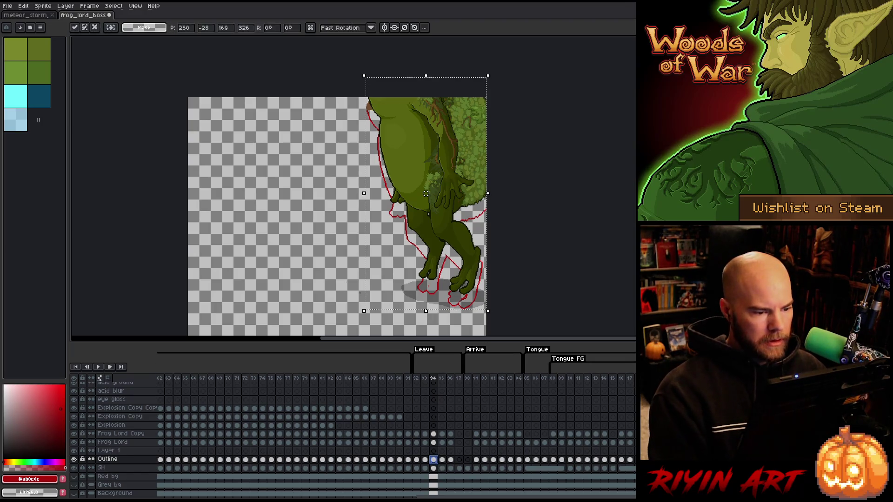
drag(426, 193, 426, 181)
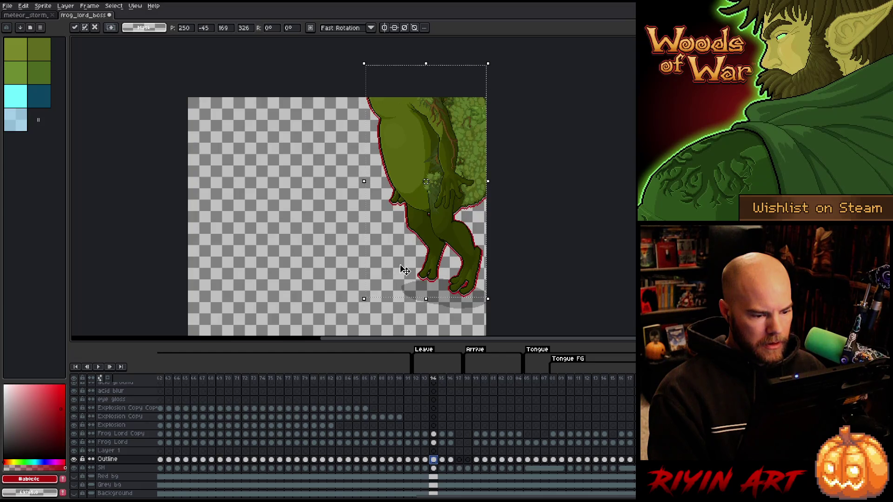
click(442, 460)
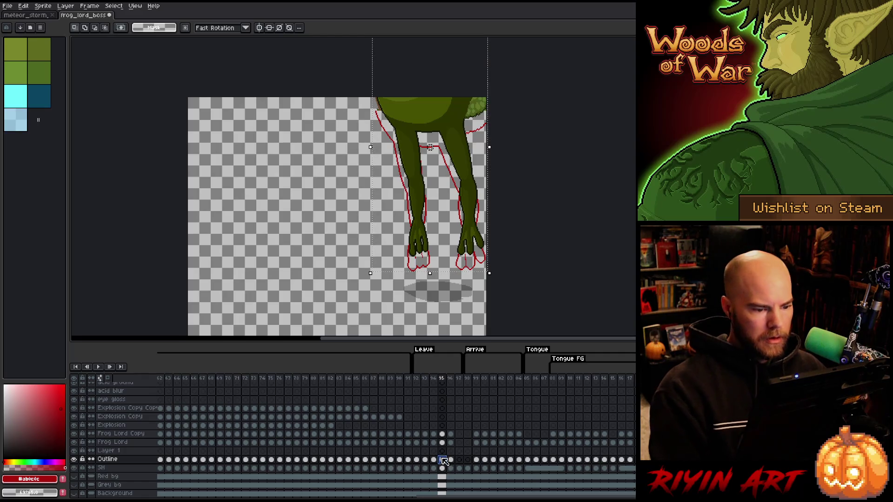
drag(430, 147, 430, 134)
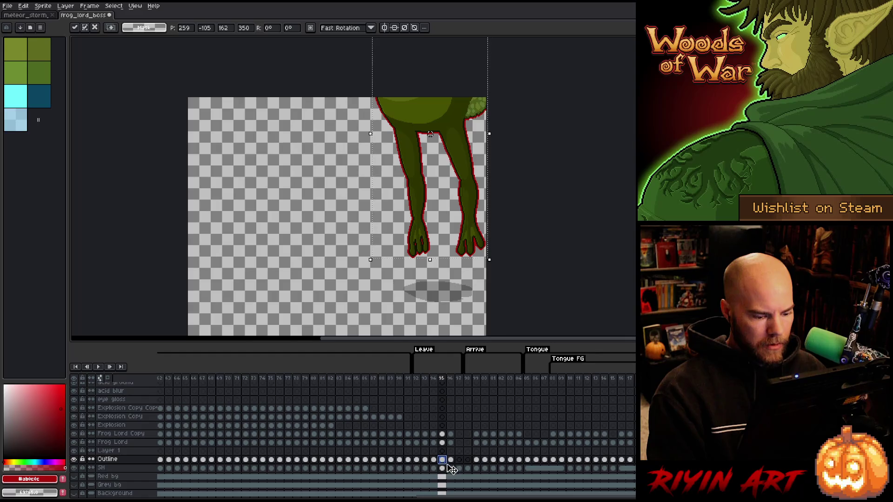
key(period)
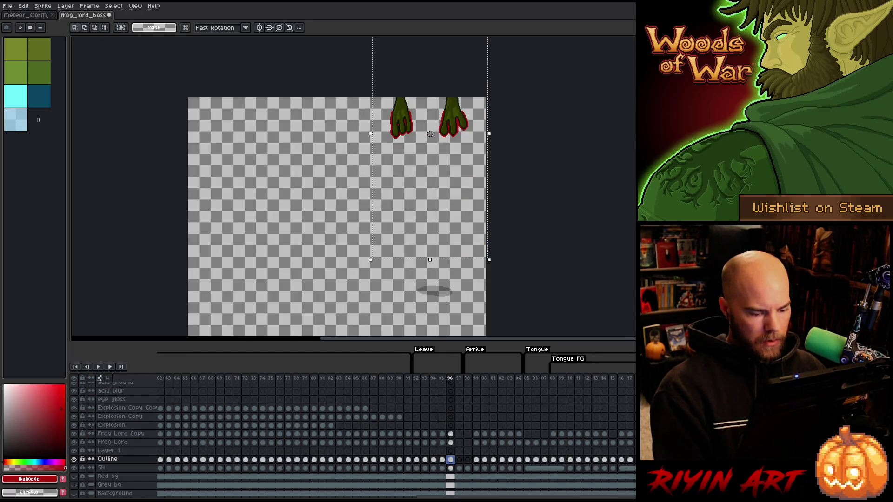
Step: Reposition the outline on frame 96 and apply a red Outline to the feet on Layer 1
drag(430, 134, 413, 138)
click(450, 451)
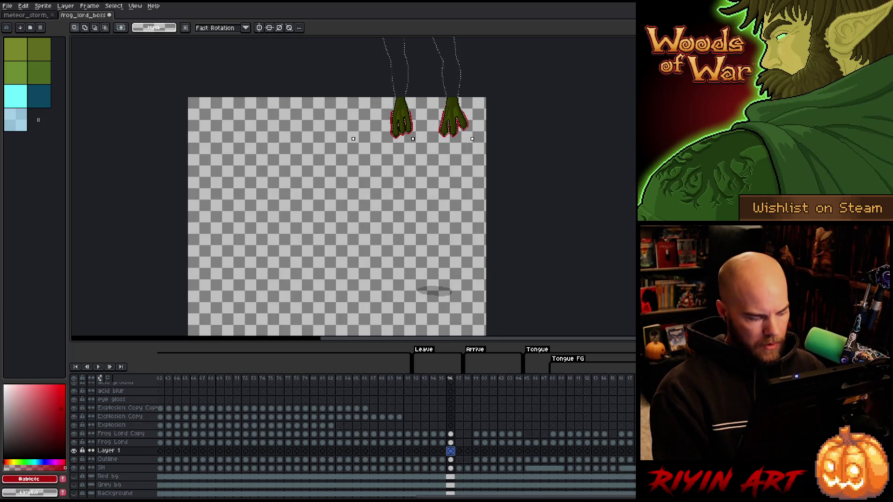
key(ctrl+d)
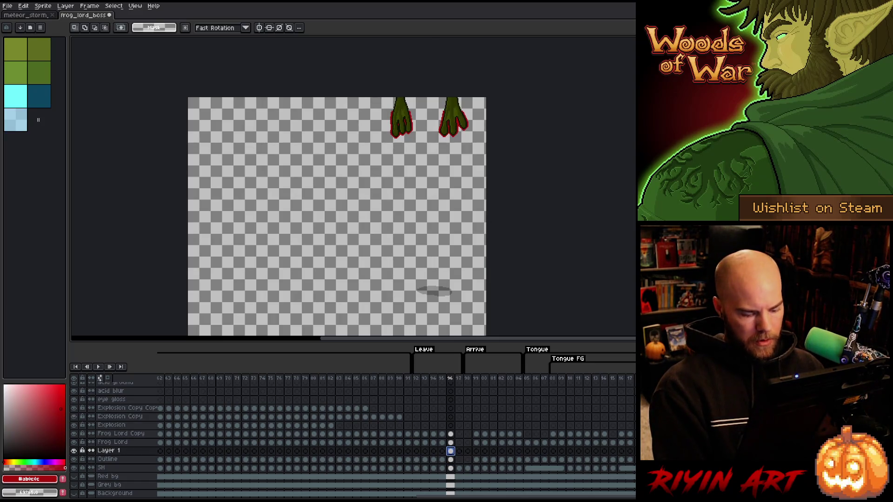
key(shift+o)
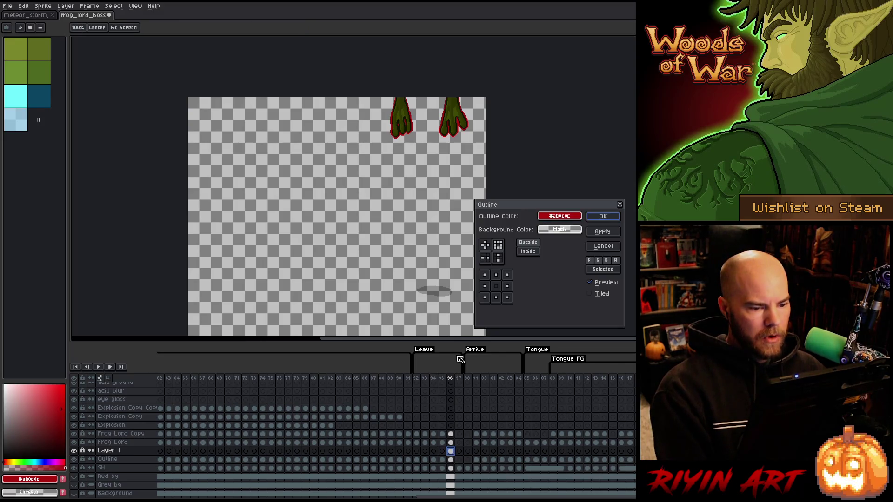
key(Return)
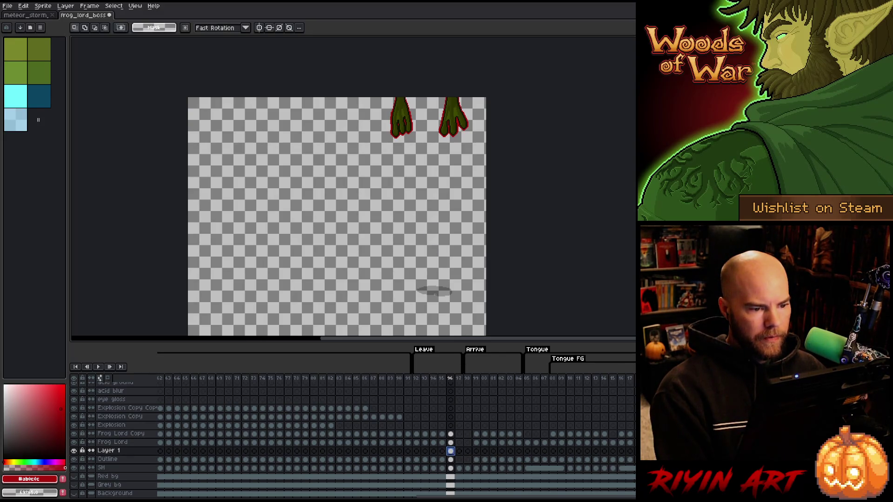
Step: Move frame 99's outline up onto the frog, review the Tongue frames, and return to frame 1
click(471, 381)
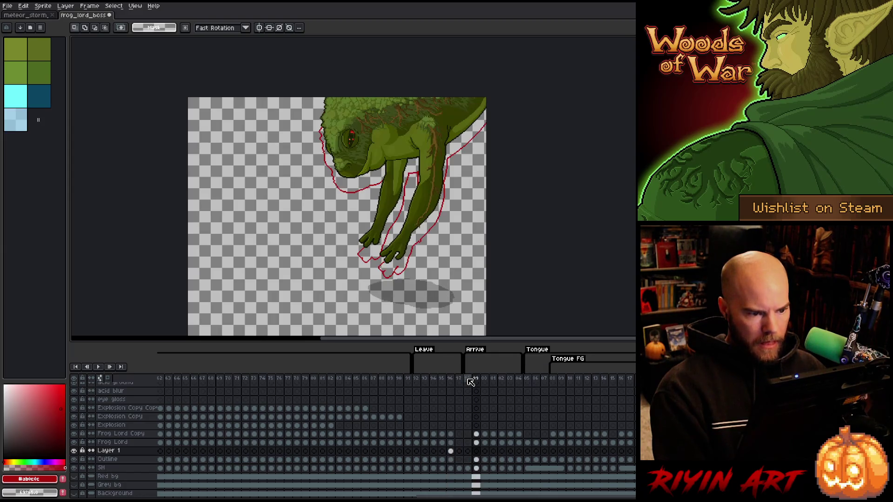
click(478, 460)
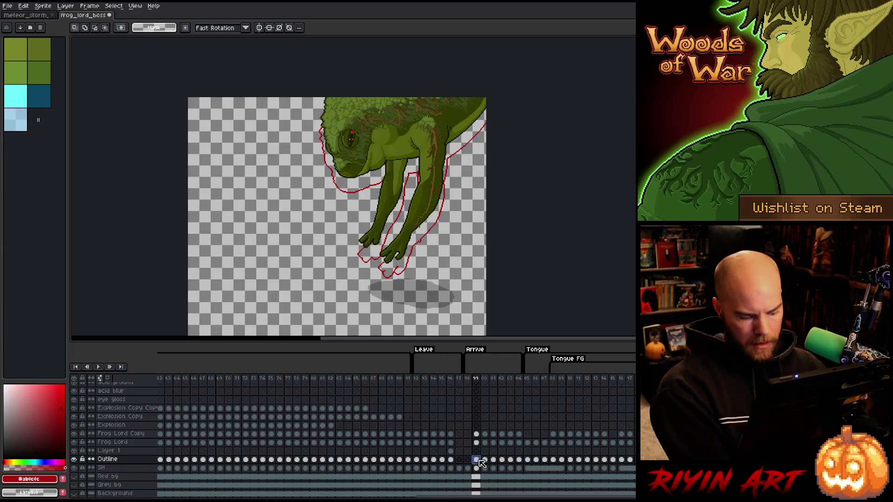
drag(402, 196, 402, 184)
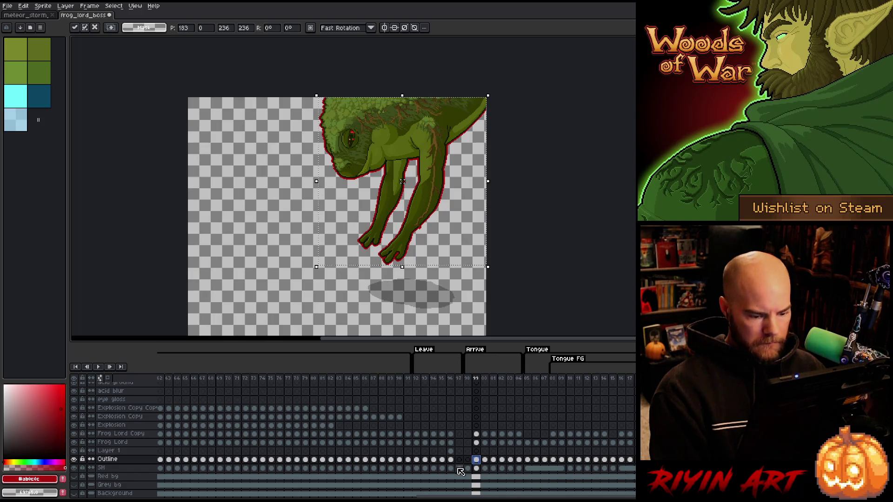
key(Return)
key(Return)
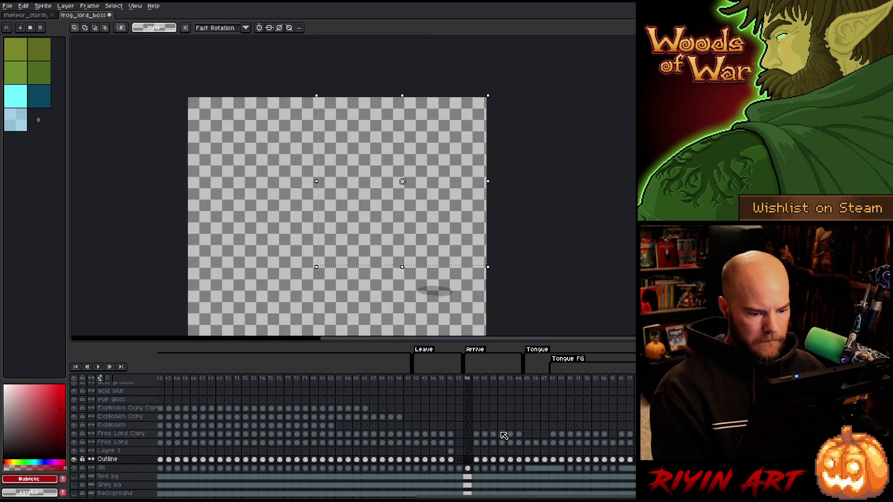
mouse_move(527, 378)
mouse_down()
mouse_move(577, 377)
mouse_move(177, 413)
mouse_up()
key(Home)
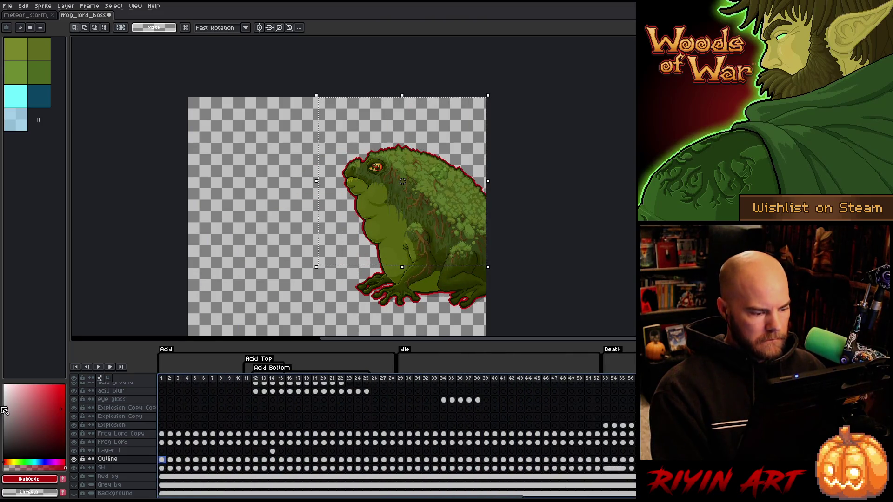
Step: Delete Layer 1, clear the selection, and save frog_lord_boss
click(109, 451)
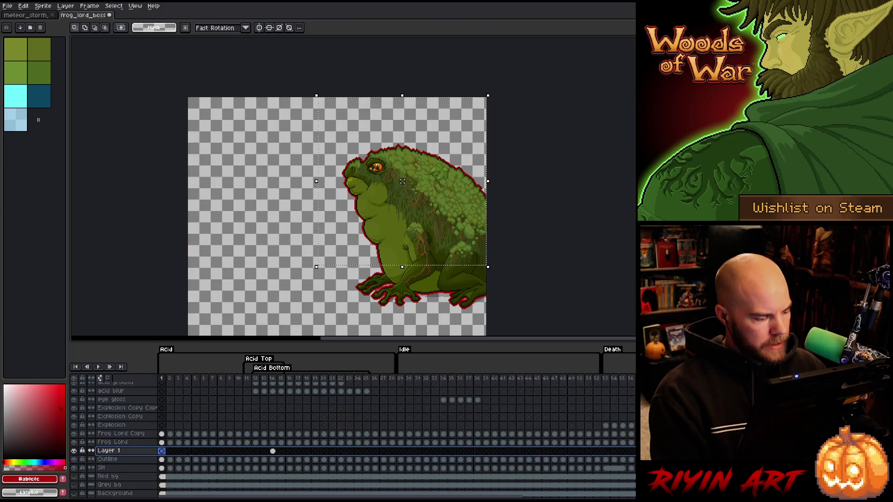
key(Delete)
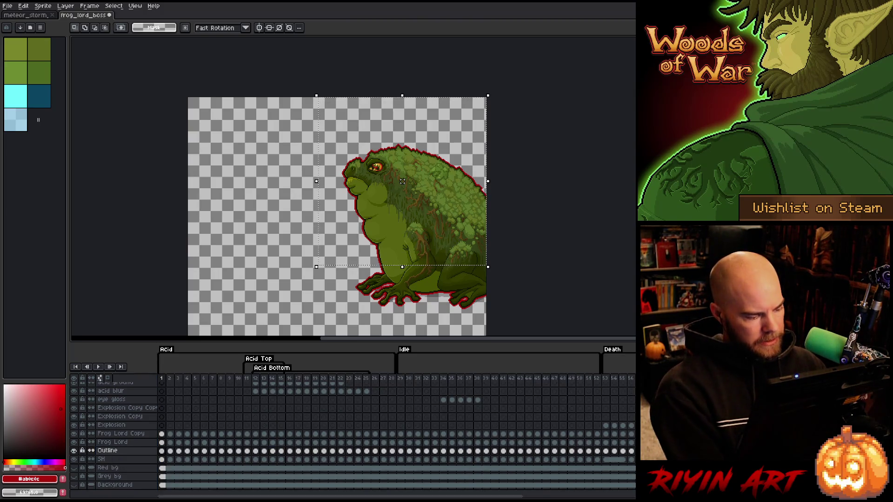
key(ctrl+d)
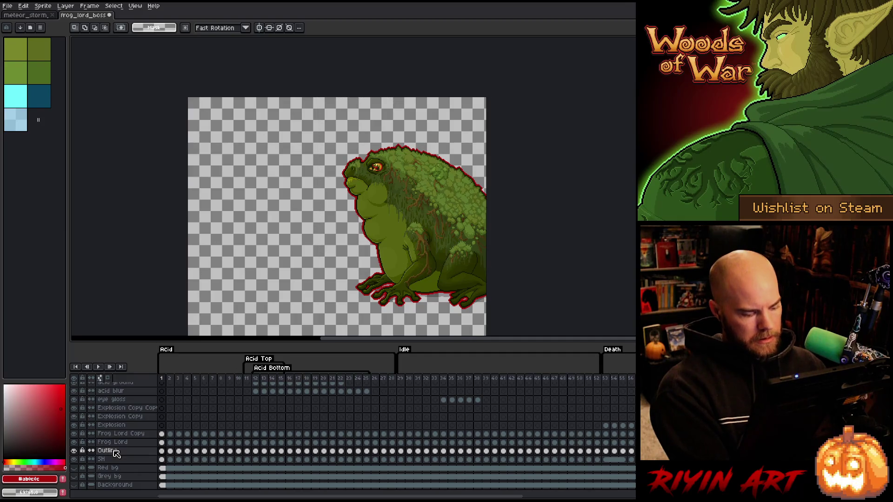
key(ctrl+s)
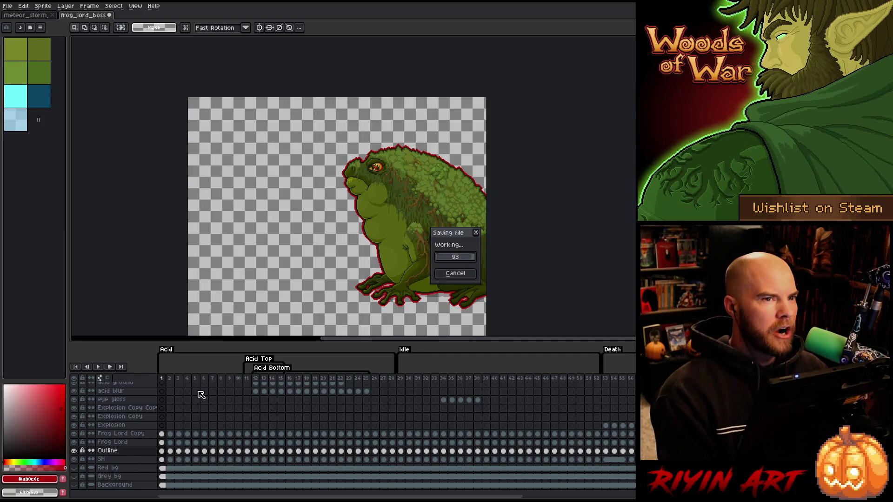
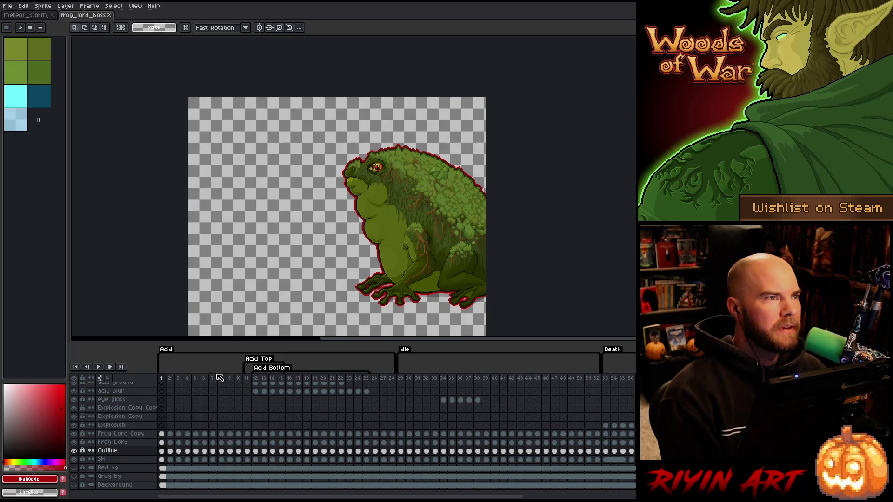
Step: Select acid frames 1–13 in the timeline and hide the frog's red Outline layer
scroll(233, 427, up, 1)
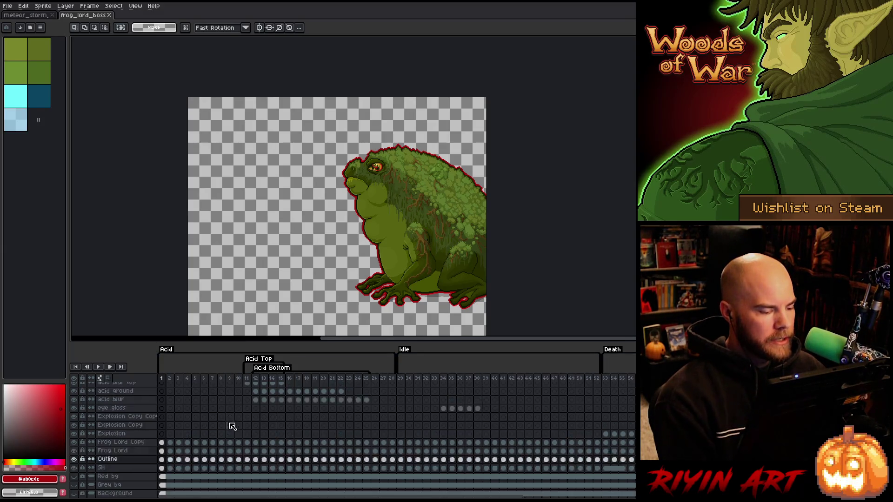
scroll(215, 408, down, 1)
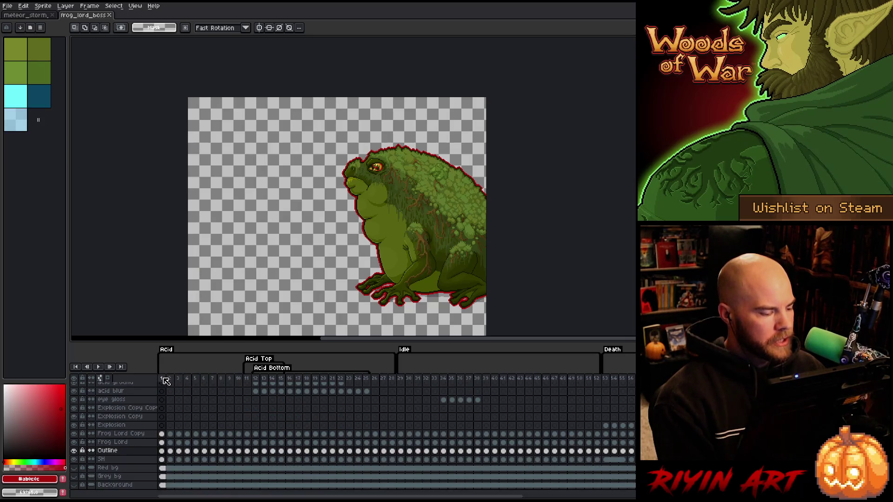
drag(165, 381, 264, 380)
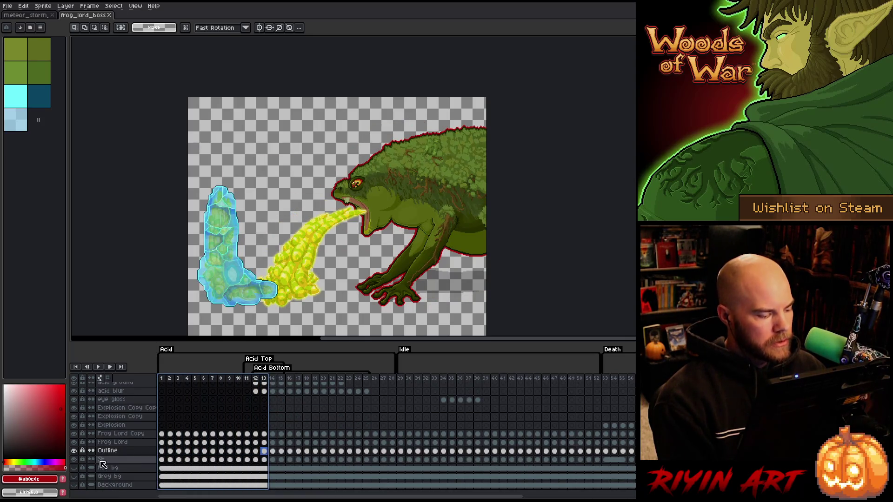
click(75, 451)
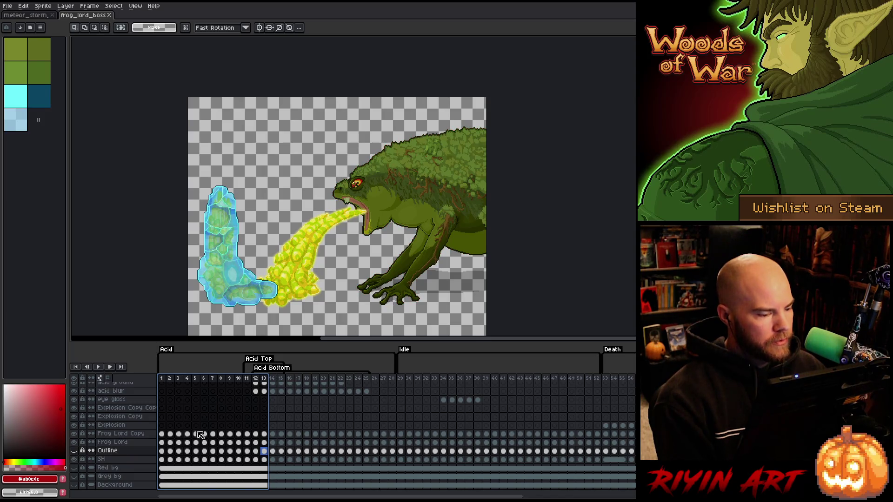
Step: Step through acid frames 12–18 and settle on frame 19 alone with the range cleared
drag(255, 380, 310, 387)
drag(297, 278, 311, 241)
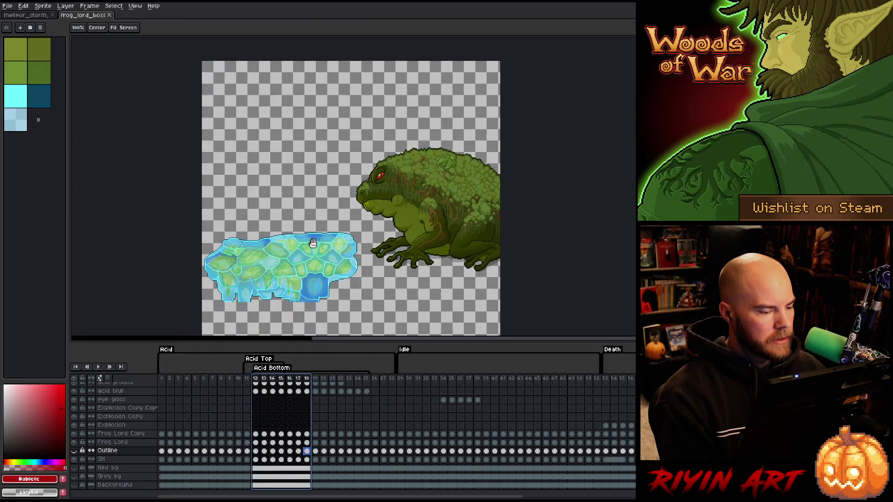
drag(259, 381, 315, 380)
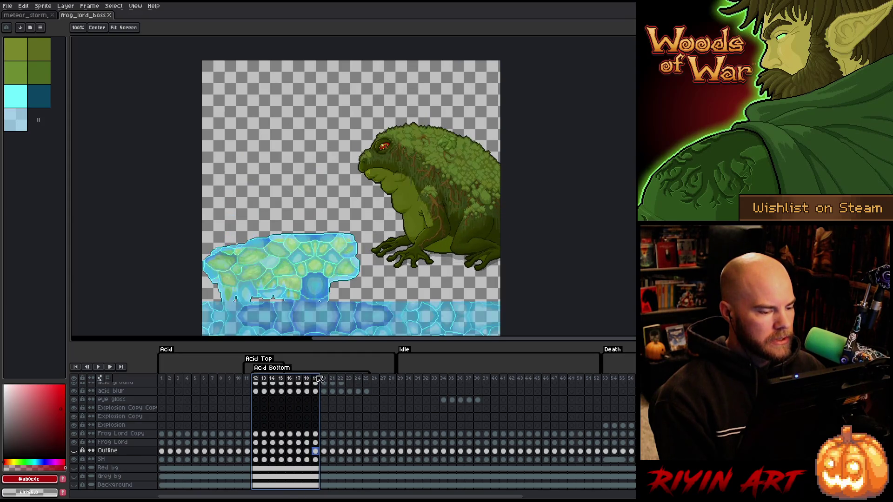
drag(330, 274, 354, 235)
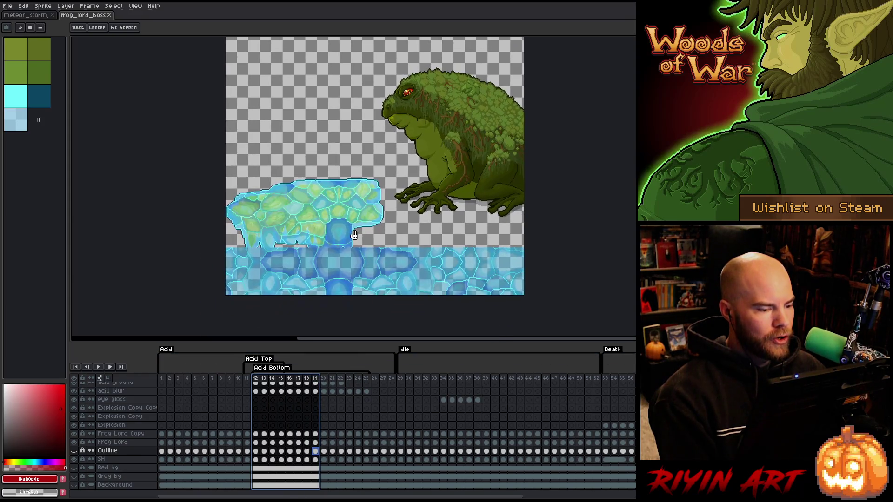
click(315, 379)
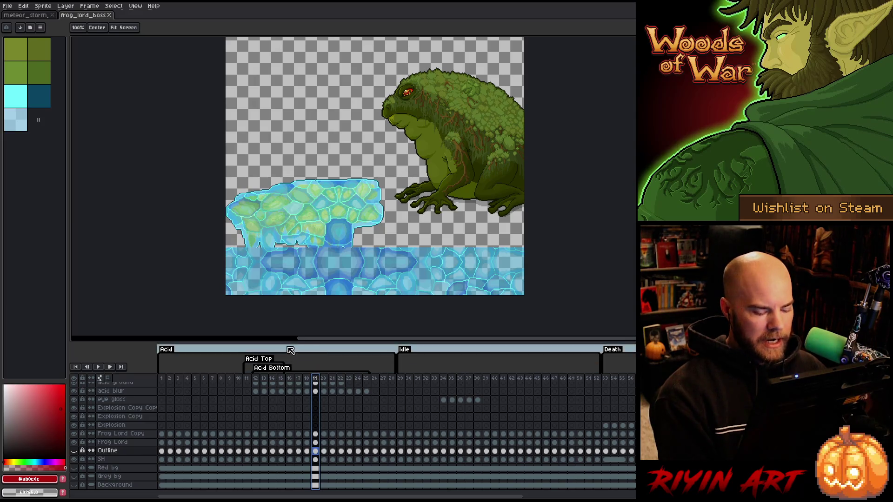
key(m)
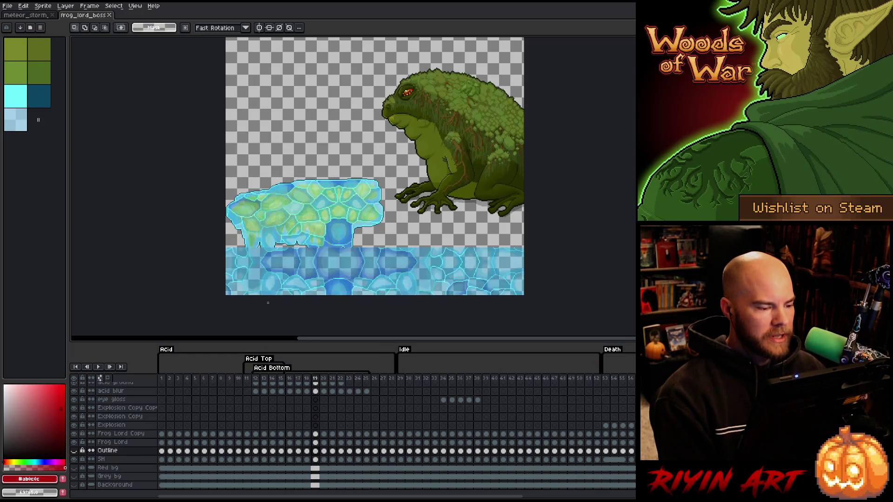
Step: Zoom in on the ice block and reveal the hidden ice layers
scroll(268, 303, up, 5)
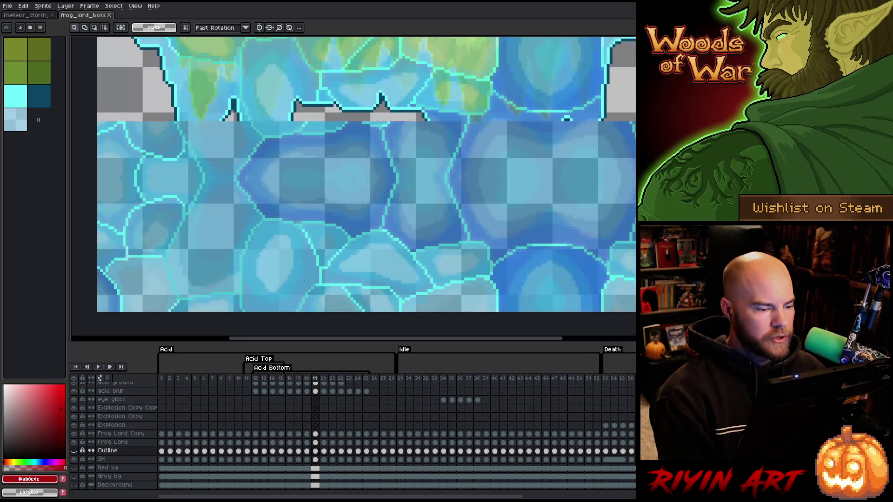
scroll(308, 279, down, 3)
scroll(364, 164, up, 1)
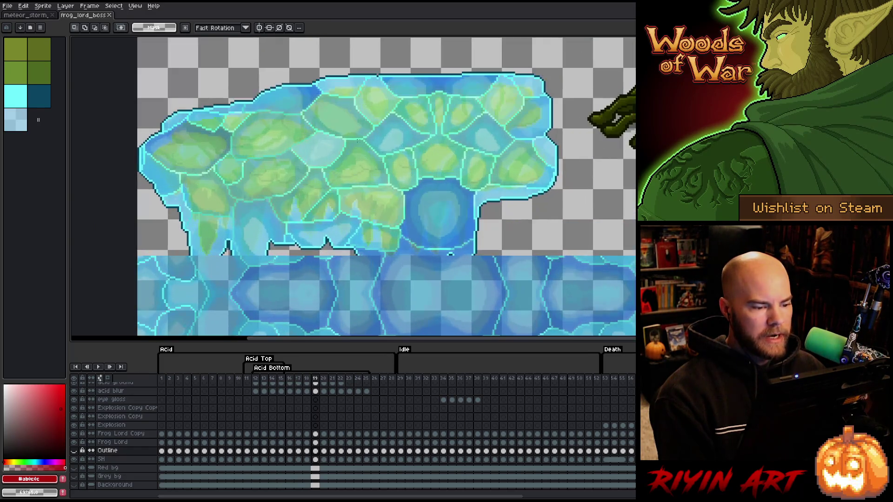
scroll(358, 264, down, 1)
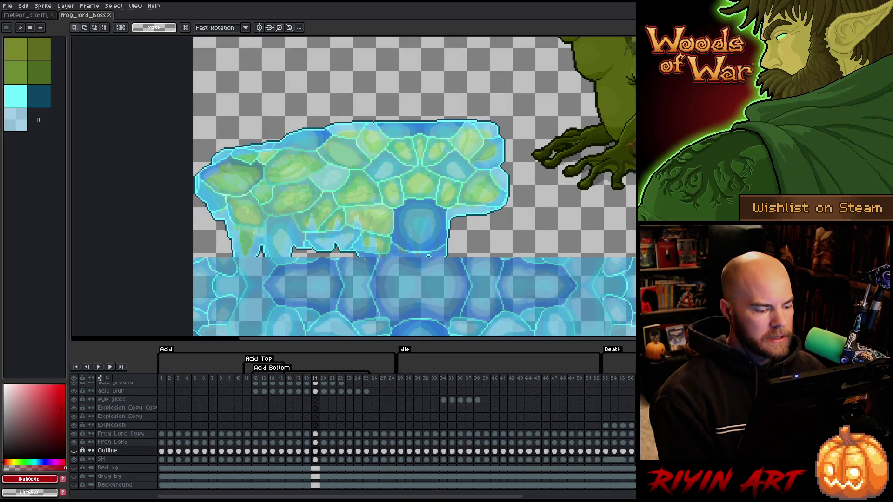
scroll(312, 413, up, 5)
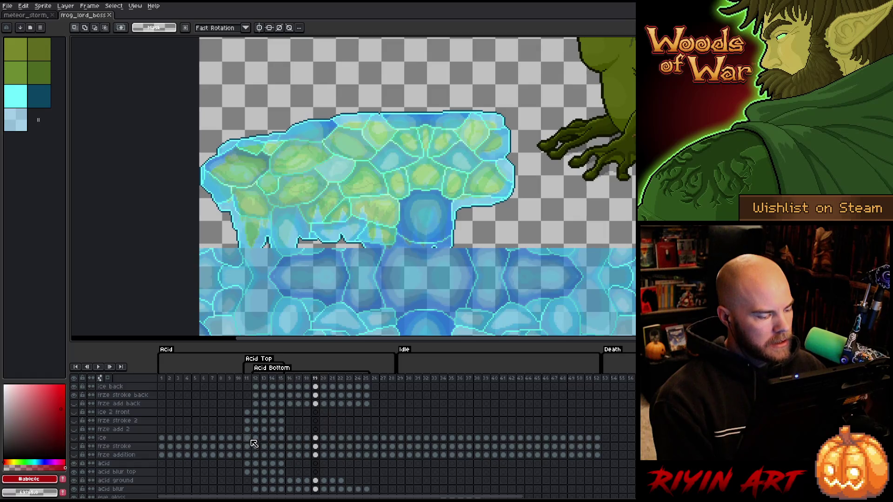
drag(79, 409, 77, 464)
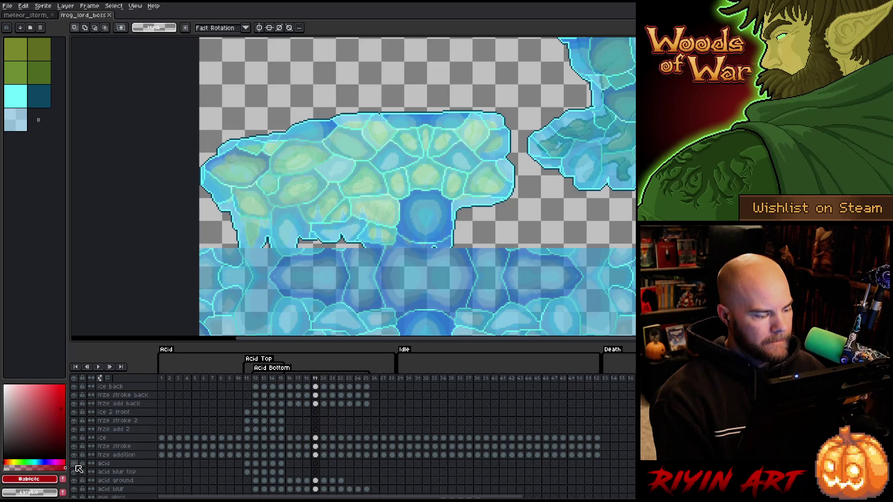
Step: Flip between frames 18 and 19 to compare the frozen acid
scroll(312, 425, down, 3)
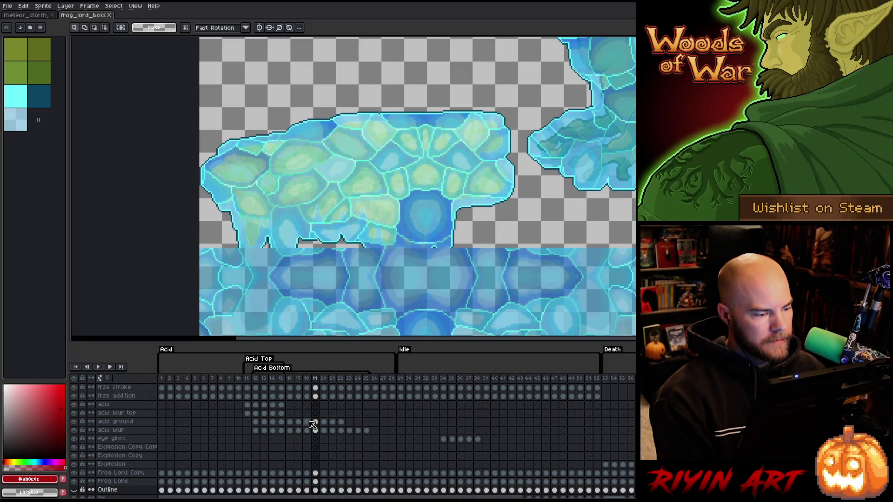
key(Left)
key(Right)
key(Left)
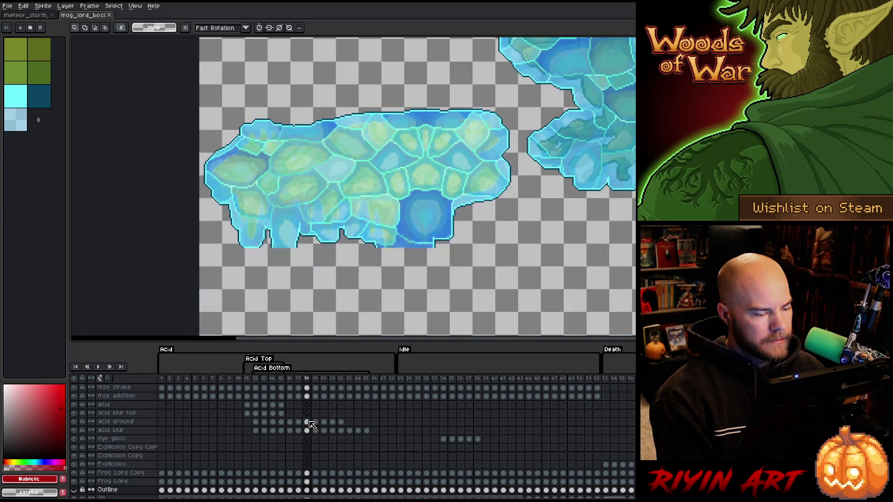
key(Right)
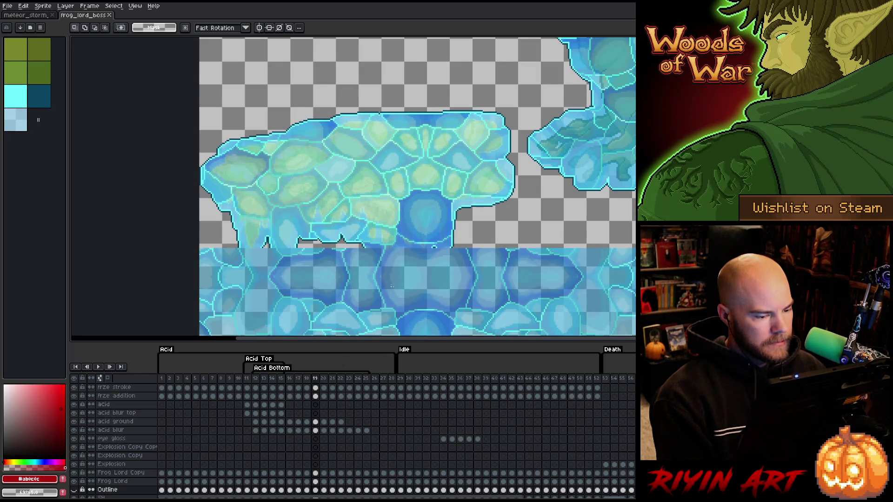
Step: Save the frog_lord_boss sprite with Ctrl+S and select the ice back layer
key(v)
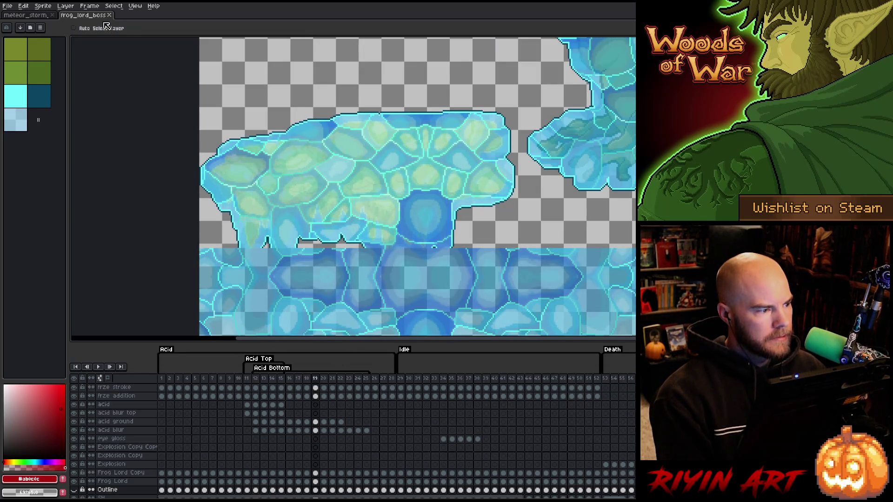
key(ctrl+s)
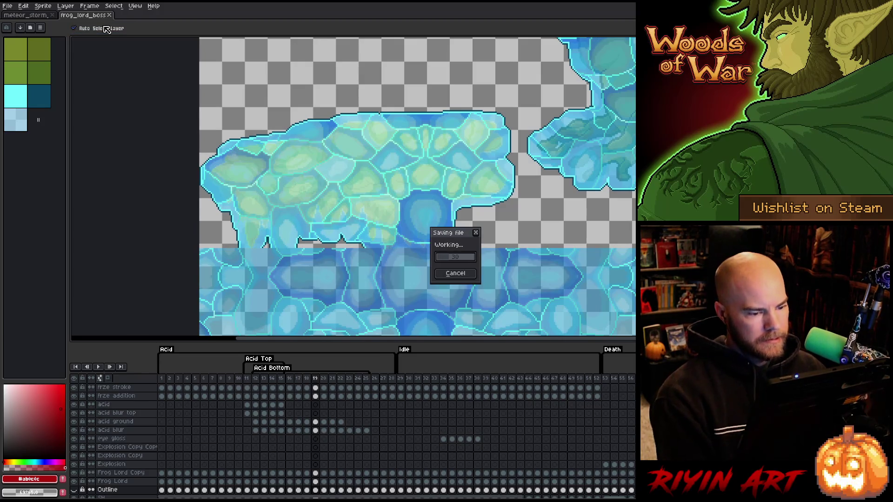
click(403, 280)
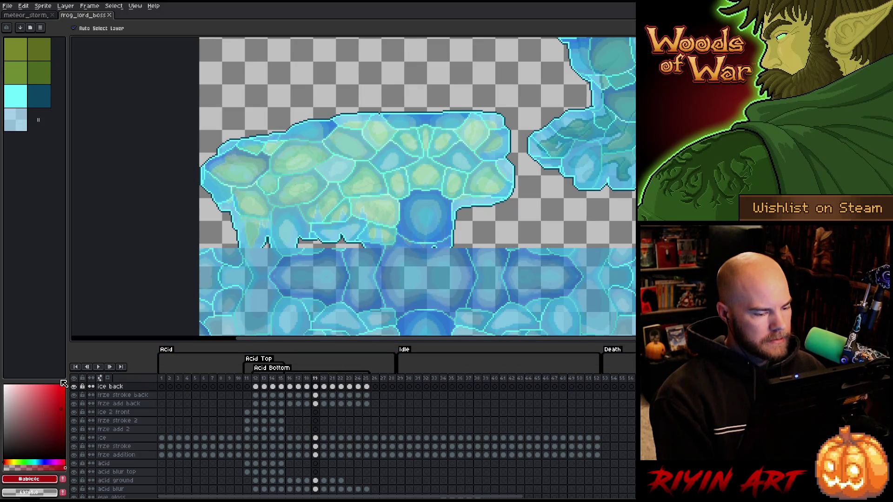
Step: Toggle the ice back layer to compare, leave it hidden, and zoom to the bottom edge
click(74, 387)
click(74, 387)
click(74, 386)
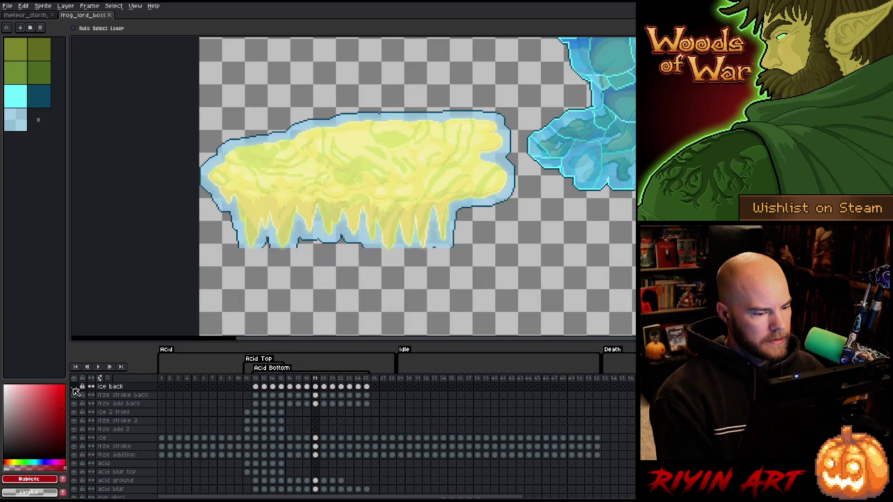
click(74, 386)
click(74, 386)
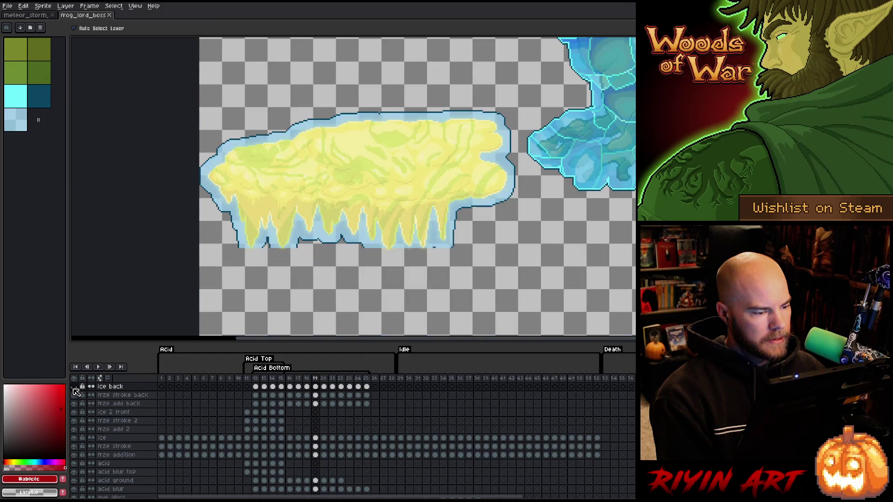
scroll(433, 256, up, 2)
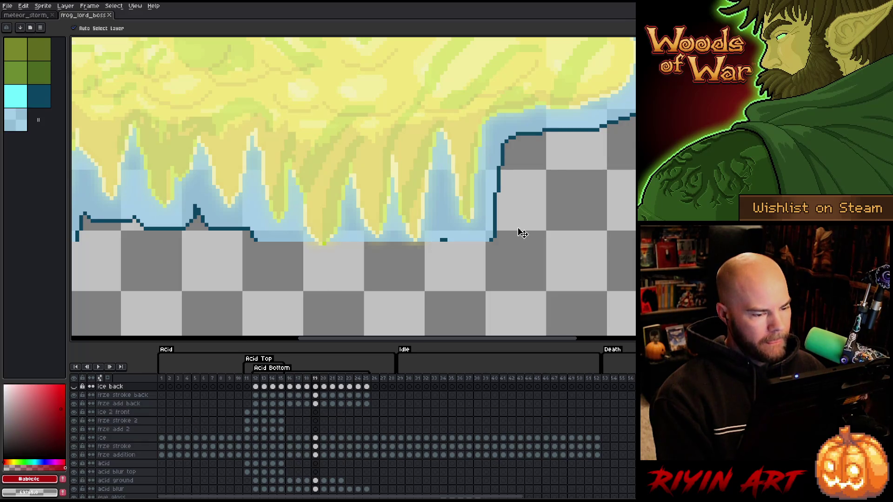
Step: Select the frze stroke back layer, check its lines, and eyedrop the light blue ice colour
click(107, 395)
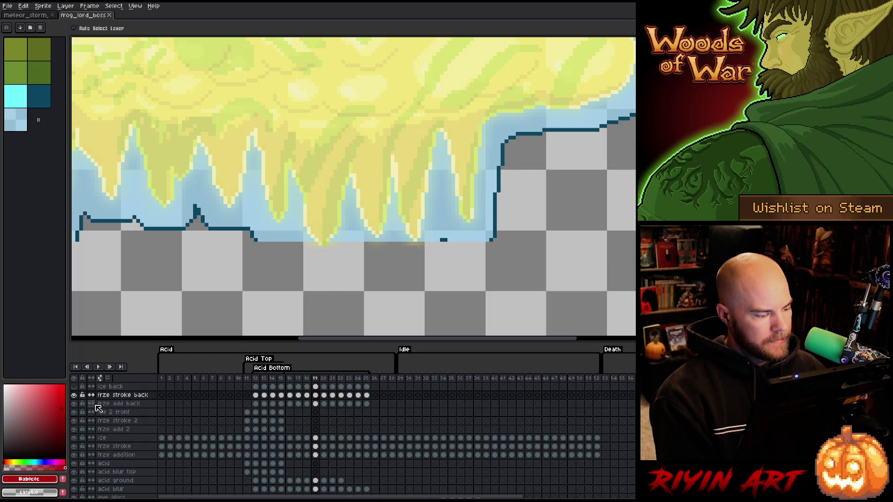
click(74, 395)
click(74, 395)
click(74, 394)
click(74, 395)
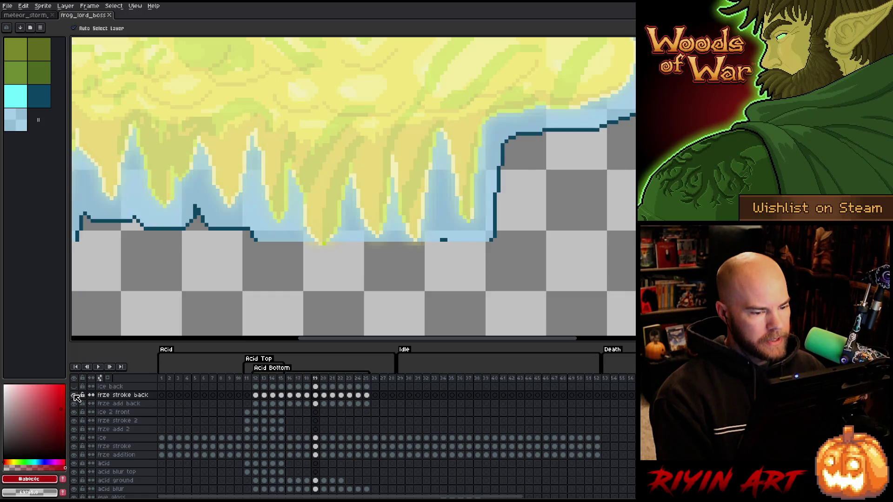
key(i)
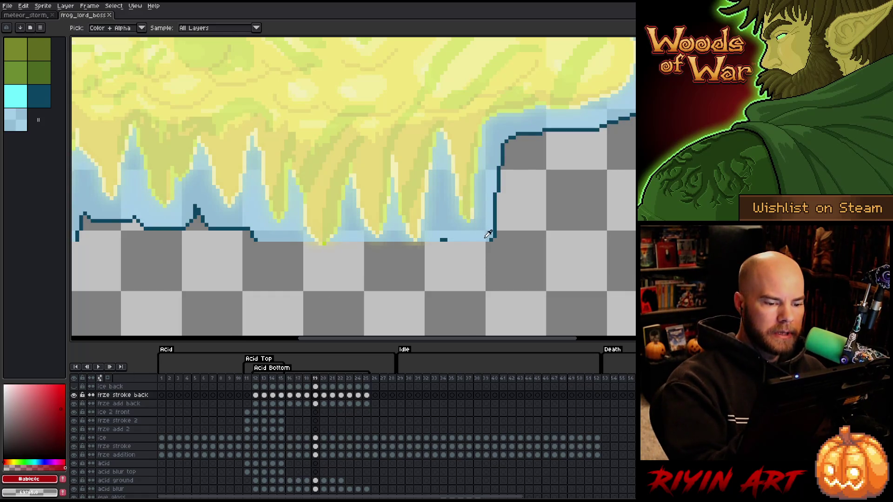
click(488, 234)
key(b)
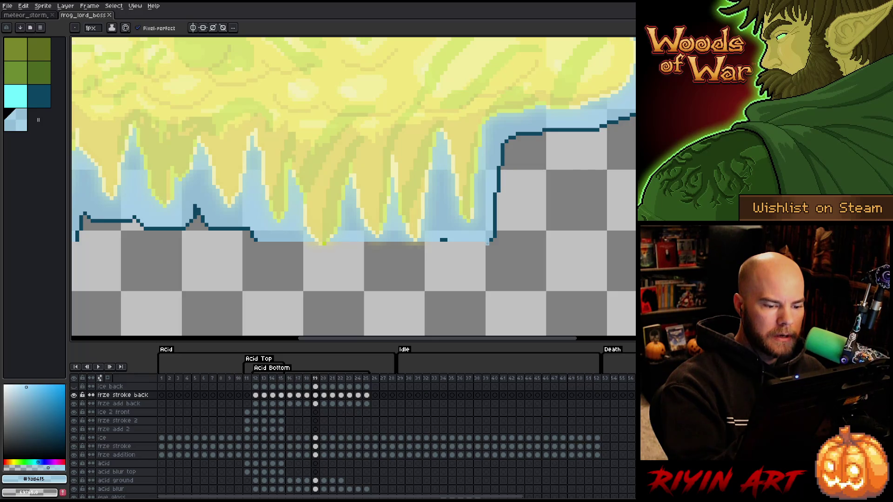
Step: Draw light-blue pixels filling the gap under the ice and along the acid's lower edge
mouse_move(470, 256)
mouse_down()
mouse_move(458, 247)
mouse_move(481, 247)
mouse_move(469, 259)
mouse_up()
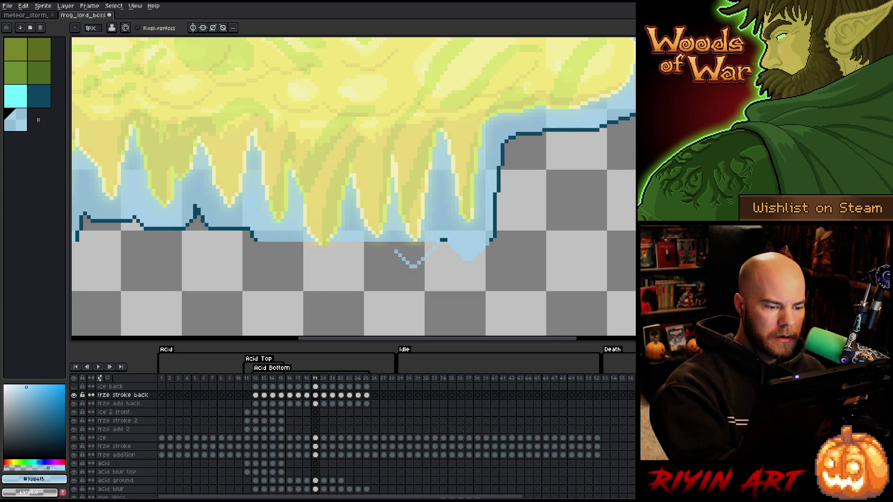
mouse_move(390, 247)
mouse_down()
mouse_move(379, 272)
mouse_move(365, 266)
mouse_up()
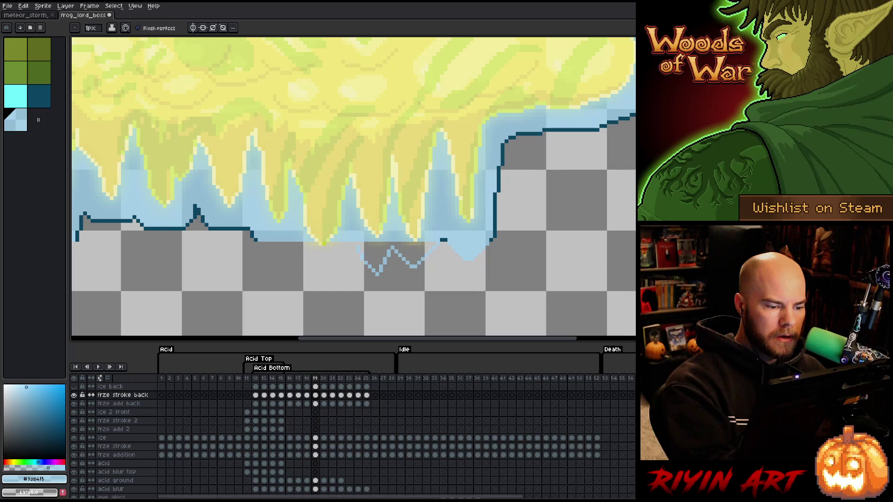
mouse_move(300, 269)
mouse_down()
mouse_move(279, 247)
mouse_move(266, 255)
mouse_up()
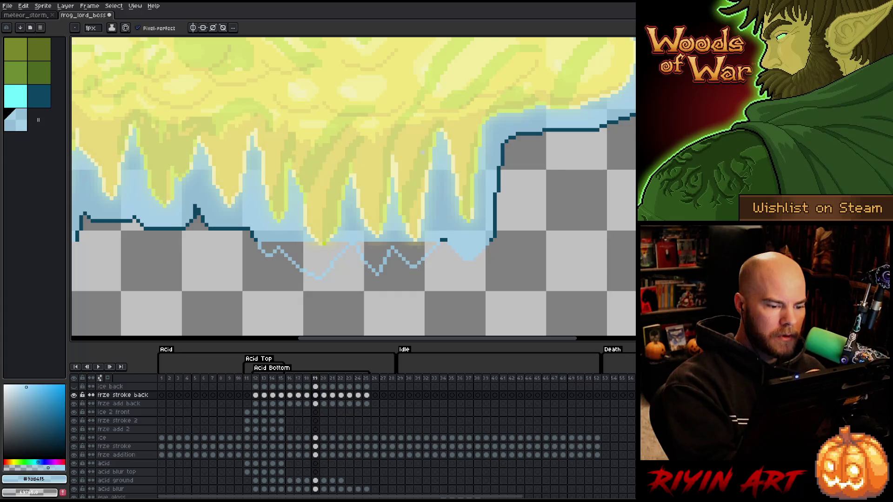
key(g)
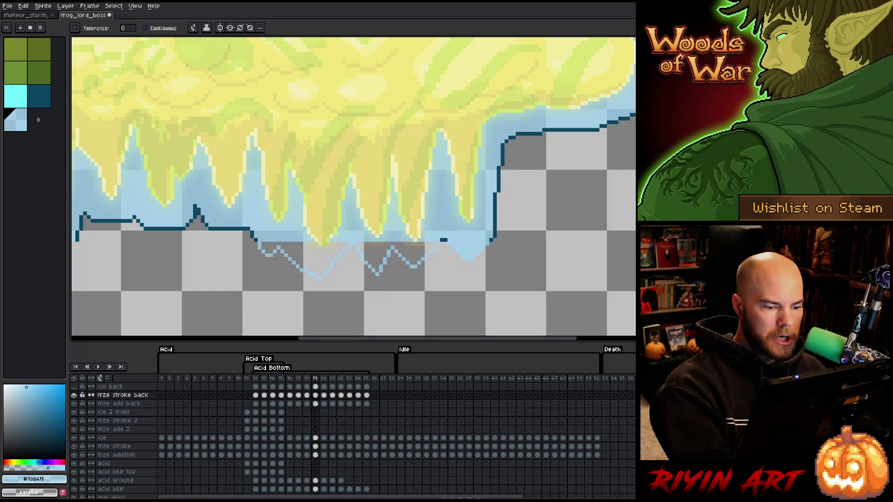
key(b)
Step: Close off the grey gaps under the icicles and flood-fill them light blue
drag(426, 243, 363, 243)
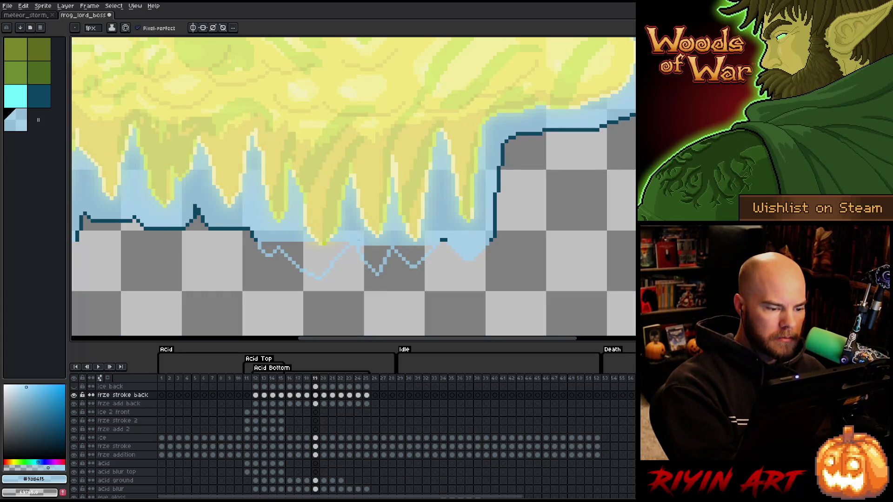
key(g)
click(376, 260)
click(413, 251)
key(b)
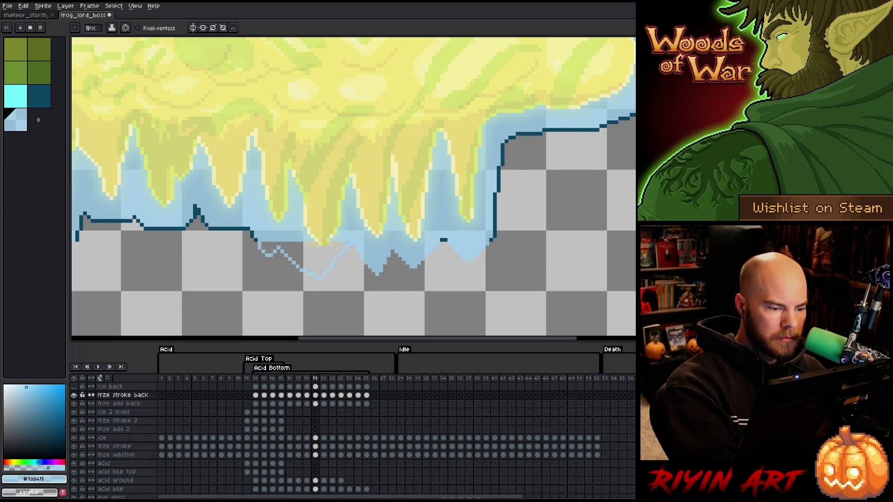
drag(304, 244, 261, 244)
key(g)
click(270, 249)
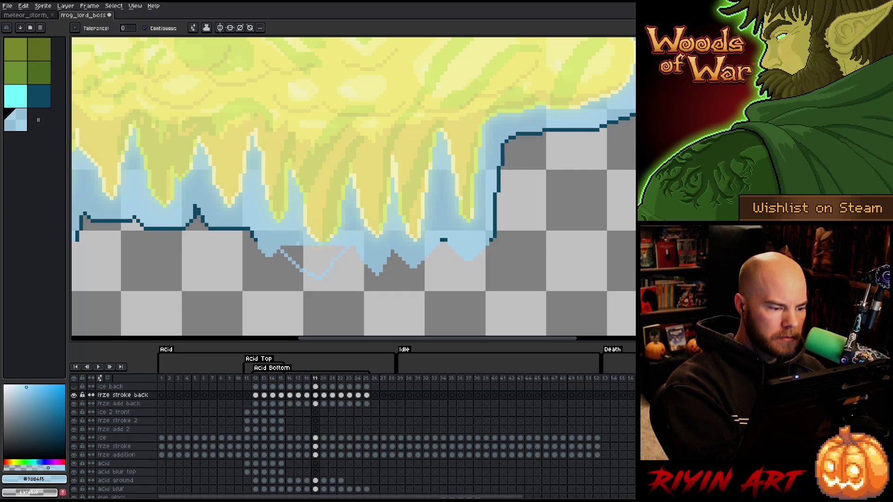
click(293, 258)
Step: Draw and fill a light-blue curve under the left icicles
key(h)
drag(462, 278, 723, 301)
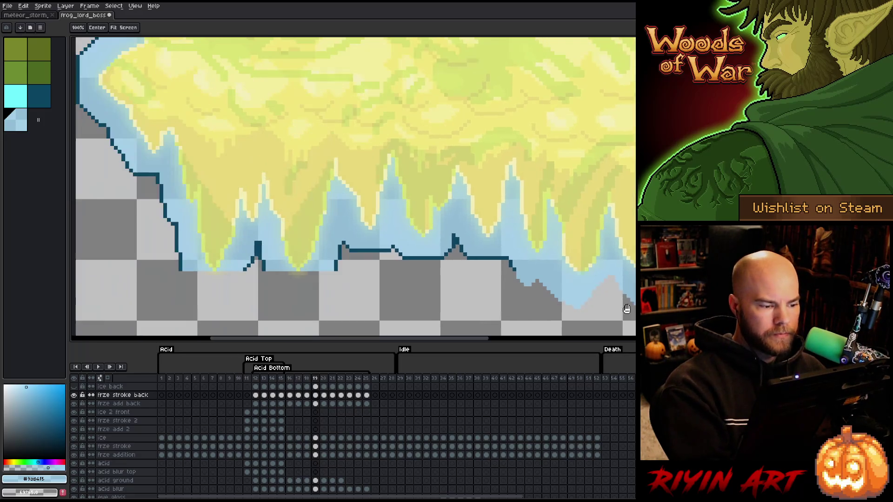
drag(442, 277, 503, 287)
key(b)
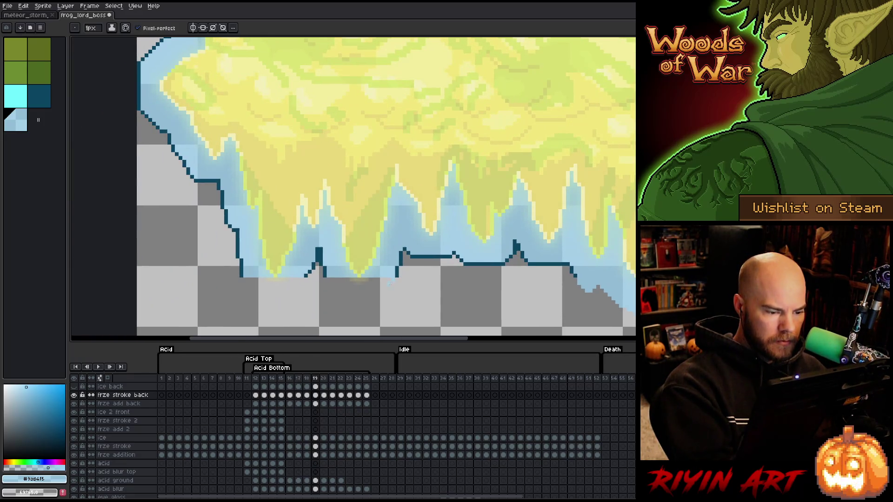
mouse_move(390, 283)
mouse_down()
mouse_move(361, 310)
mouse_move(331, 294)
mouse_up()
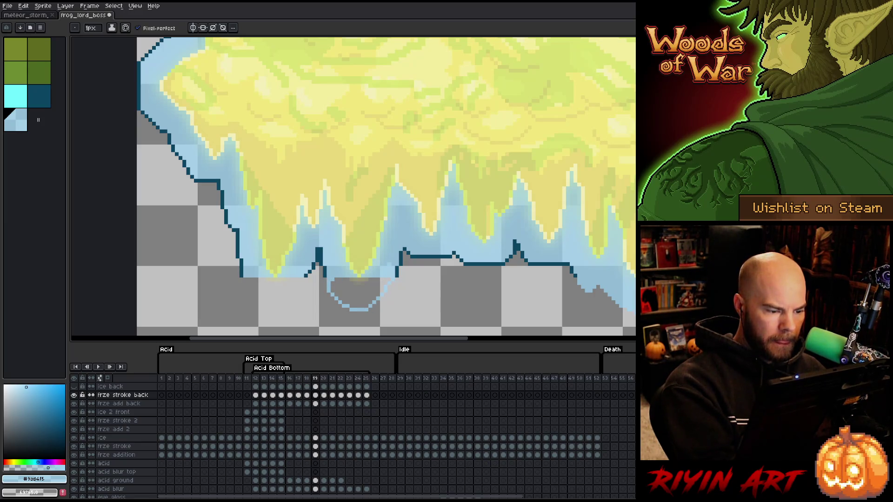
key(g)
click(356, 293)
key(b)
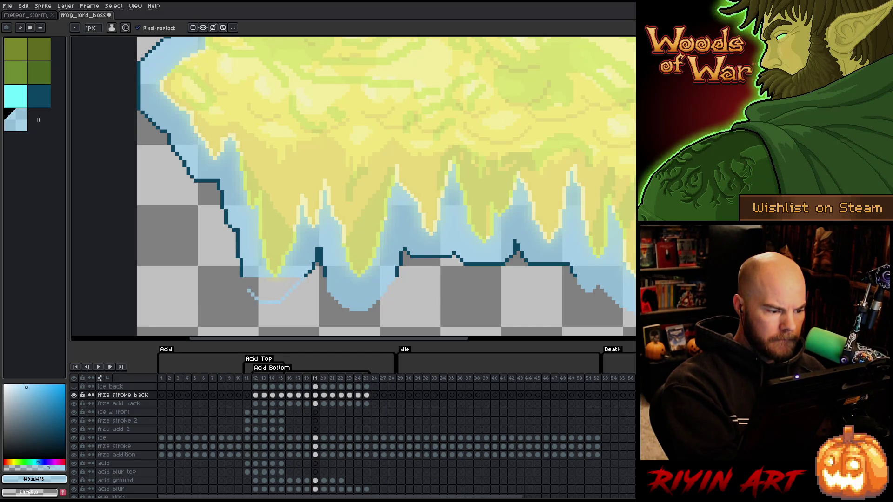
Step: Check the ice by toggling the acid layers, then marquee the block's bottom portion
key(shift+x)
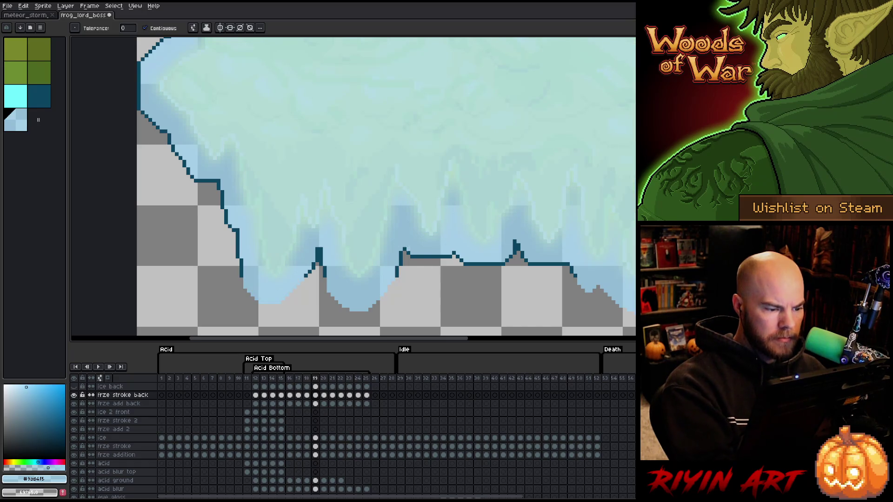
key(shift+x)
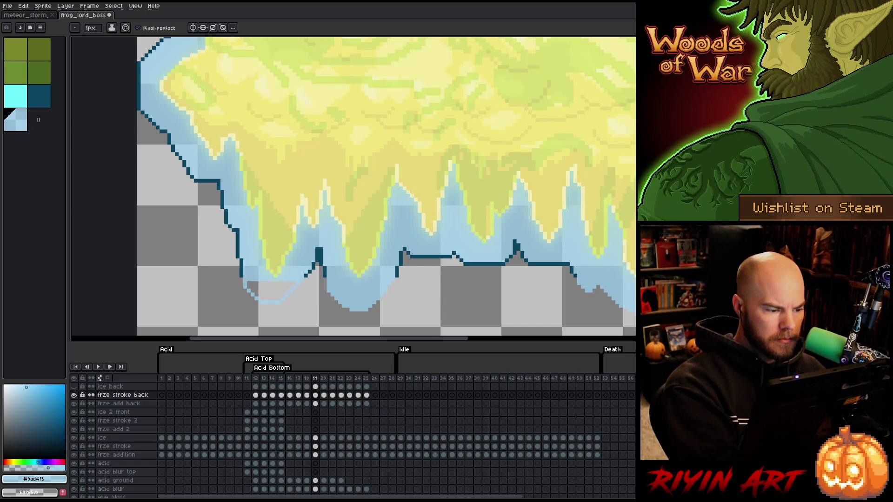
key(g)
scroll(346, 309, down, 1)
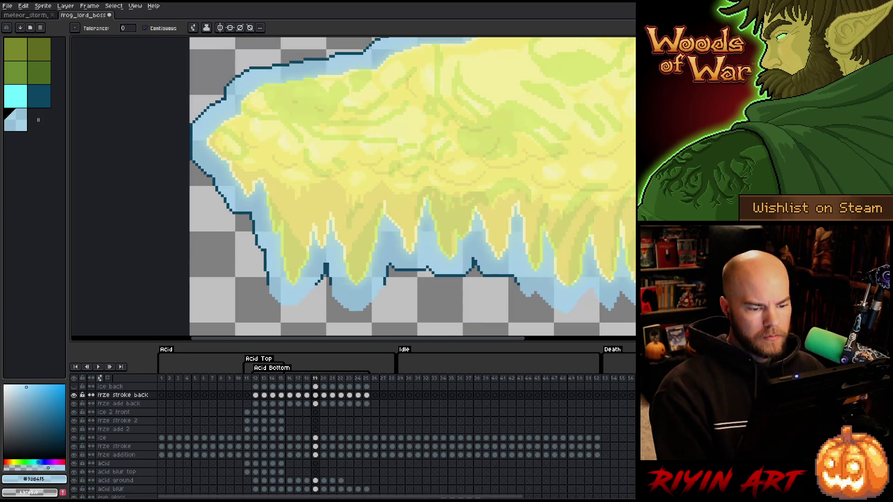
mouse_move(467, 328)
mouse_down()
mouse_move(407, 219)
mouse_move(391, 212)
mouse_up()
key(m)
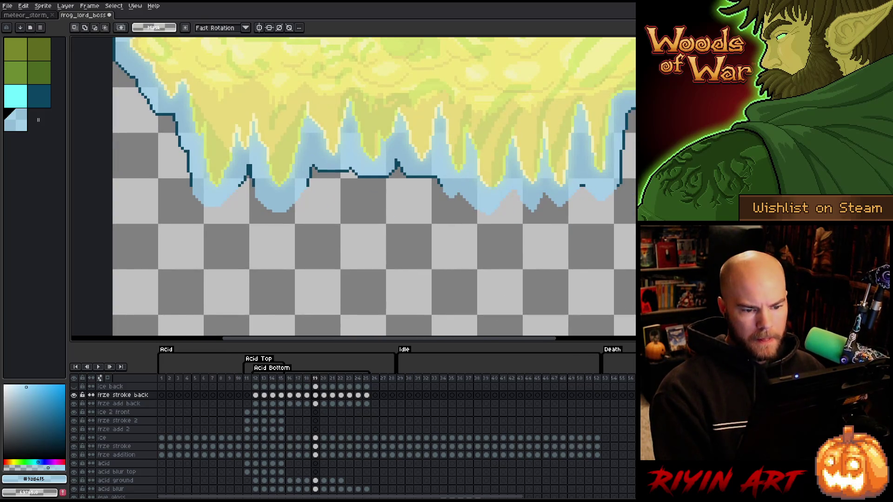
mouse_move(633, 310)
mouse_down()
mouse_move(98, 200)
mouse_move(98, 188)
mouse_up()
Step: Apply a dark blue #0c4662 outline to the selected bottom edge, then deselect
key(i)
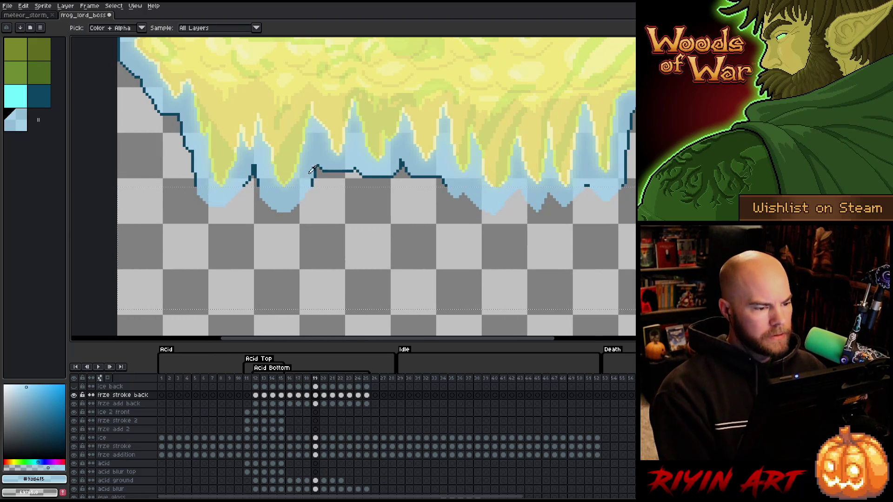
click(314, 178)
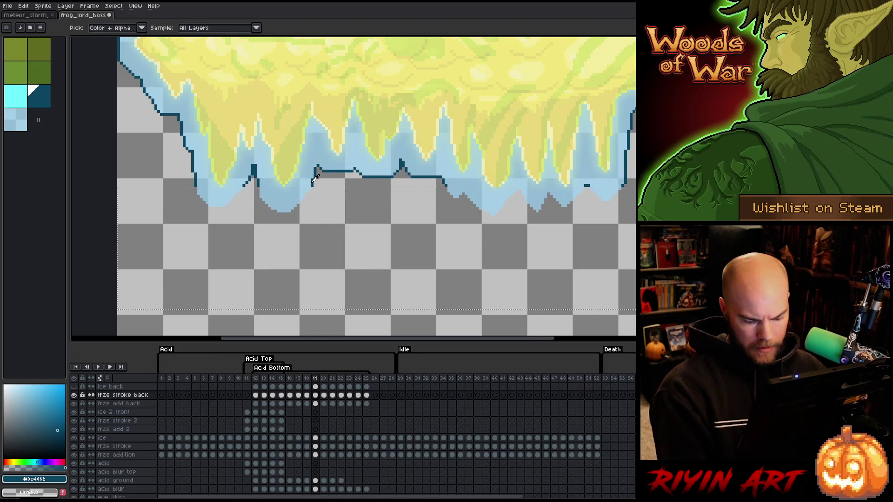
key(shift+o)
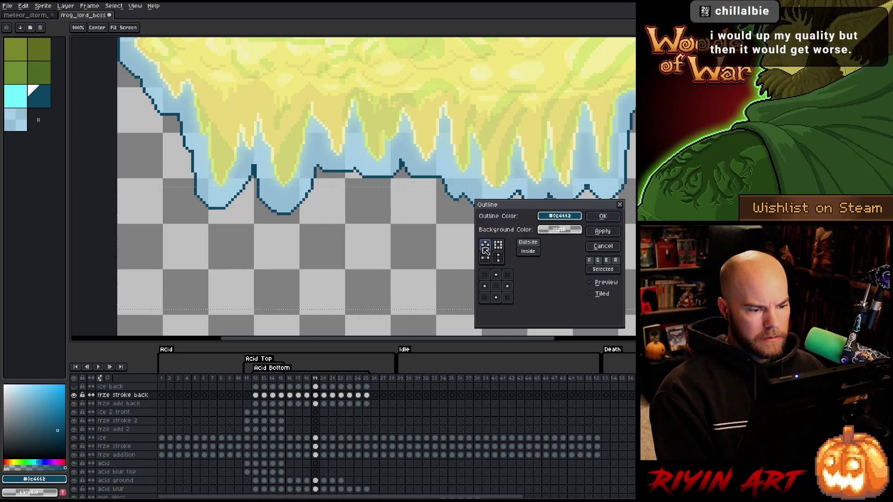
click(609, 217)
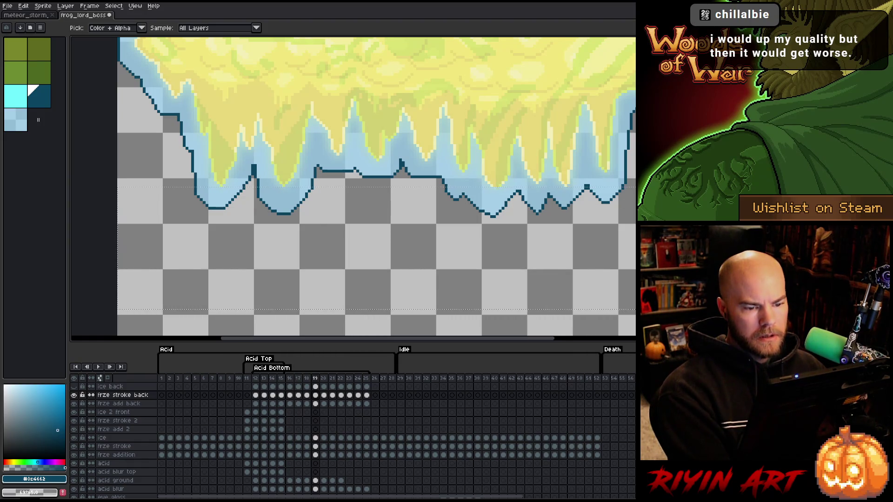
key(ctrl+d)
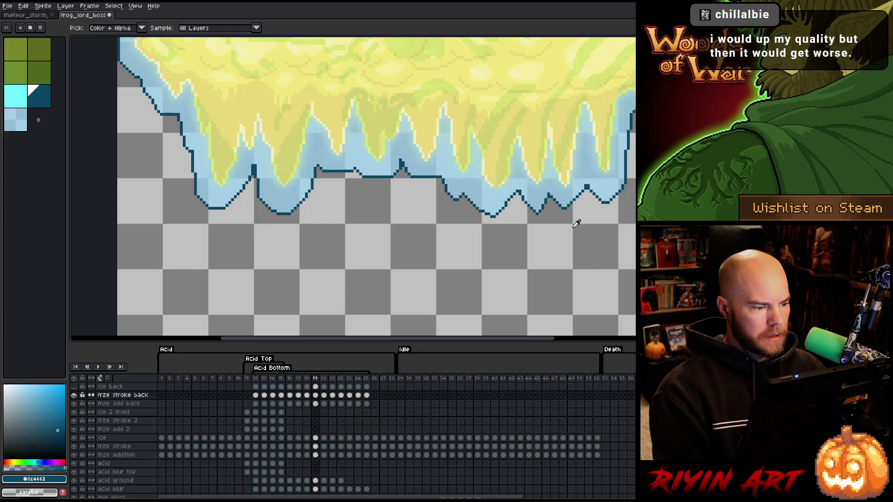
key(w)
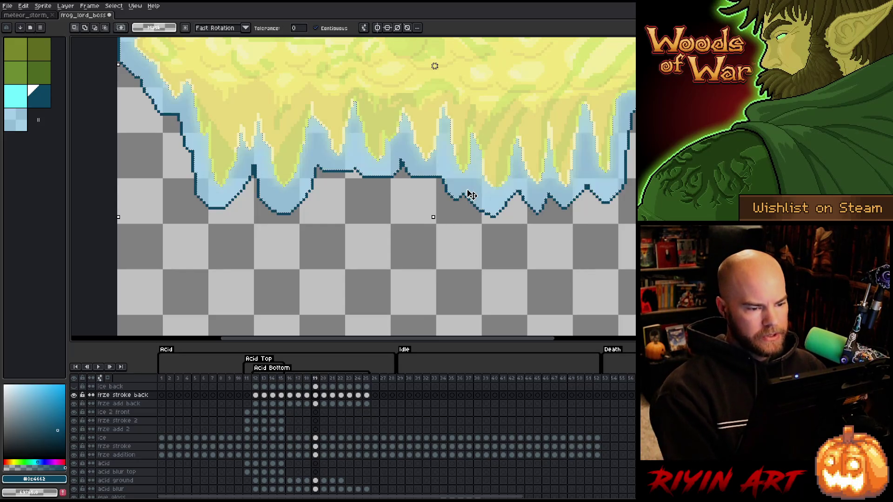
scroll(484, 186, down, 3)
Step: Zoom out and flip between frames 17, 18 and 19 to review the frozen edge
key(space)
scroll(482, 200, up, 2)
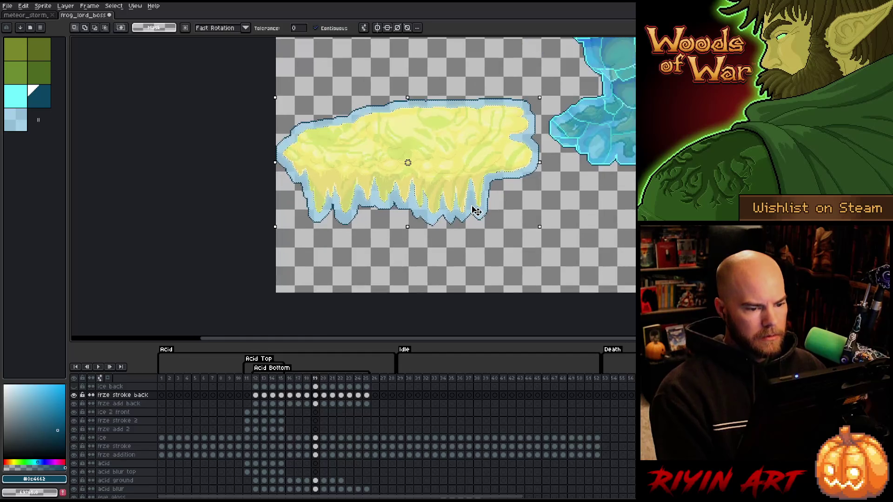
key(comma)
key(period)
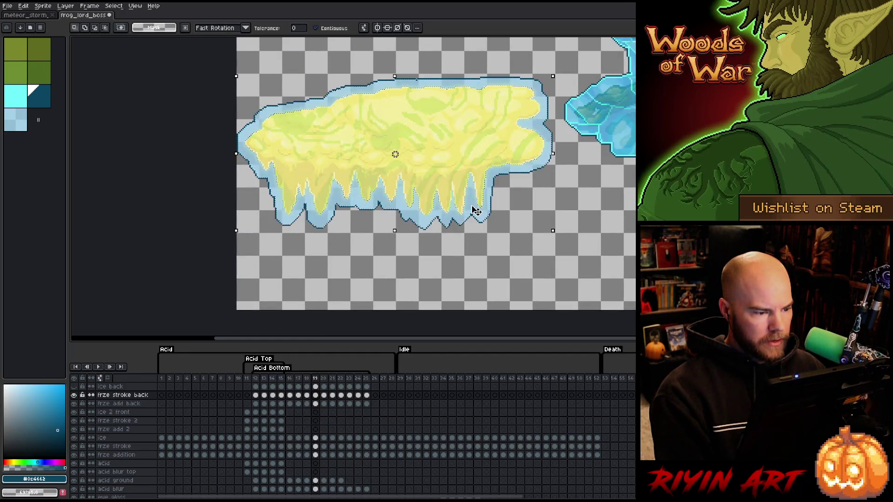
key(comma)
key(period)
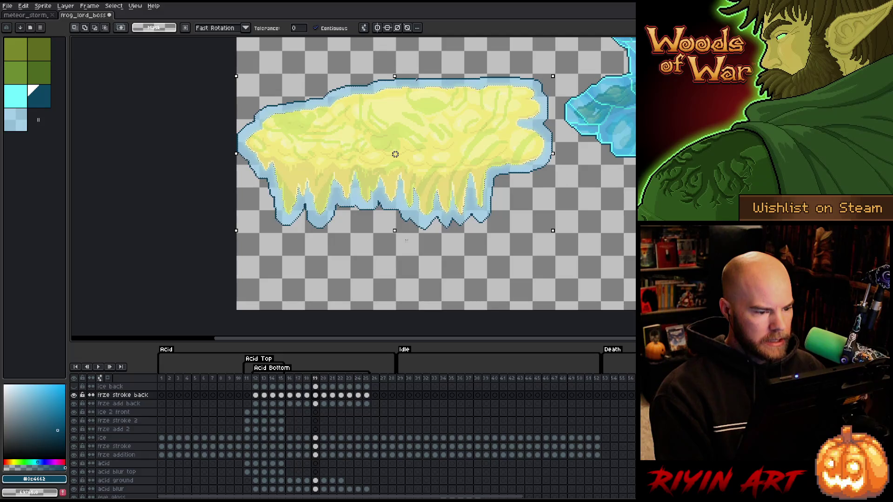
key(comma)
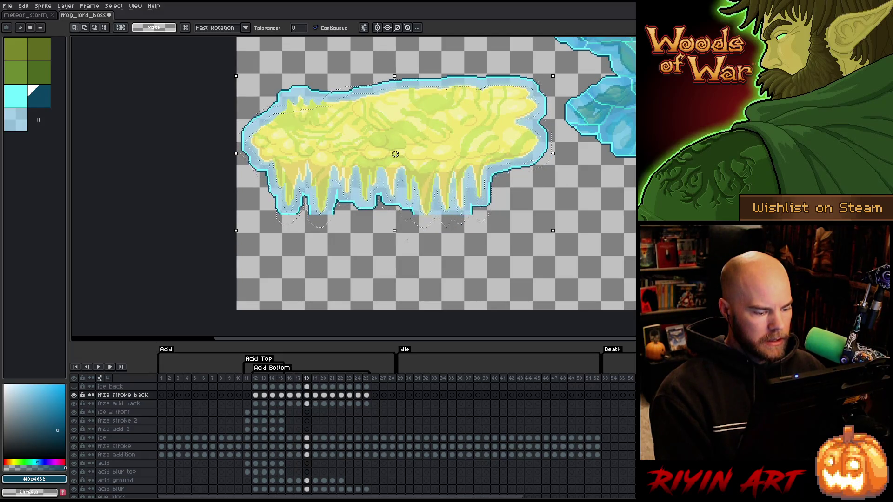
scroll(413, 207, up, 4)
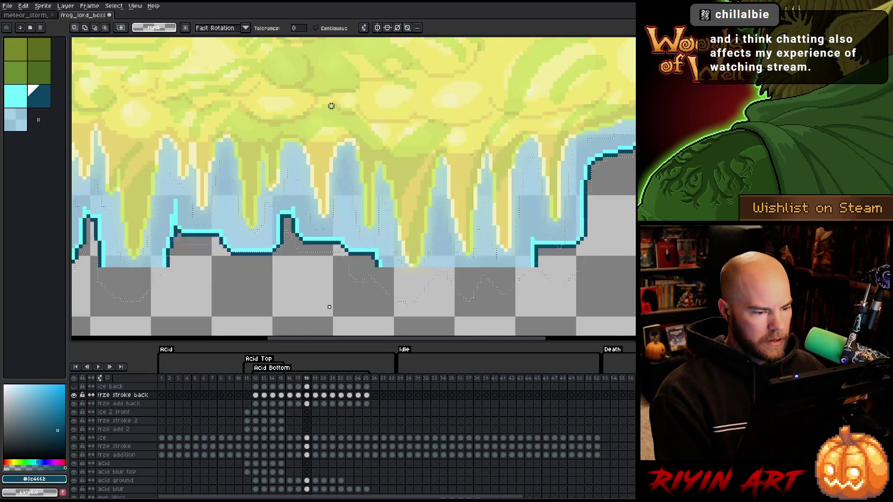
scroll(446, 268, down, 2)
key(period)
key(comma)
key(period)
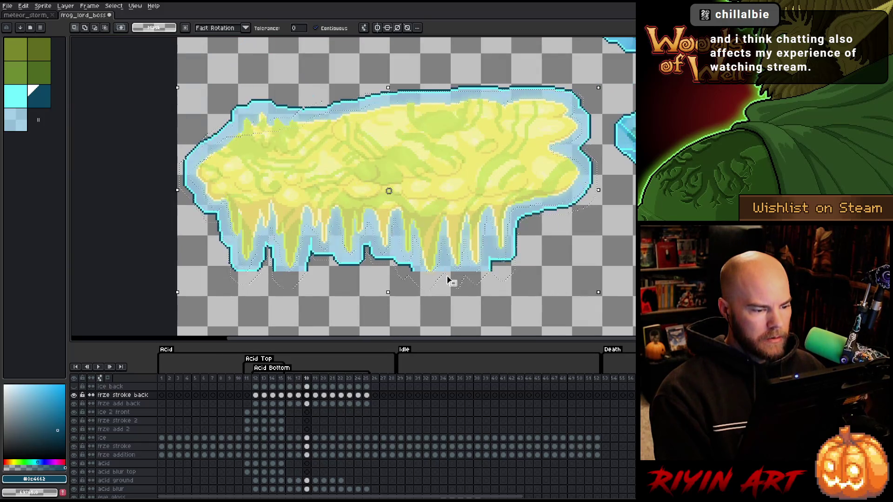
key(comma)
key(period)
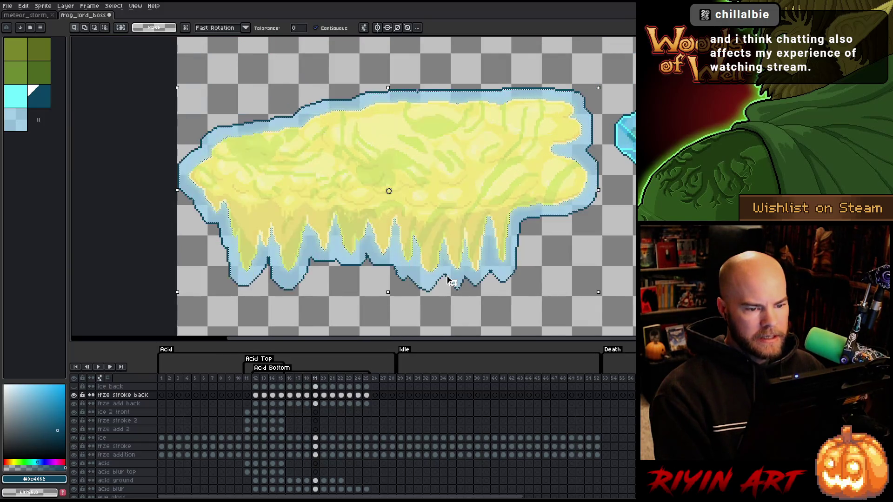
key(comma)
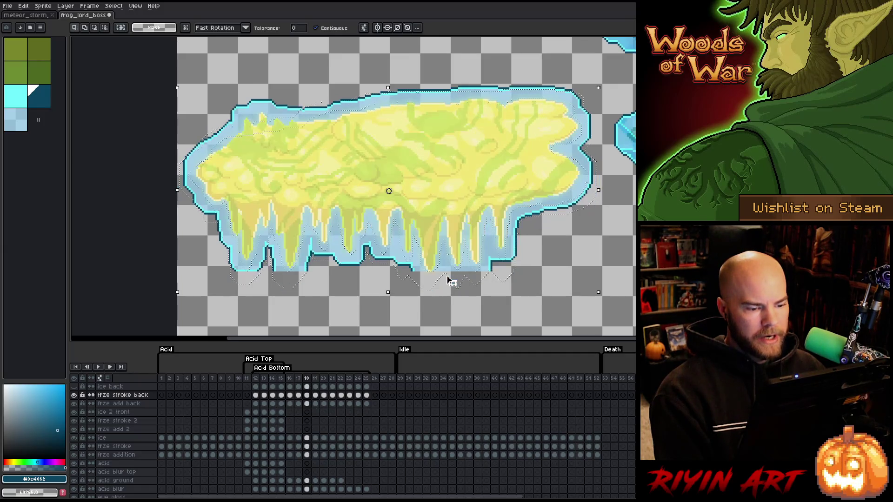
key(comma)
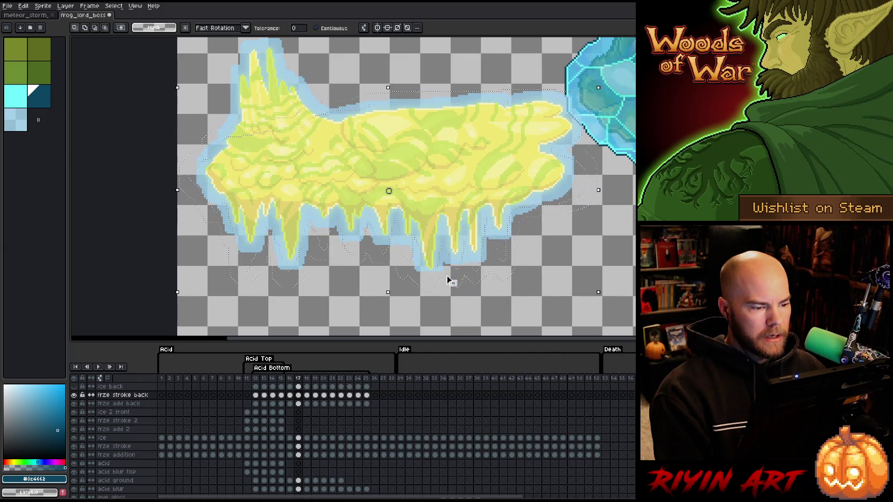
key(comma)
key(period)
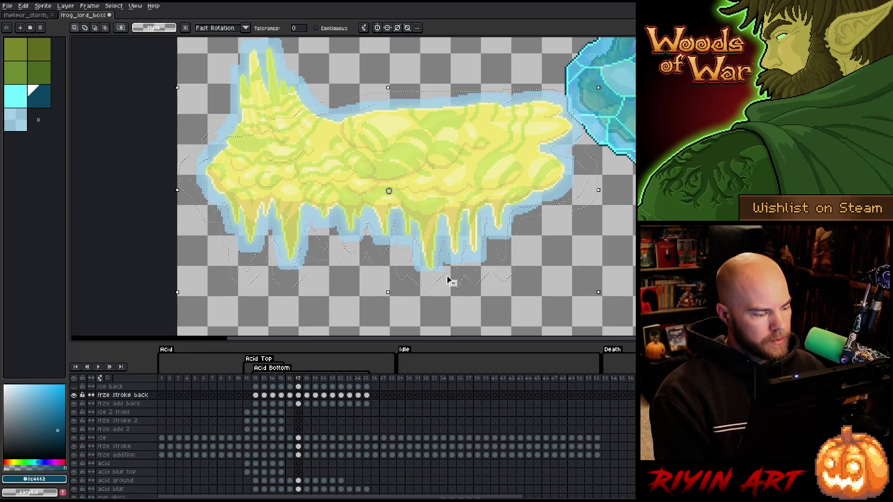
Step: Toggle the ice back layer while comparing frames 14 through 20, then deselect
click(74, 388)
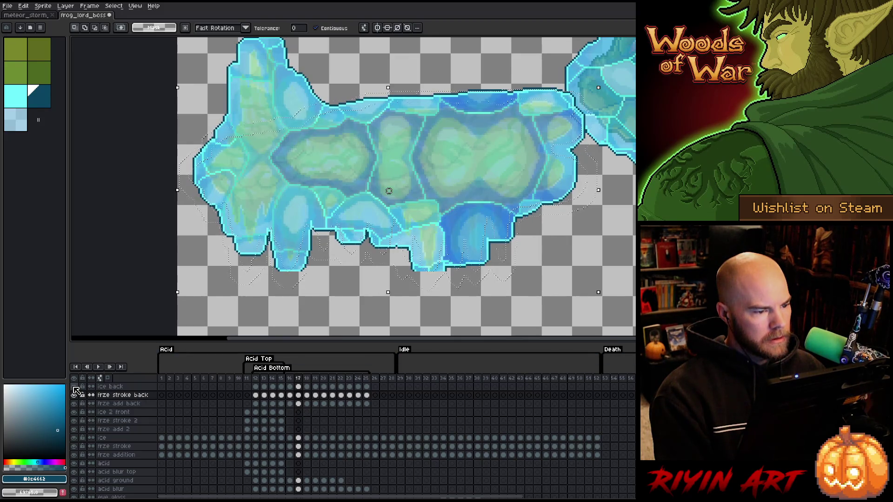
key(Right)
key(Right)
key(Right)
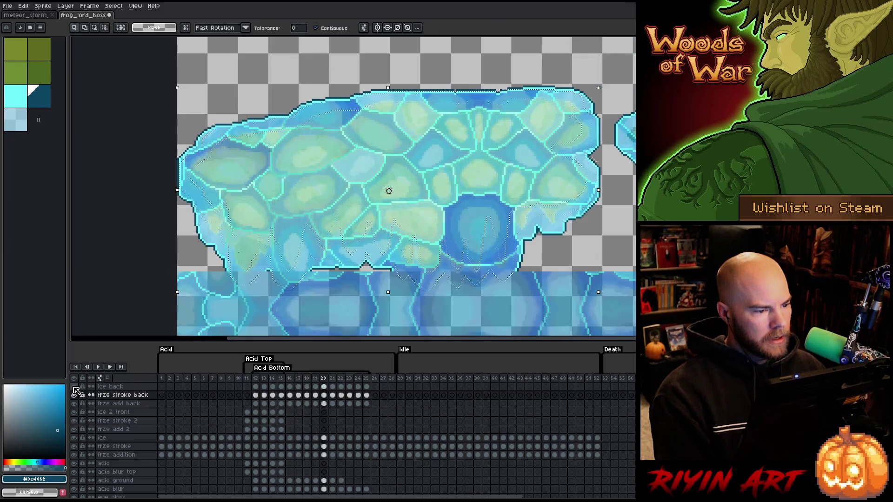
key(Left)
key(Left)
key(Left)
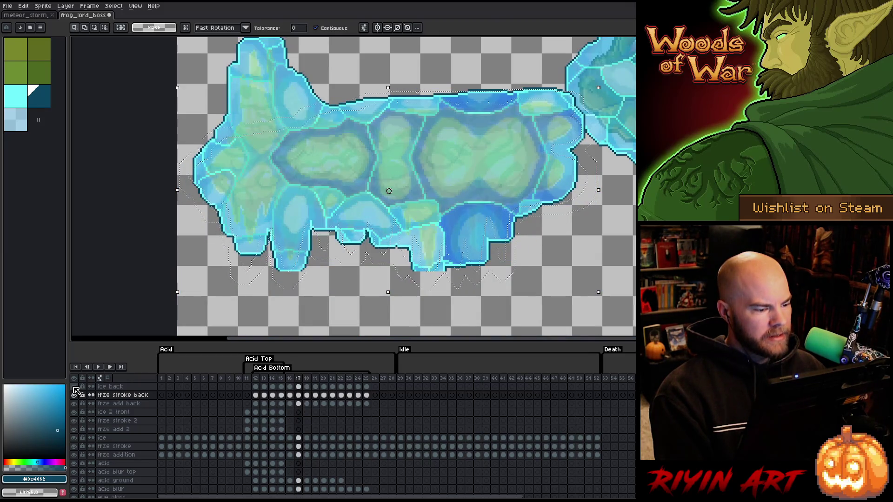
click(74, 388)
key(Right)
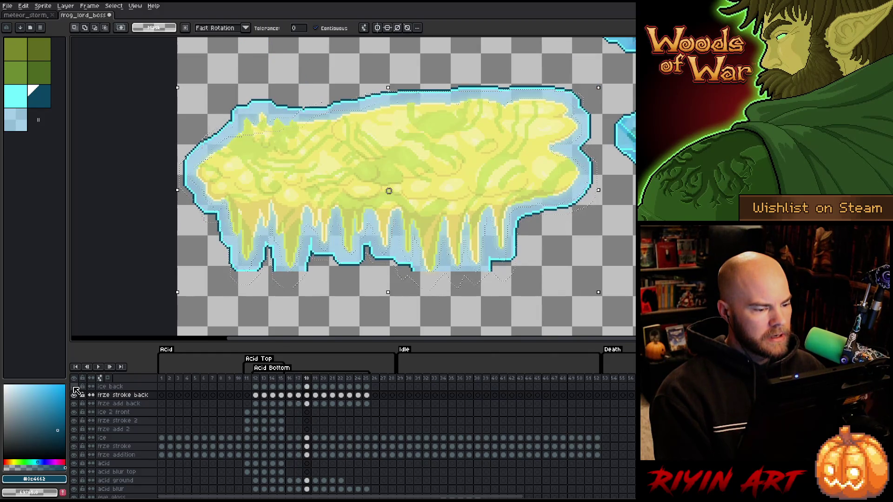
key(Left)
key(Left)
key(Left)
key(Left)
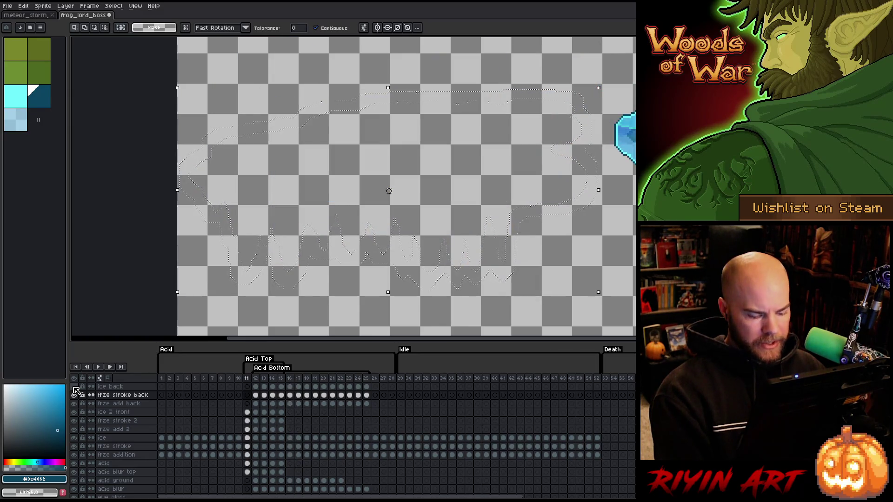
key(Right)
key(Right)
key(Right)
key(Right)
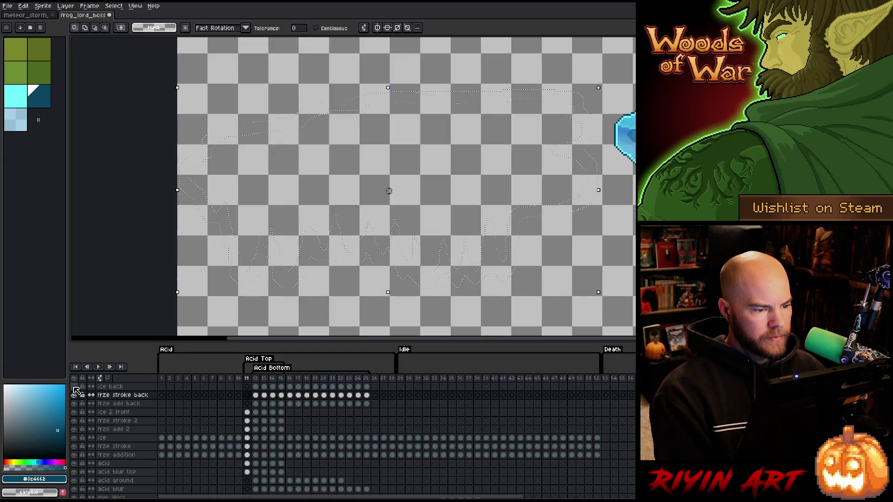
click(74, 387)
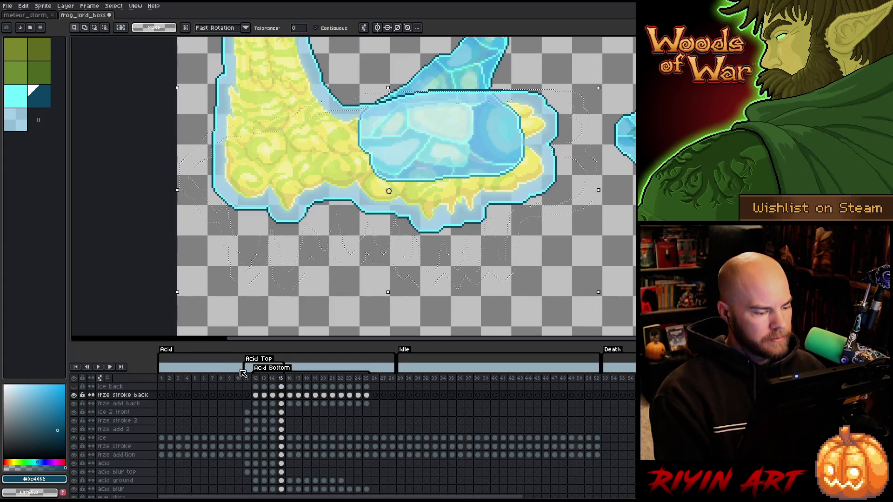
click(290, 379)
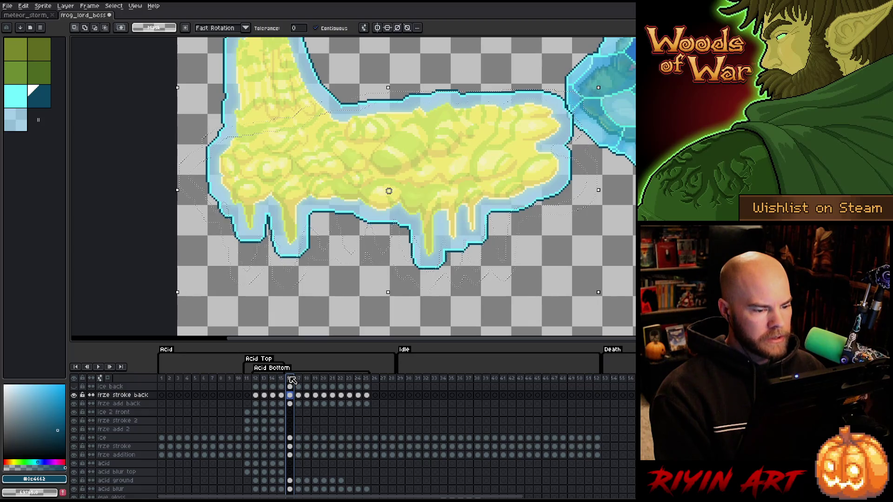
key(Right)
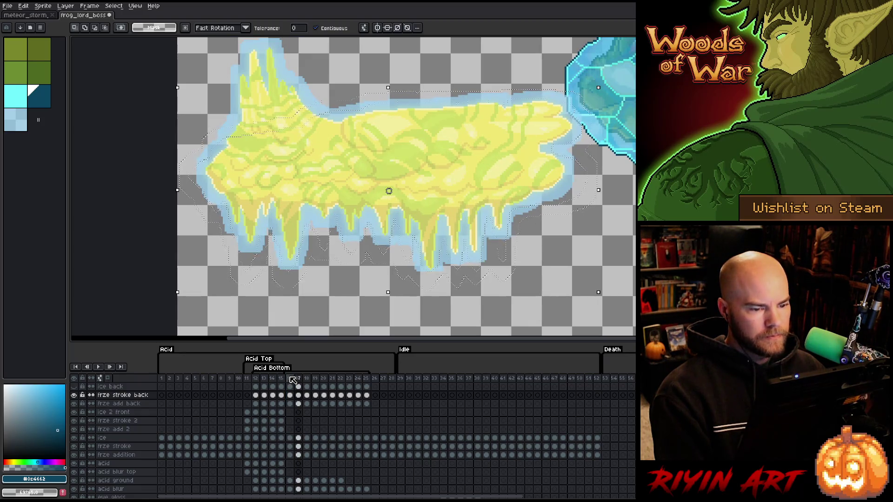
key(ctrl+d)
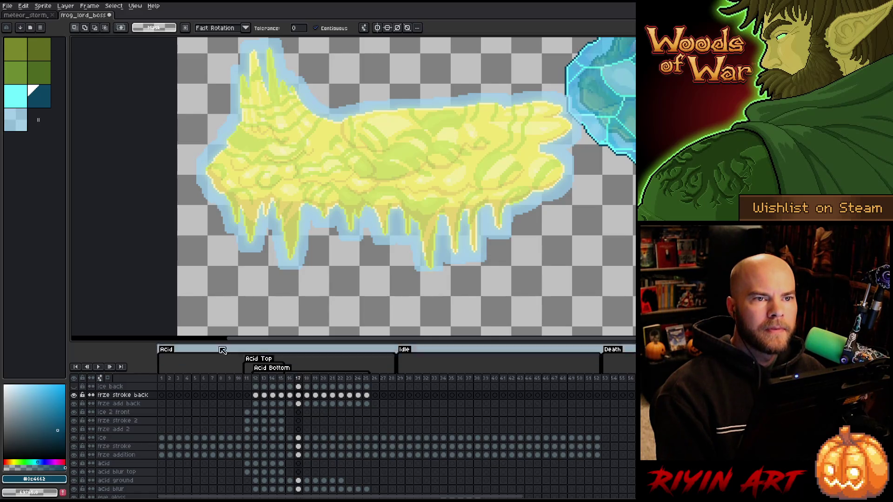
scroll(430, 291, up, 3)
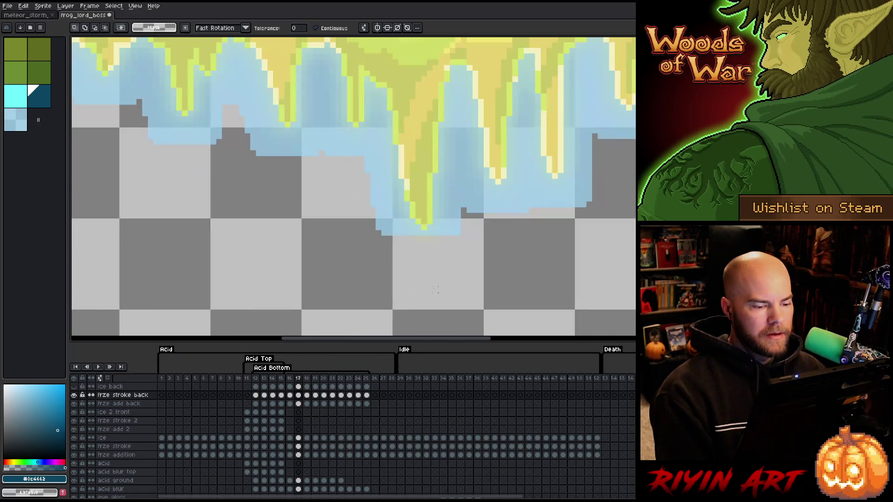
Step: Pencil light blue into the ice-edge gap beneath the central drip on frame 17
key(b)
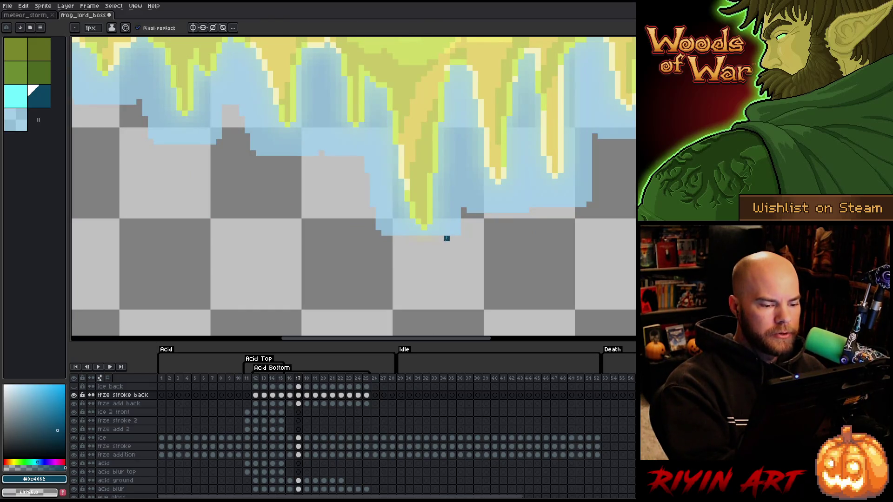
key(x)
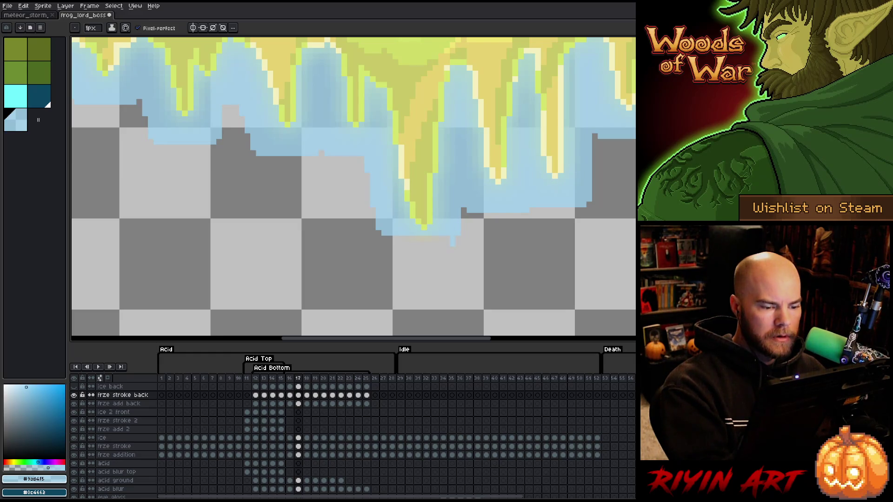
drag(389, 239, 420, 251)
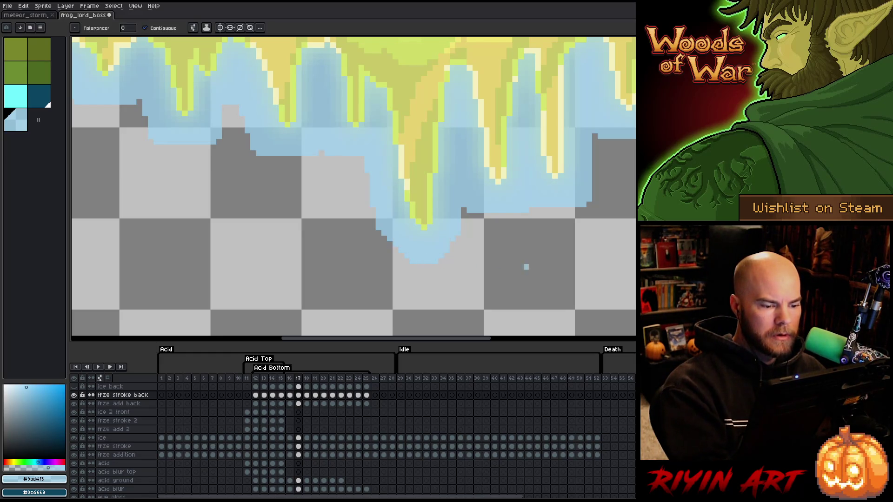
drag(456, 294, 590, 245)
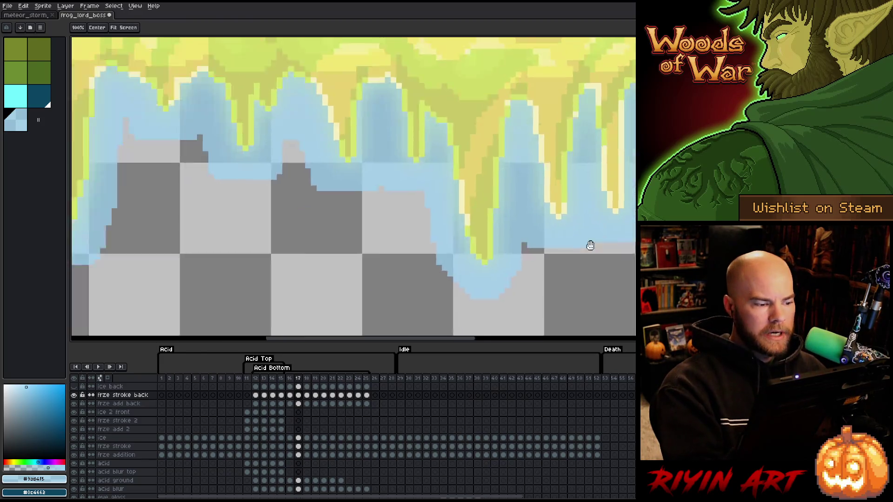
drag(446, 217, 608, 231)
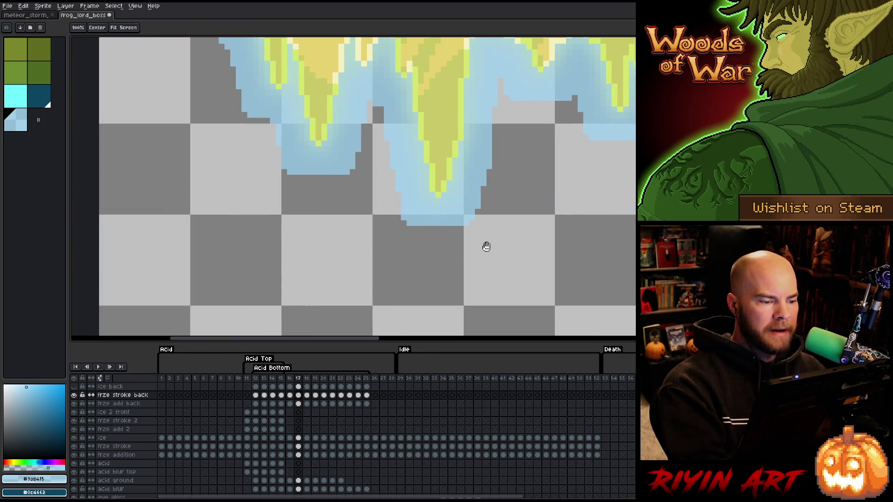
drag(484, 247, 380, 317)
scroll(396, 281, down, 2)
scroll(463, 252, up, 3)
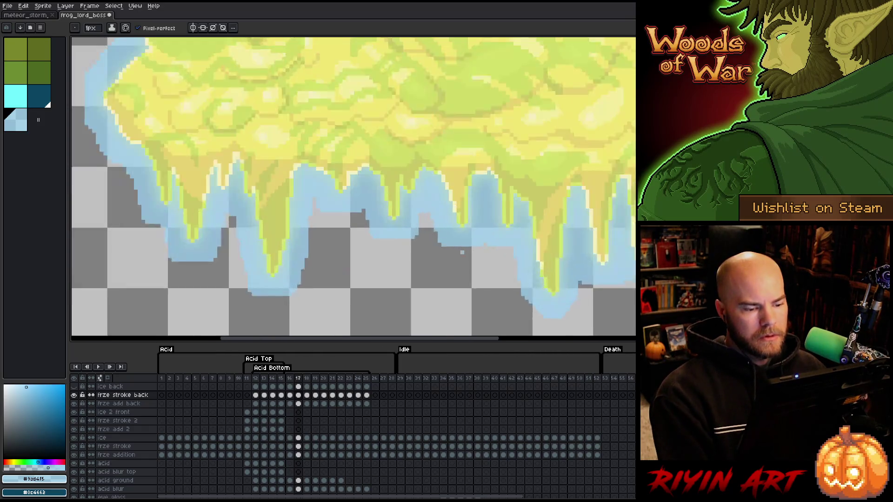
scroll(463, 251, down, 2)
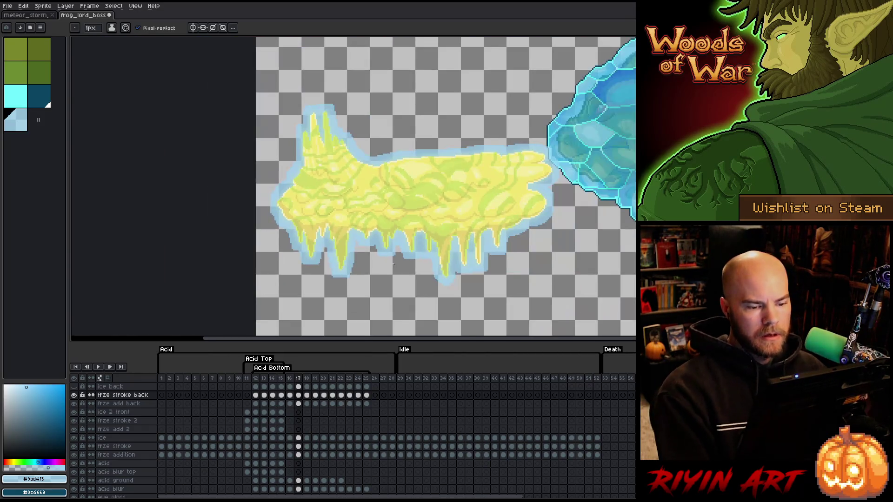
drag(405, 263, 368, 271)
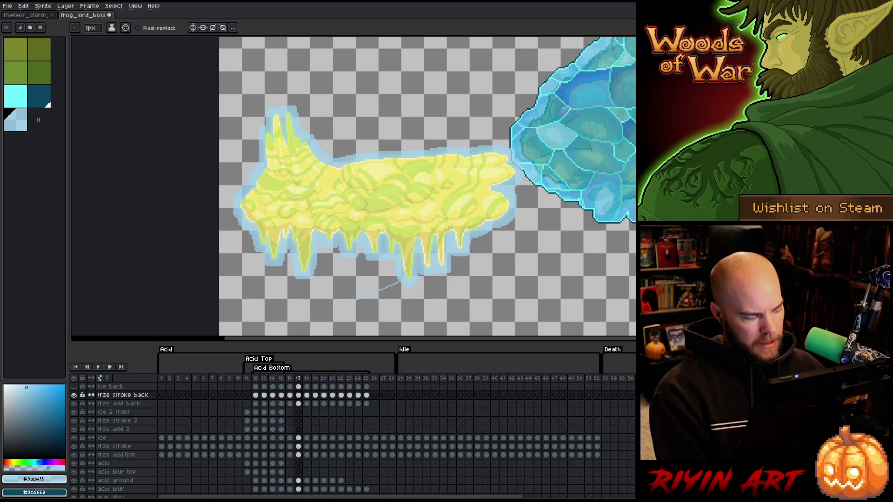
key(shift+o)
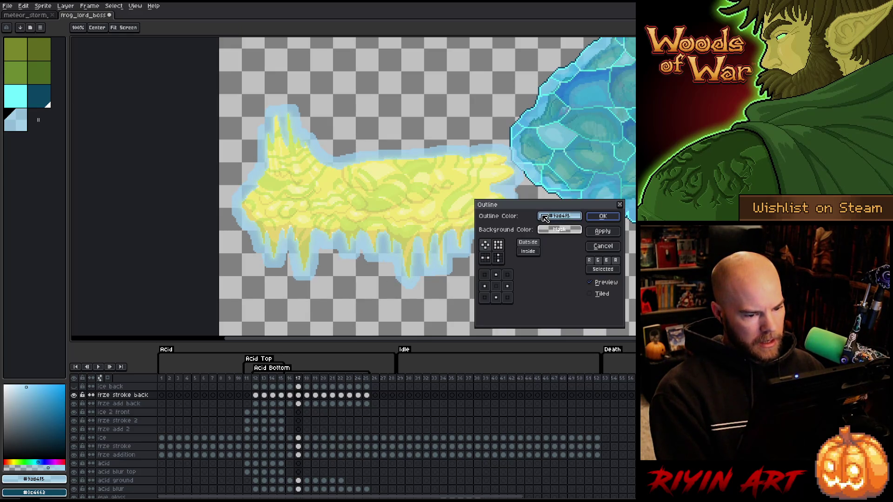
Step: Cancel the pending outline and toggle the ice back layer to compare
mouse_move(559, 216)
mouse_down()
mouse_move(42, 496)
mouse_move(62, 491)
mouse_up()
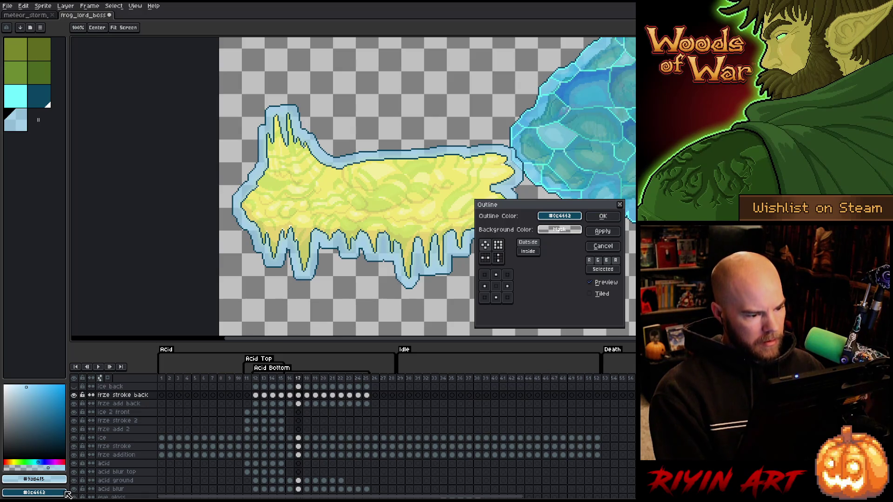
click(595, 245)
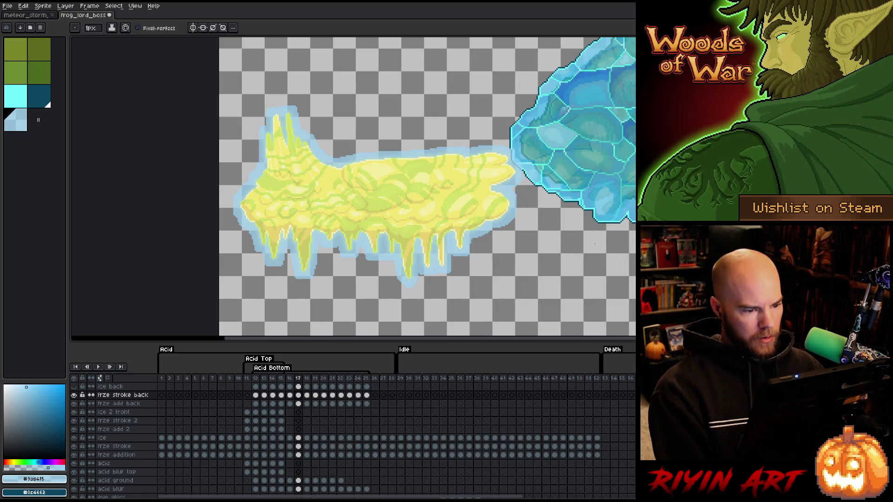
click(74, 387)
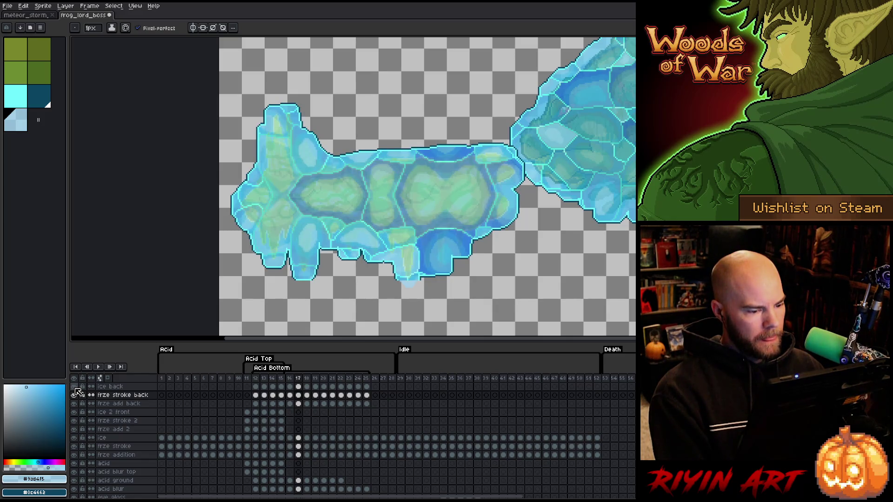
click(75, 387)
click(74, 388)
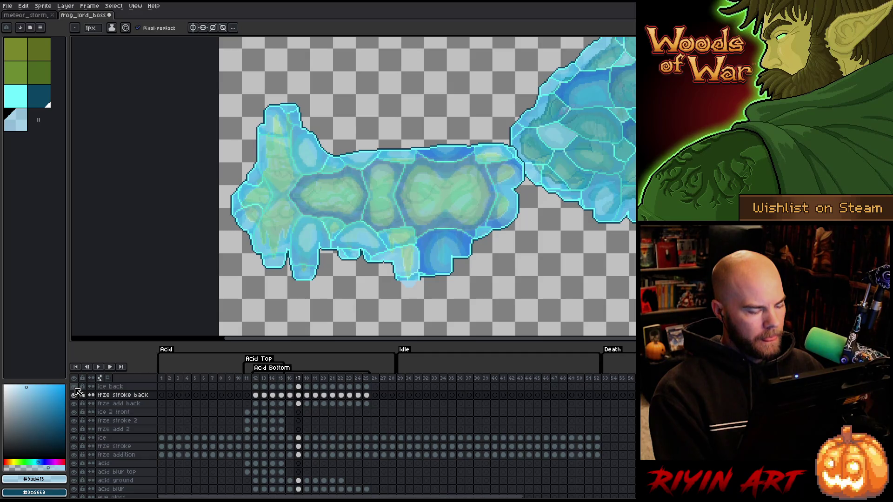
click(74, 387)
click(75, 388)
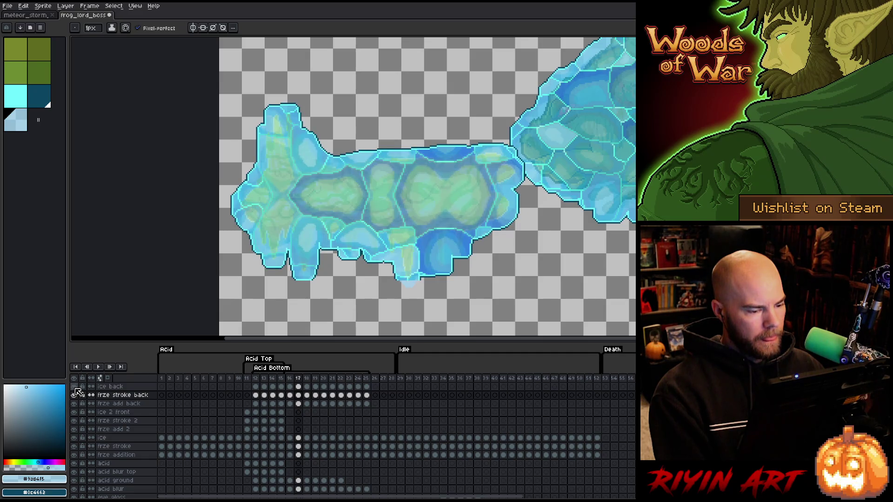
click(75, 388)
click(74, 388)
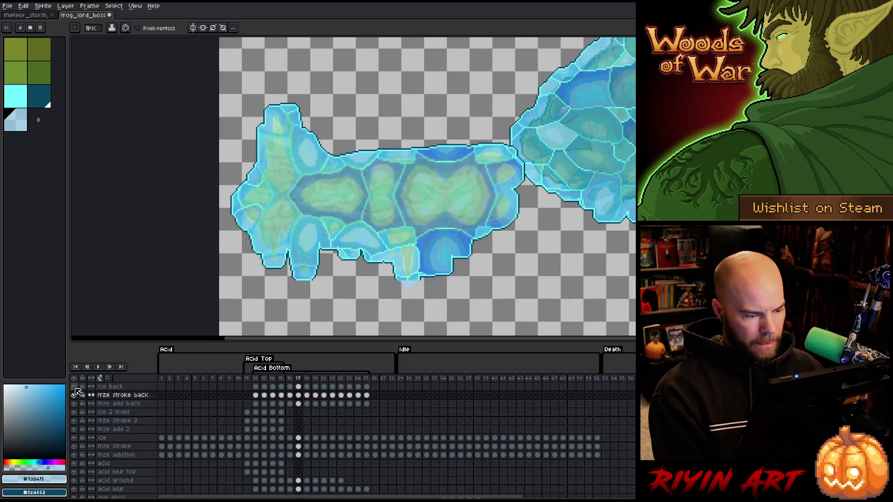
Step: Select the strip beneath the bottom drips and apply a dark blue #0c4662 outline
key(m)
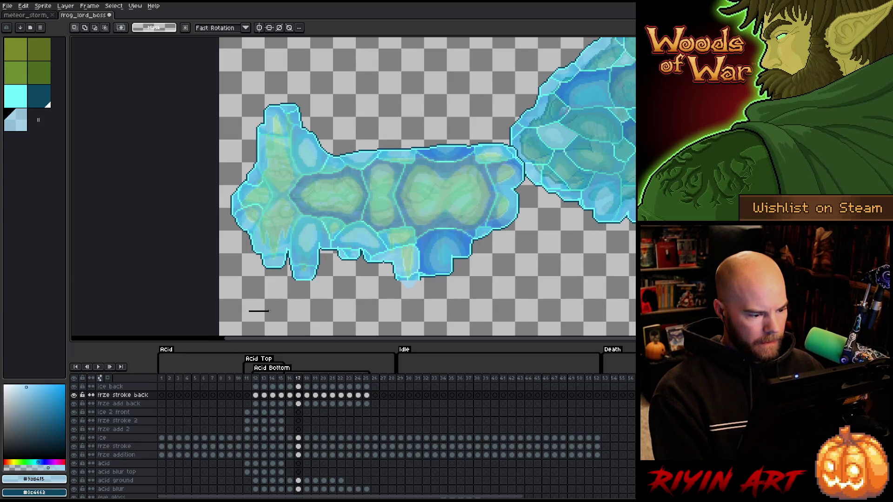
mouse_move(269, 311)
mouse_down()
mouse_move(453, 273)
mouse_move(455, 281)
mouse_up()
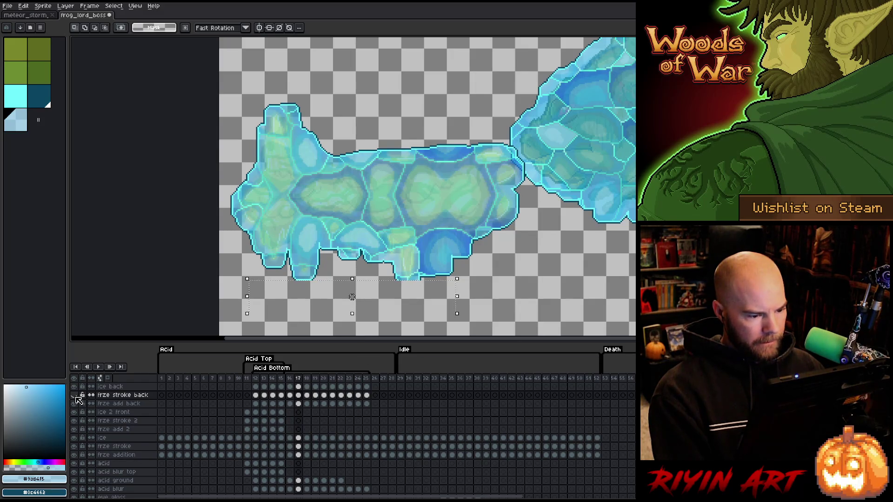
drag(74, 395, 74, 388)
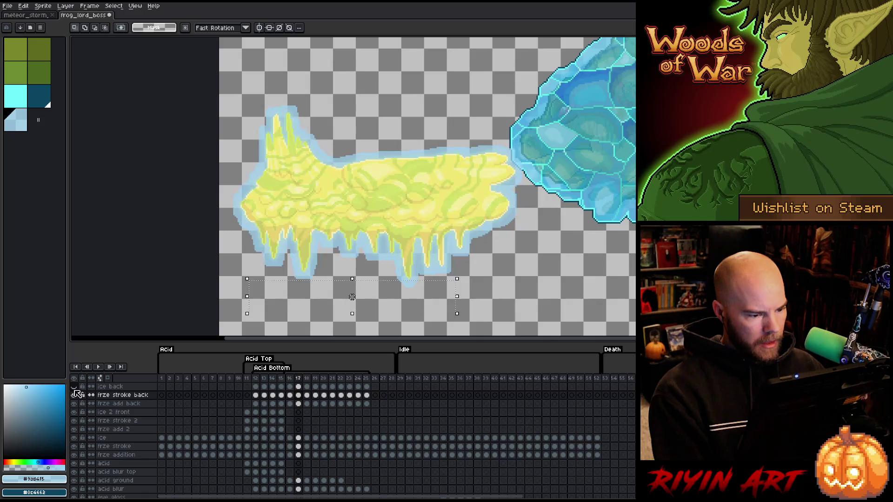
key(shift+o)
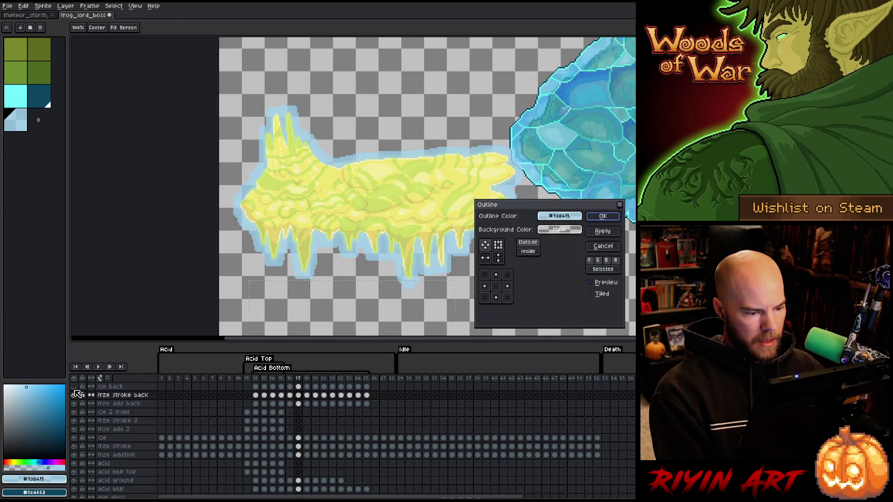
mouse_move(559, 216)
mouse_down()
mouse_move(372, 325)
mouse_move(211, 437)
mouse_move(65, 491)
mouse_up()
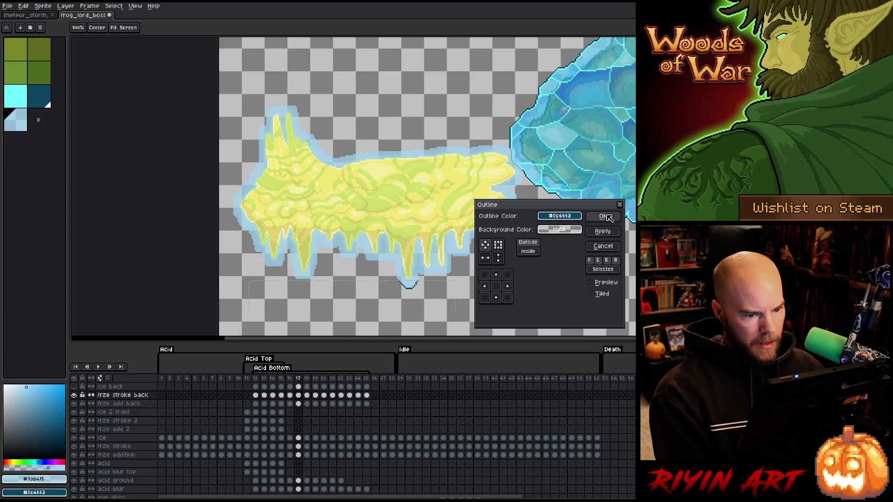
click(602, 216)
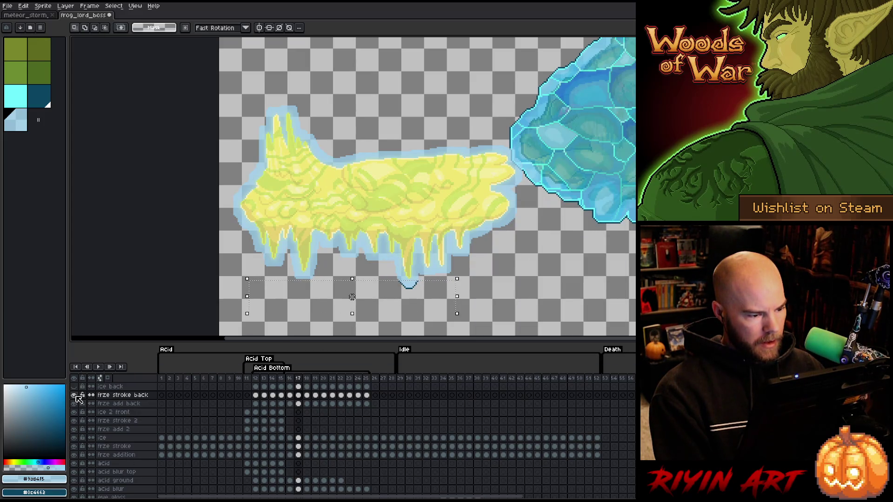
Step: Draw a dark teal pencil line closing off the bottom tip of the frame-17 ice
scroll(251, 291, up, 3)
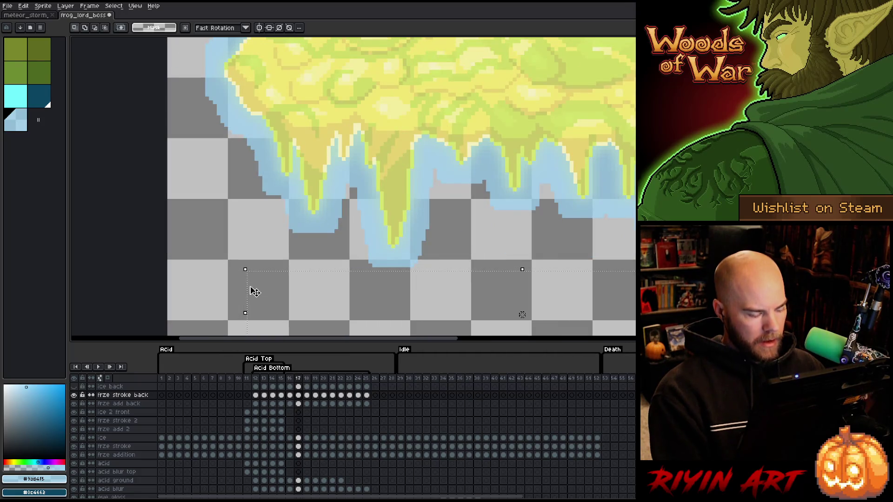
key(ctrl+d)
key(b)
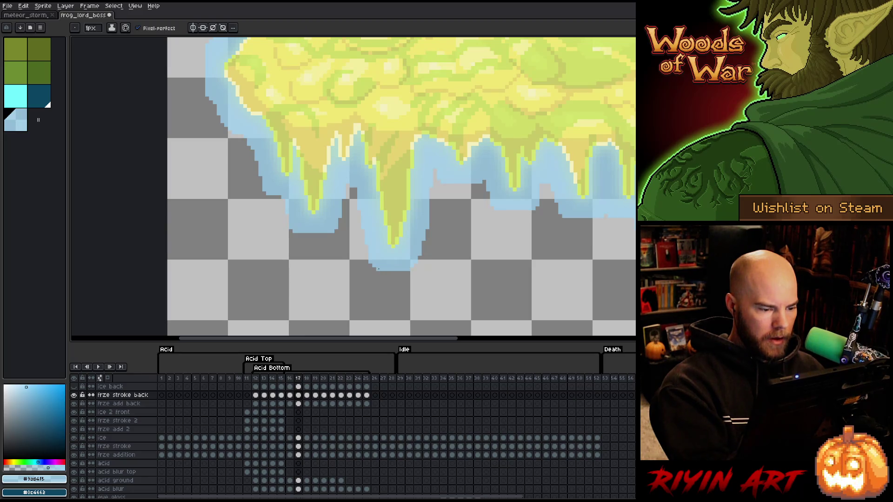
key(i)
click(39, 95)
key(b)
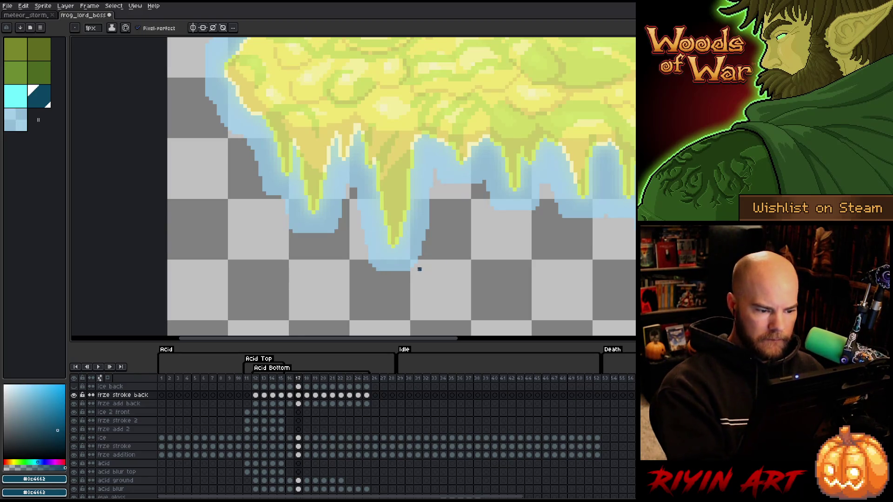
shift+click(378, 273)
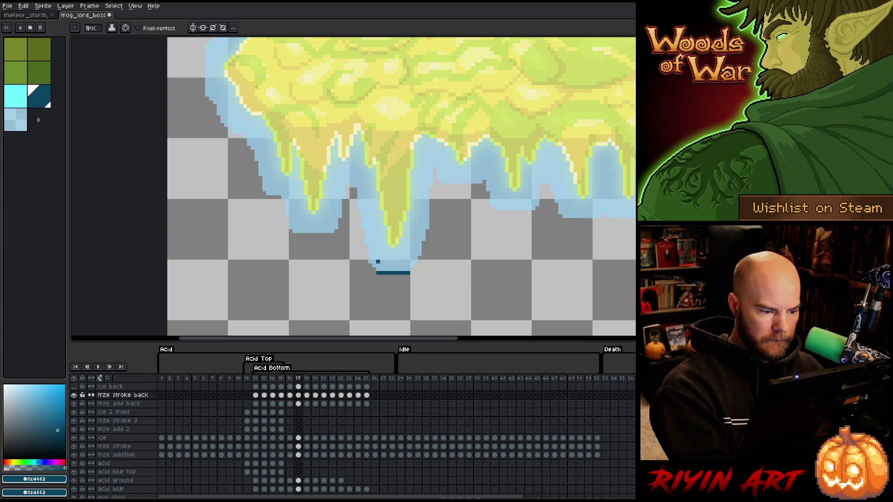
Step: Show the ice back layer and touch up the cyan and dark teal outline along the ice edge
click(74, 386)
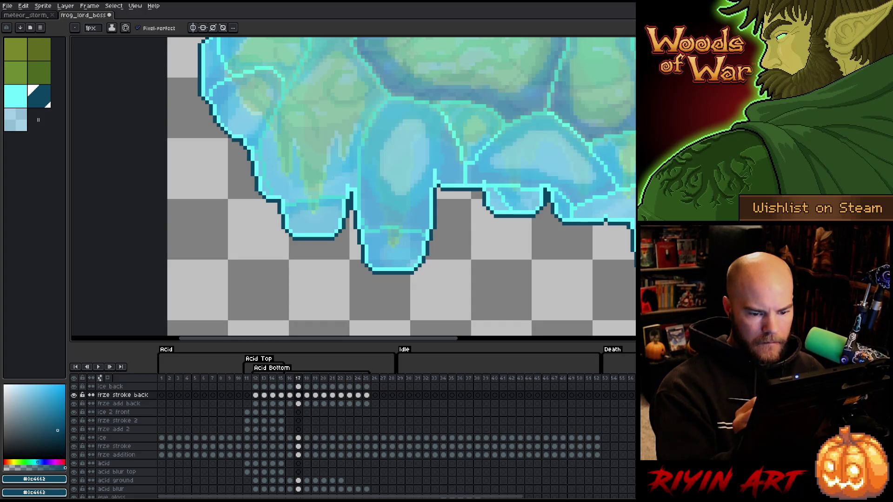
drag(567, 261, 372, 269)
key(alt)
click(451, 270)
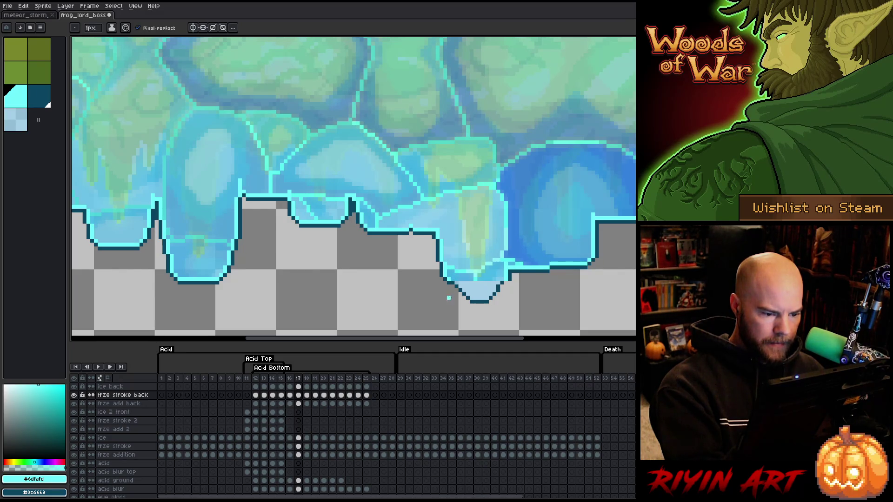
alt+click(452, 285)
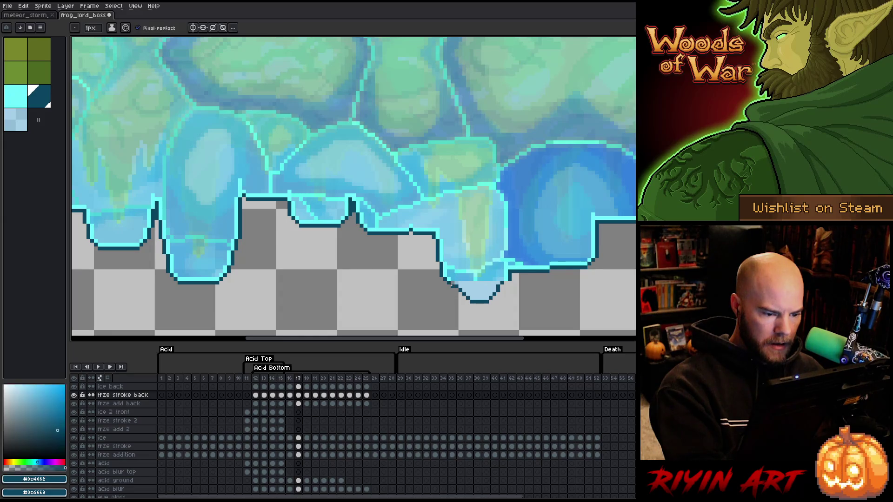
alt+click(451, 276)
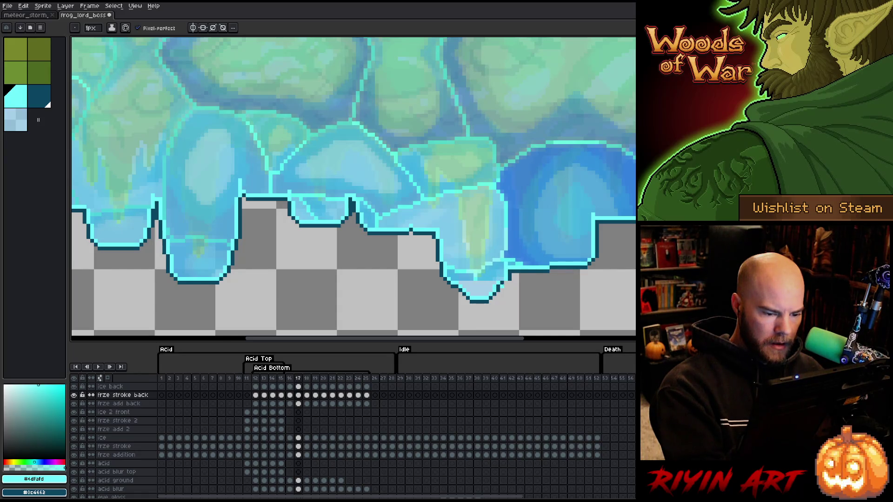
key(])
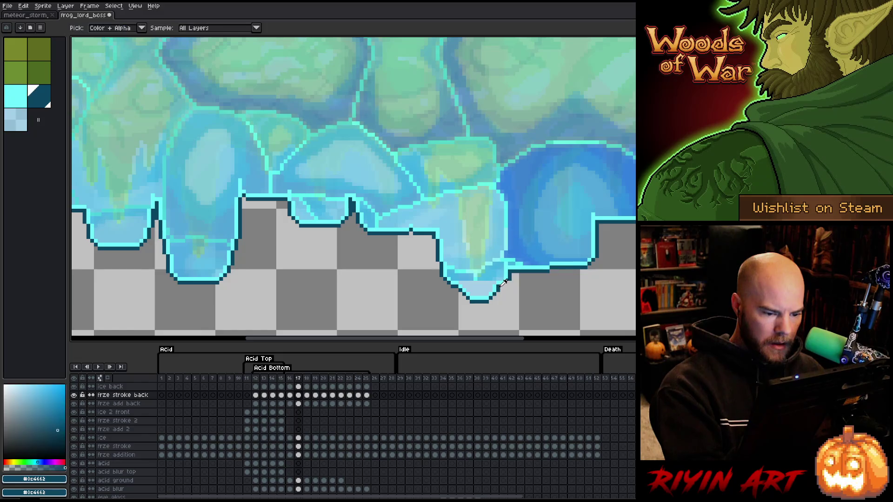
key(space)
mouse_move(526, 197)
mouse_down()
mouse_move(343, 260)
mouse_move(522, 253)
mouse_move(291, 268)
mouse_up()
scroll(291, 269, down, 1)
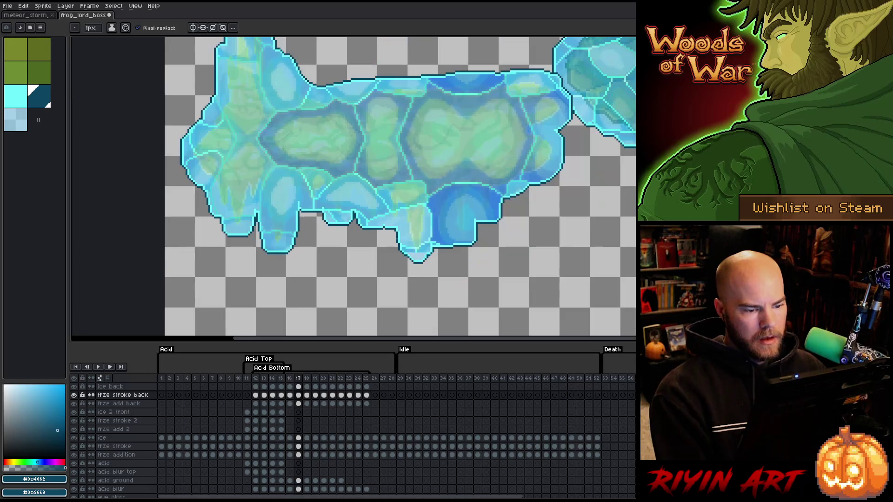
Step: On frame 18, hide the ice back layer and trace the ice bottom edge in light cyan
key(comma)
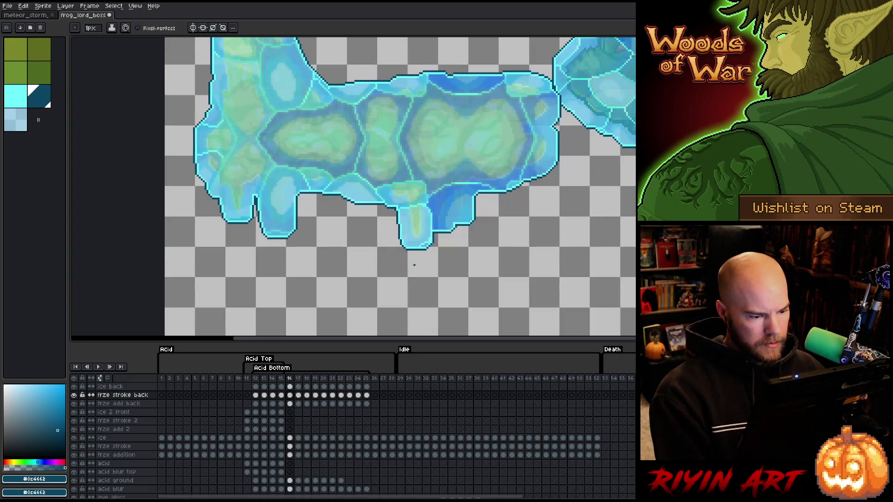
scroll(308, 296, down, 1)
key(period)
key(period)
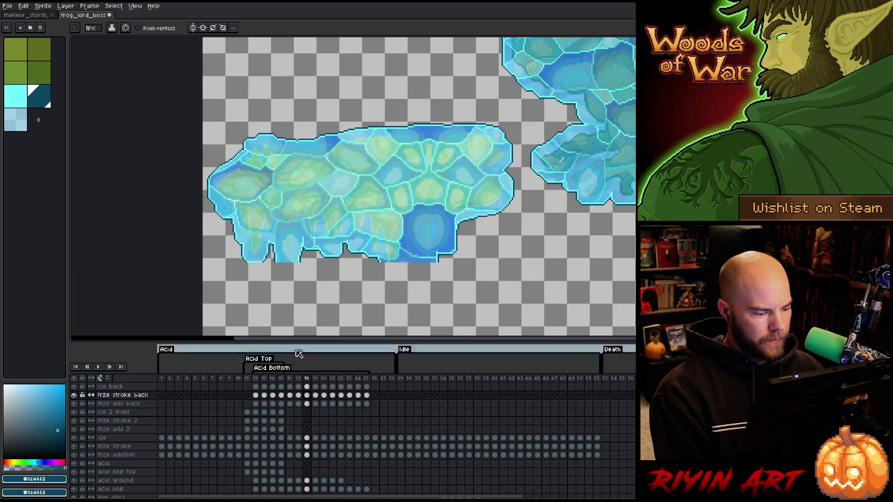
click(74, 386)
scroll(428, 261, up, 3)
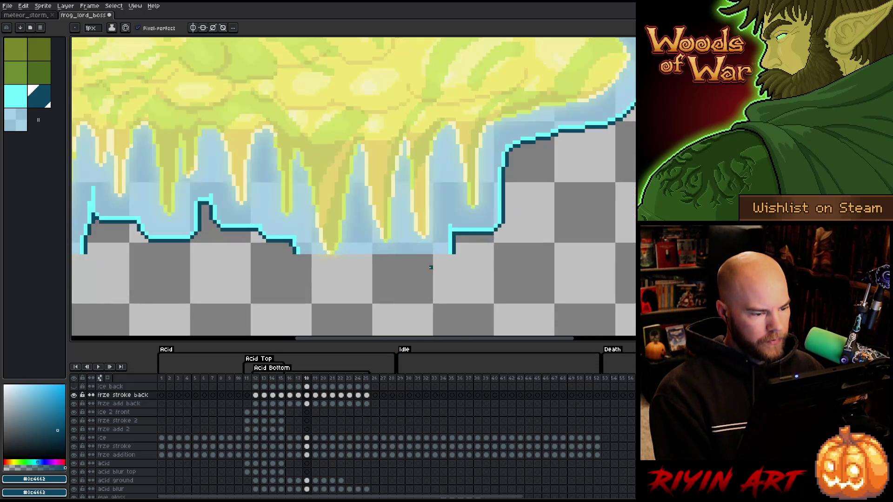
drag(428, 265, 610, 152)
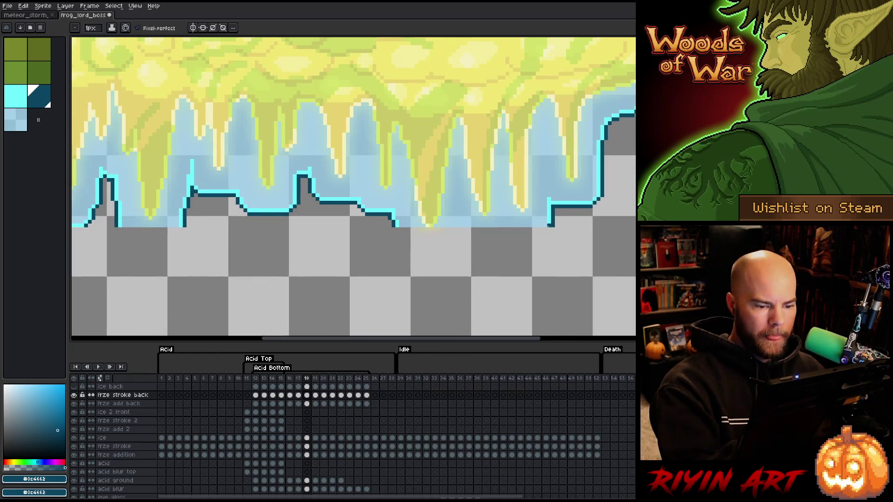
alt+click(552, 222)
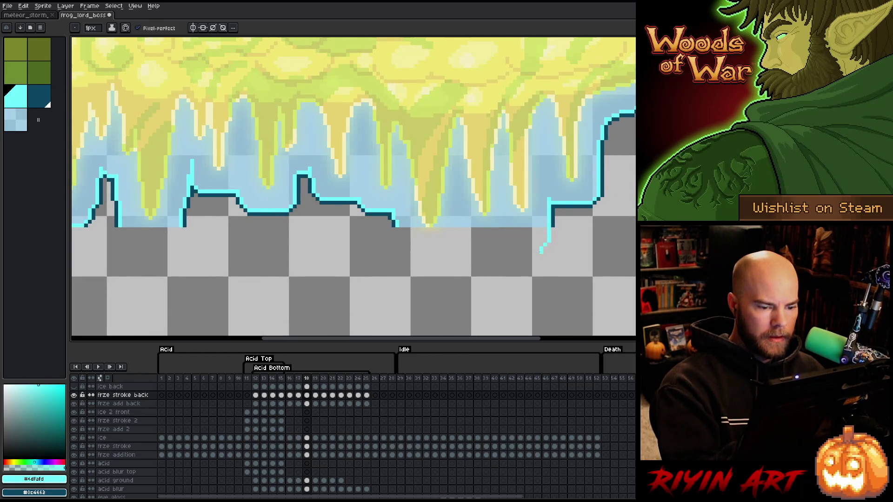
mouse_move(541, 251)
mouse_down()
mouse_move(426, 259)
mouse_move(395, 231)
mouse_up()
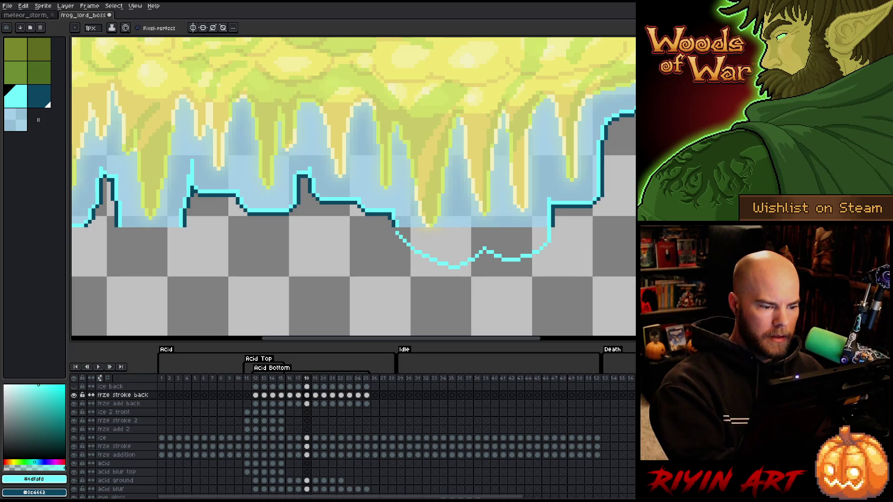
drag(314, 255, 554, 255)
mouse_move(421, 230)
mouse_down()
mouse_move(402, 258)
mouse_move(357, 236)
mouse_up()
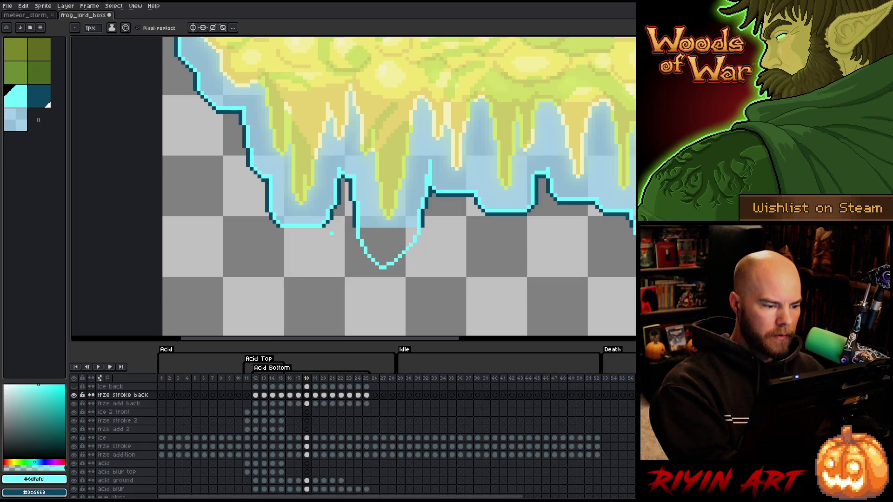
Step: Fill the V-shaped dip under the central drip with light ice blue
alt+click(374, 222)
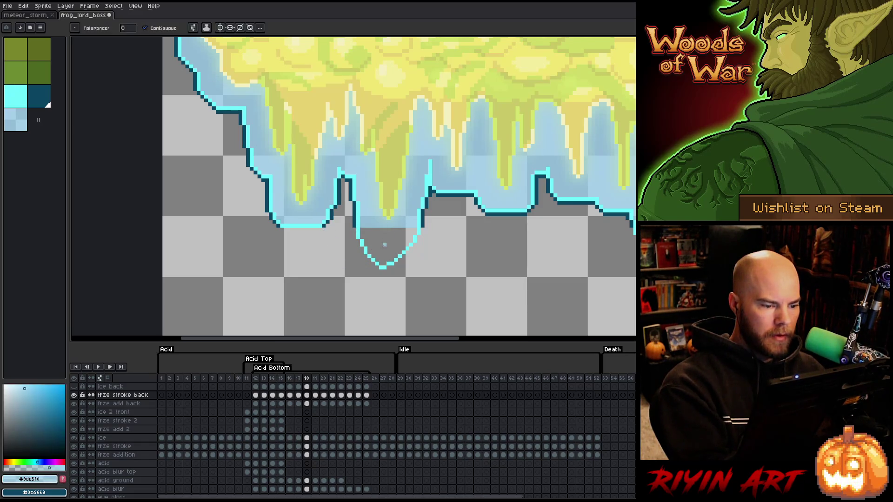
click(369, 242)
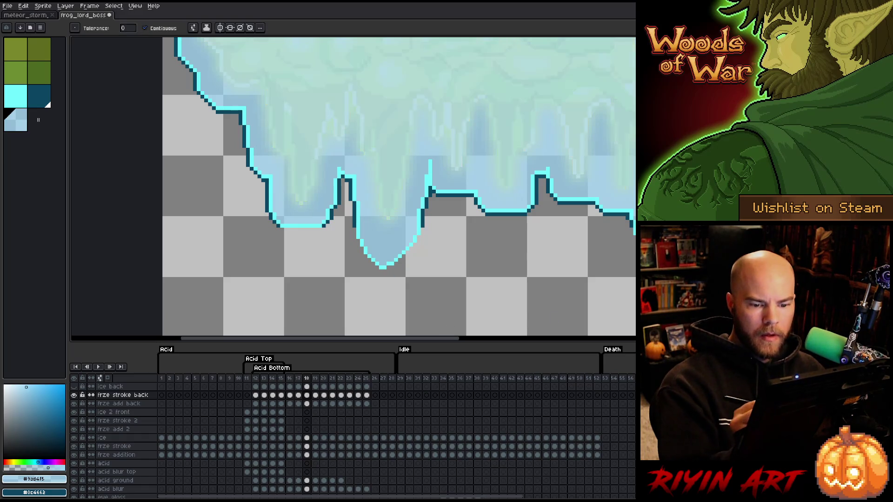
key(b)
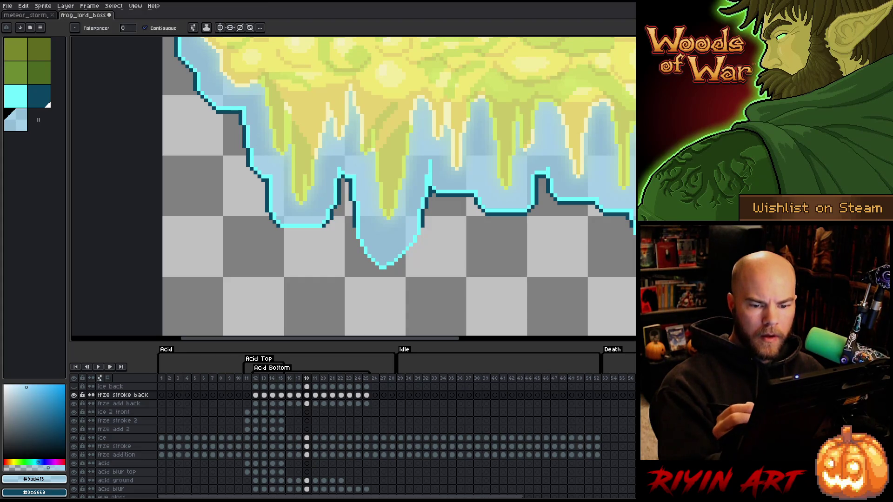
Step: Select the ice bottom edge and give it a dark teal outline
key(m)
key(comma)
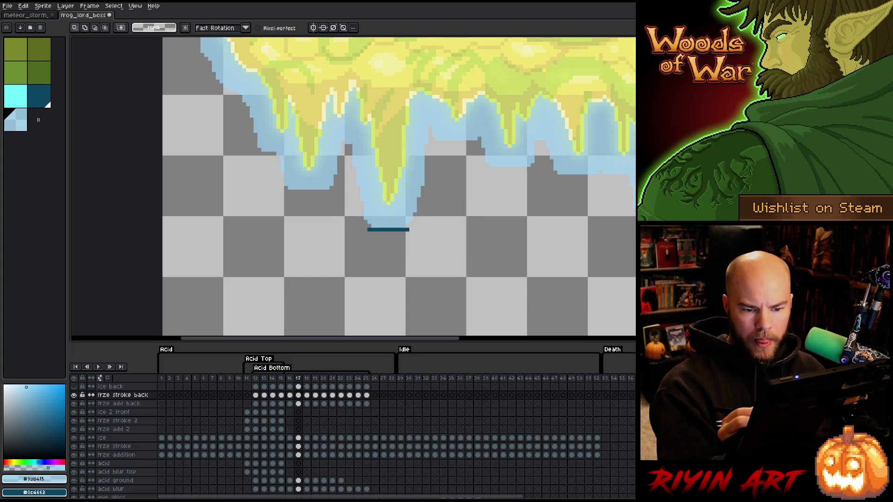
key(period)
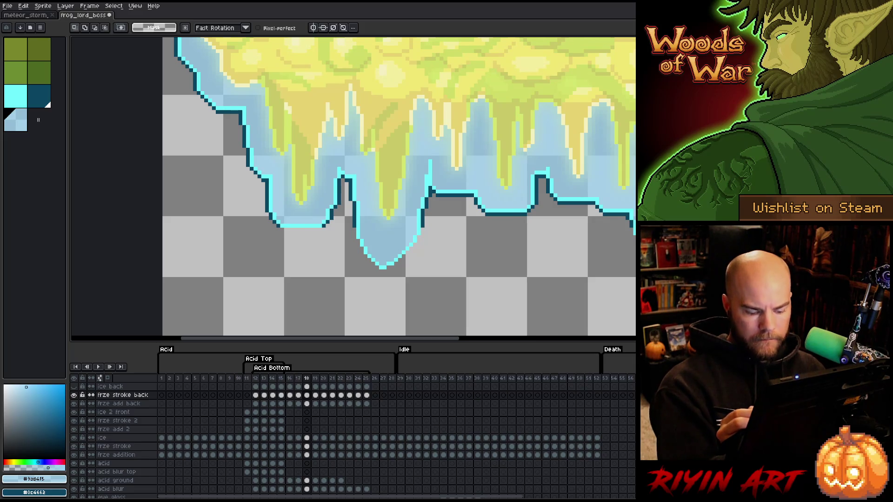
key(m)
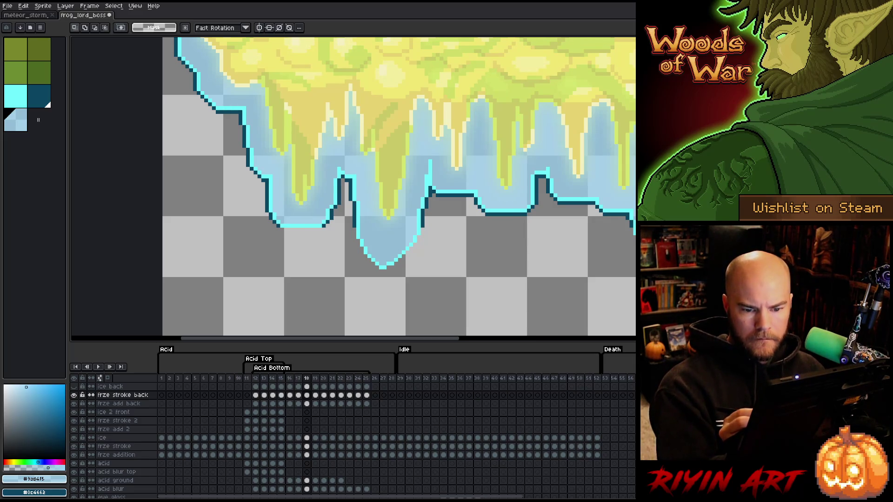
mouse_move(632, 227)
mouse_down()
mouse_move(393, 293)
mouse_move(240, 297)
mouse_up()
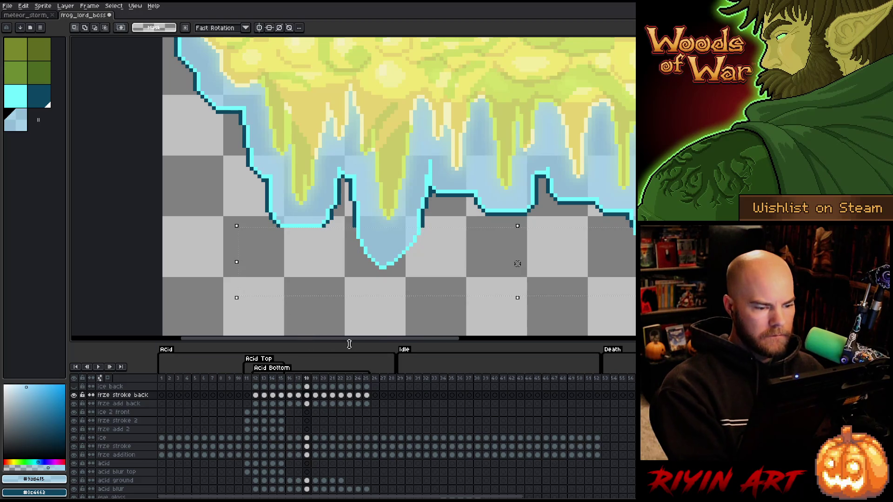
alt+click(352, 213)
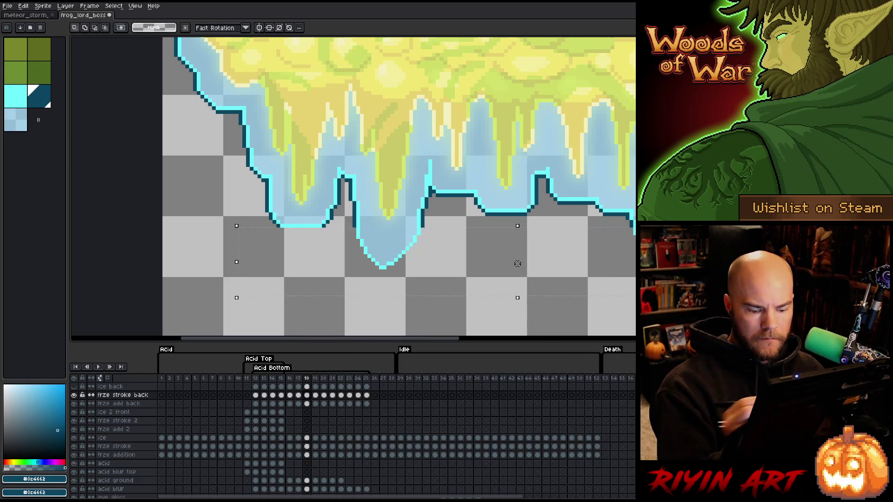
key(shift+o)
key(Return)
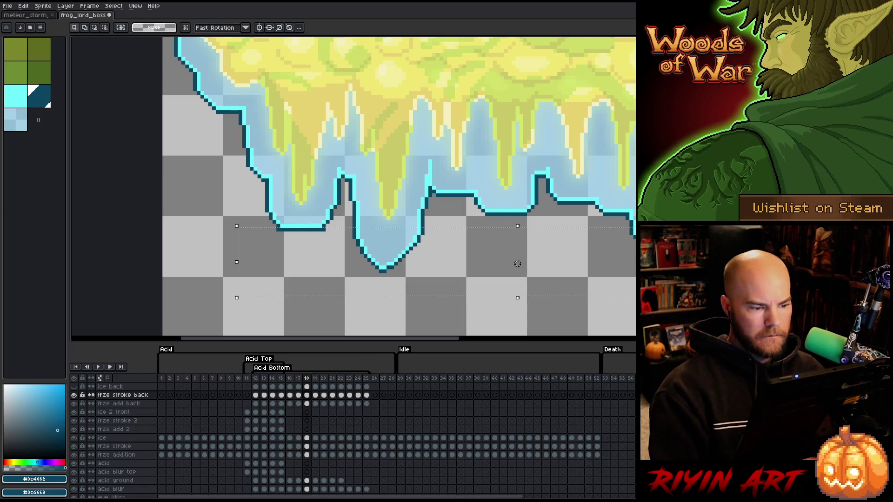
key(b)
click(597, 386)
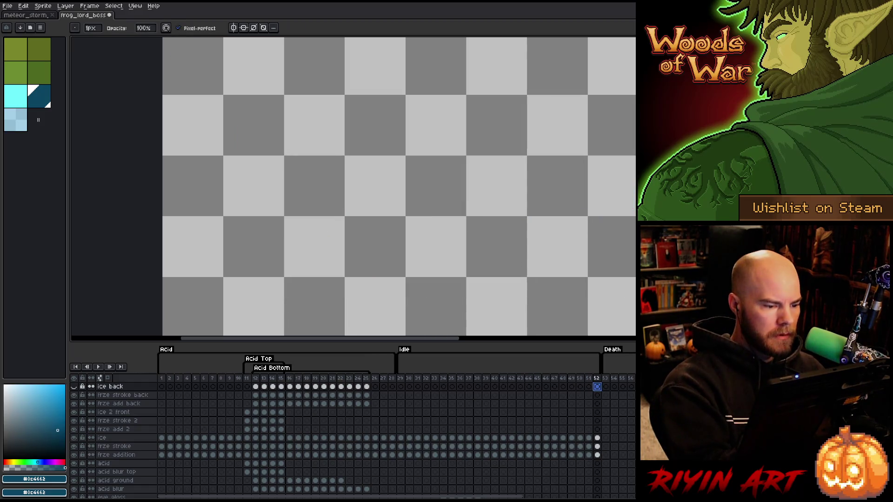
Step: Paste the copied ice outline into frame 20 of frze stroke back, comparing with and without it
click(316, 395)
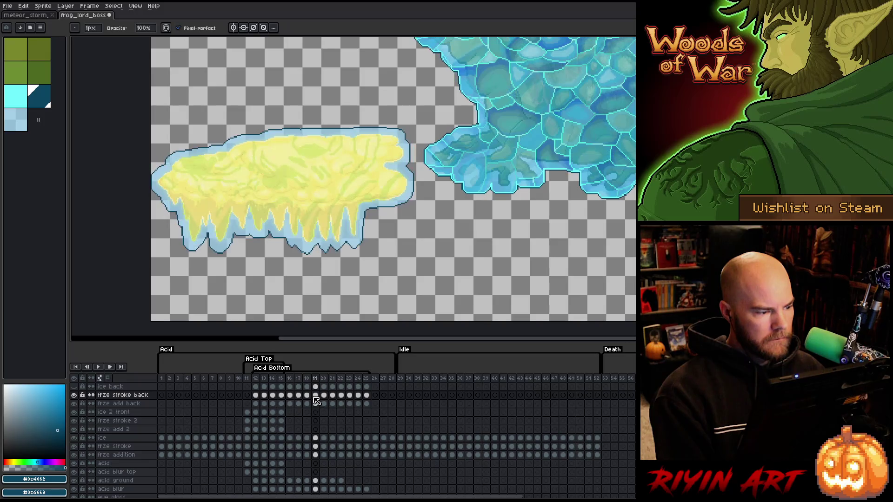
key(Right)
key(Left)
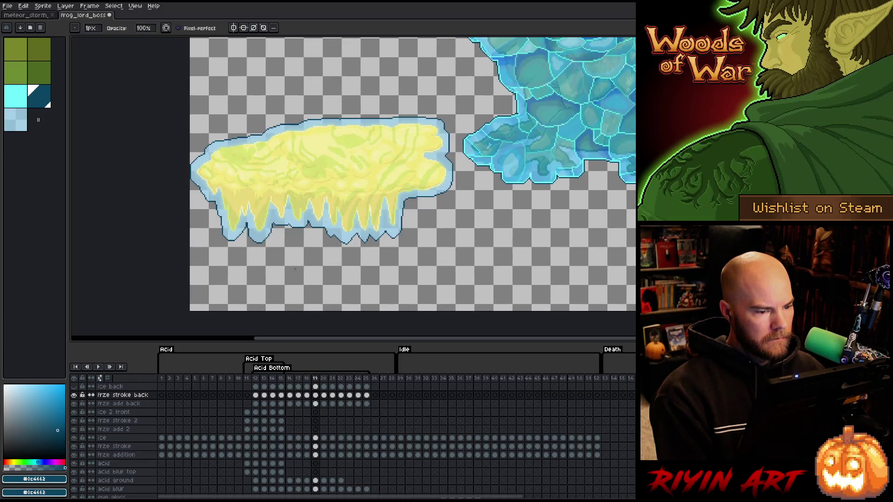
click(316, 395)
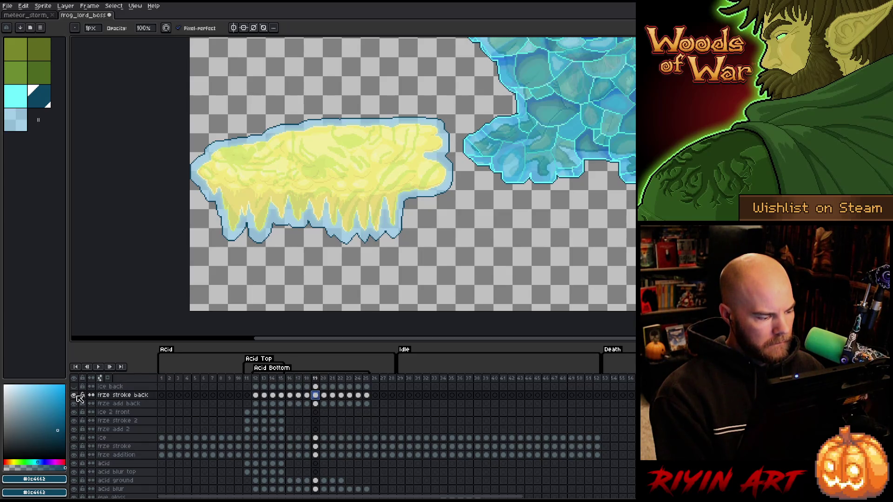
click(324, 395)
key(ctrl+v)
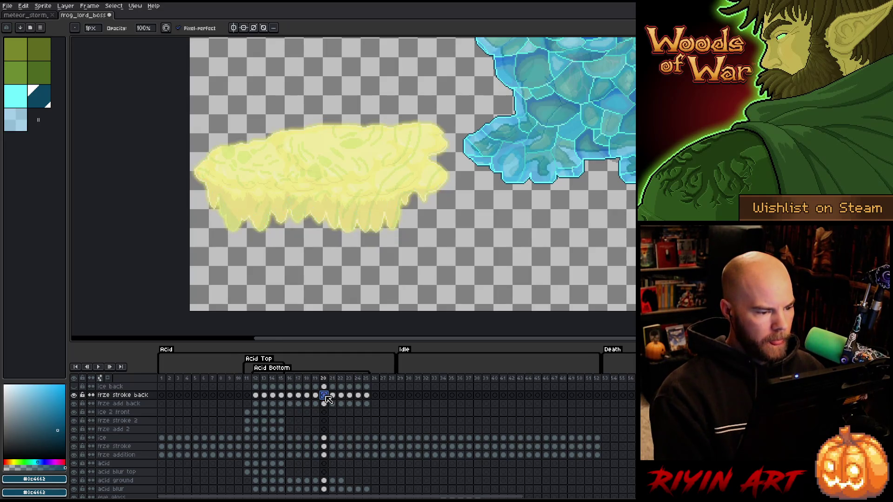
key(Delete)
key(ctrl+z)
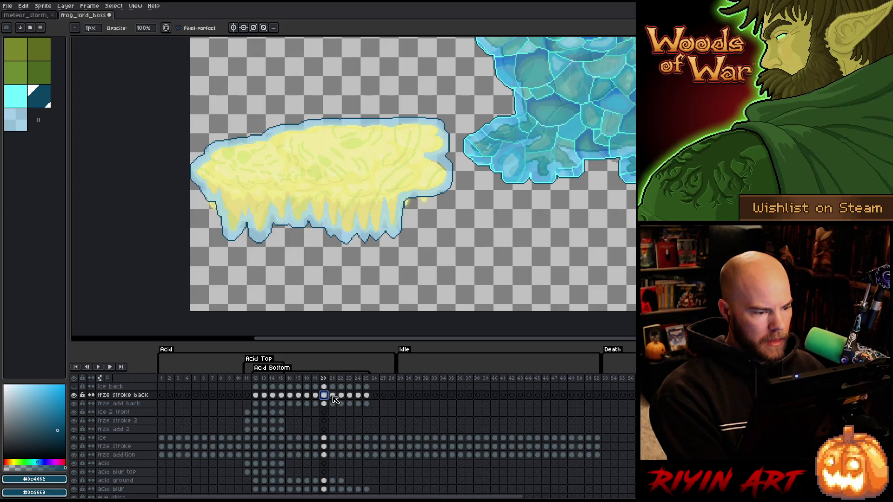
key(Delete)
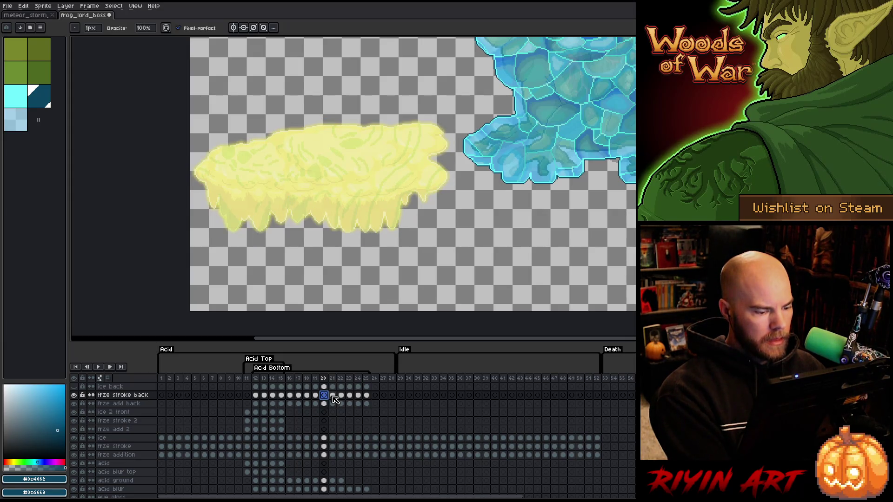
key(ctrl+z)
Step: Cancel the accidental Export Sprite Sheet dialog and return to frame 20's frze stroke back cel
key(Left)
key(Left)
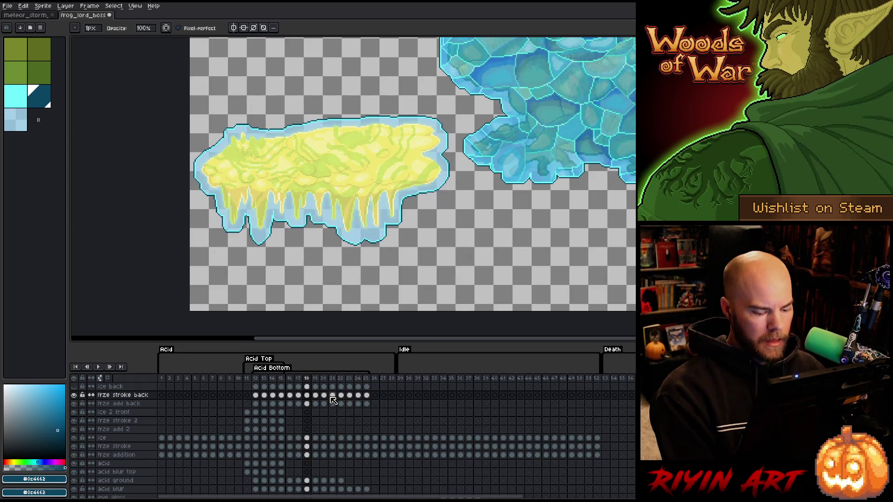
key(ctrl+e)
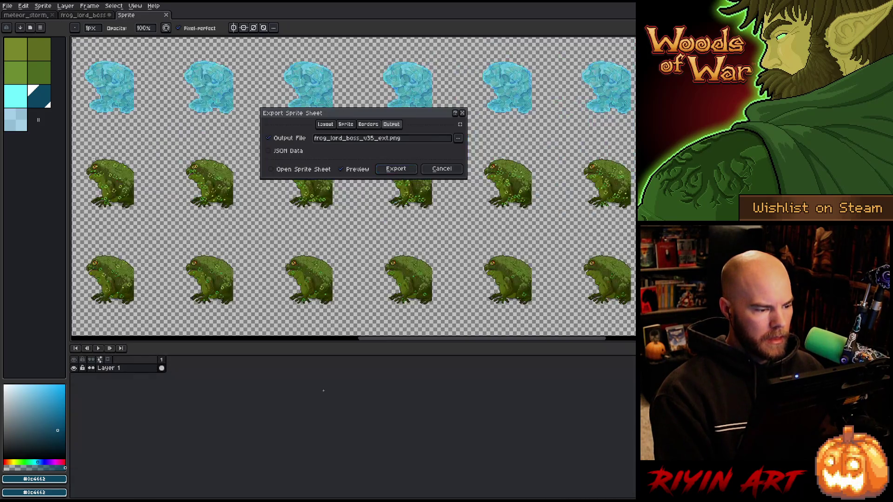
click(437, 169)
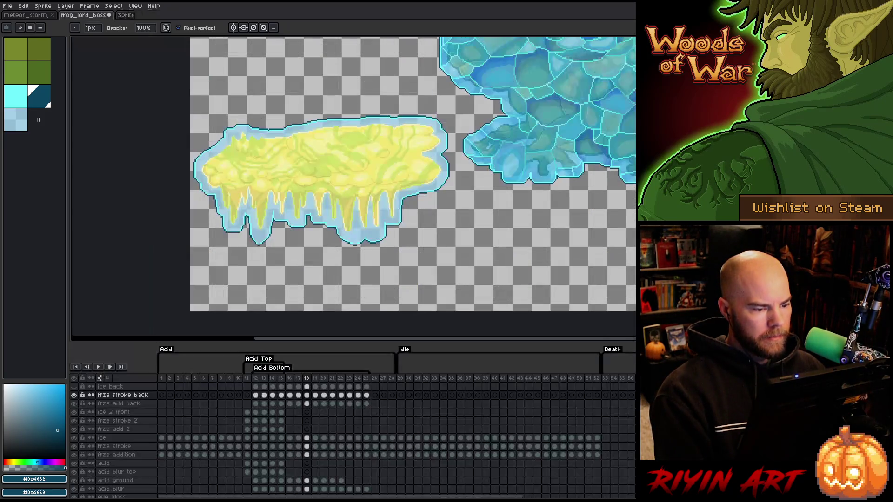
key(Right)
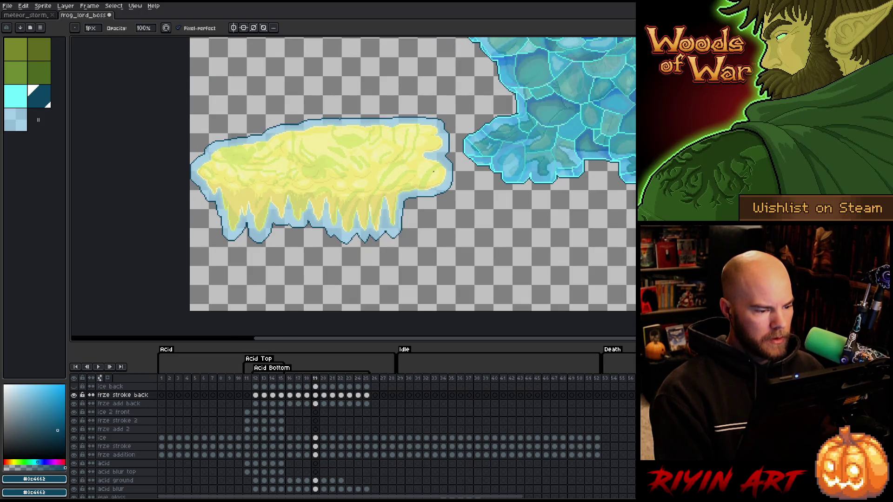
key(Right)
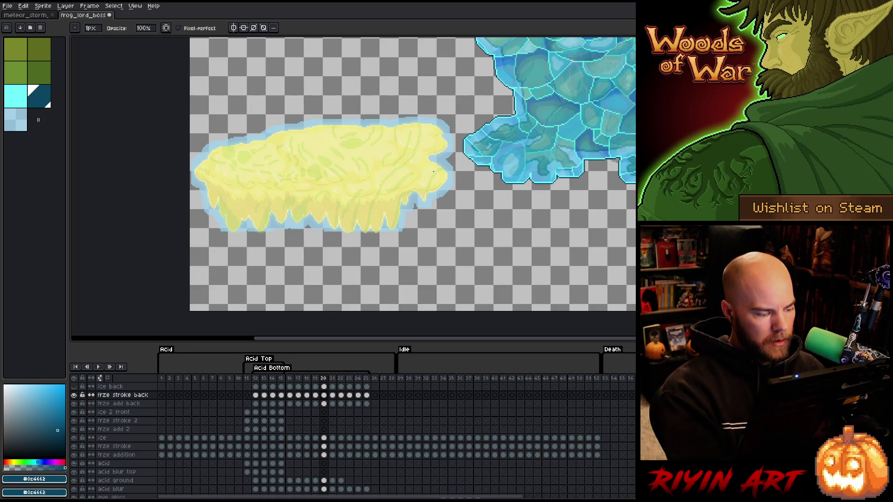
click(324, 394)
Step: Sample the ice's light blue and try an outline and fill below the right drips, then undo it
key(i)
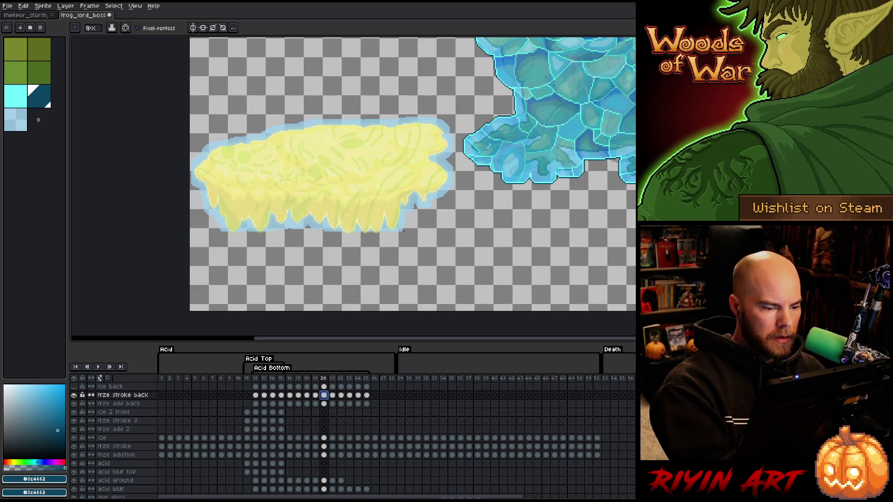
alt+click(406, 221)
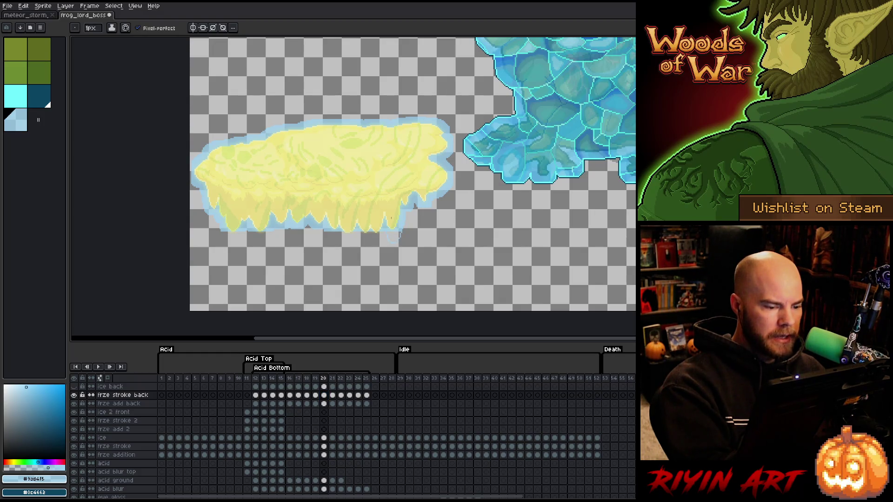
scroll(394, 235, up, 5)
drag(518, 207, 533, 189)
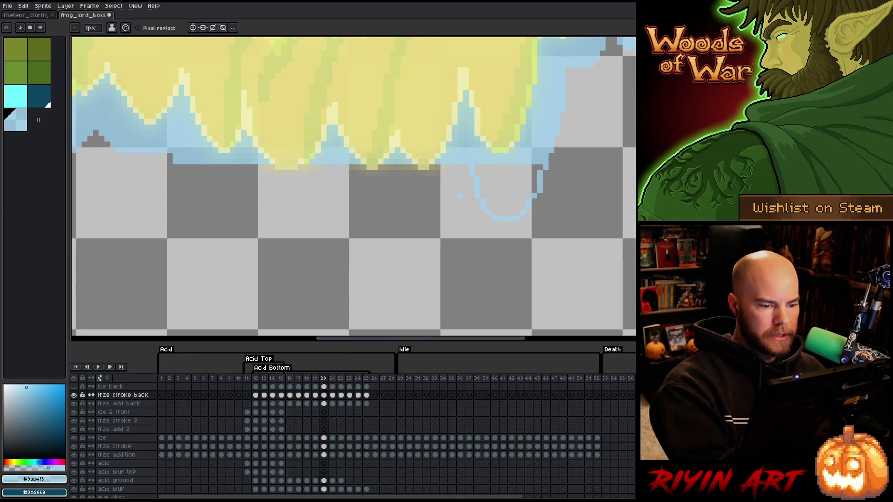
click(74, 395)
click(75, 395)
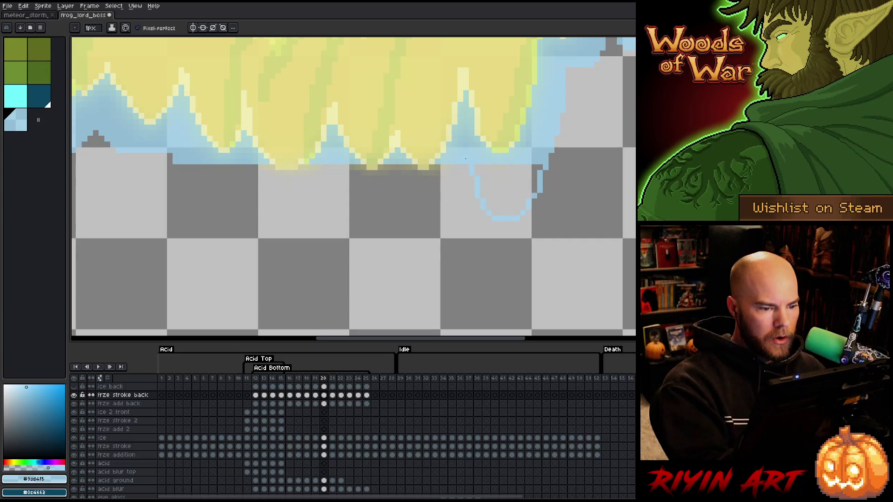
mouse_move(436, 231)
mouse_down()
mouse_move(392, 201)
mouse_move(348, 217)
mouse_up()
mouse_move(255, 215)
mouse_down()
mouse_move(230, 179)
mouse_move(197, 166)
mouse_up()
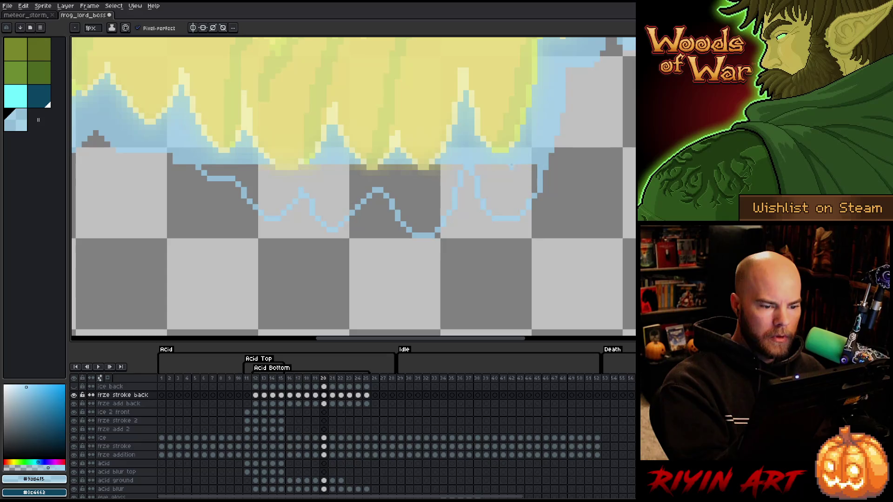
click(476, 167)
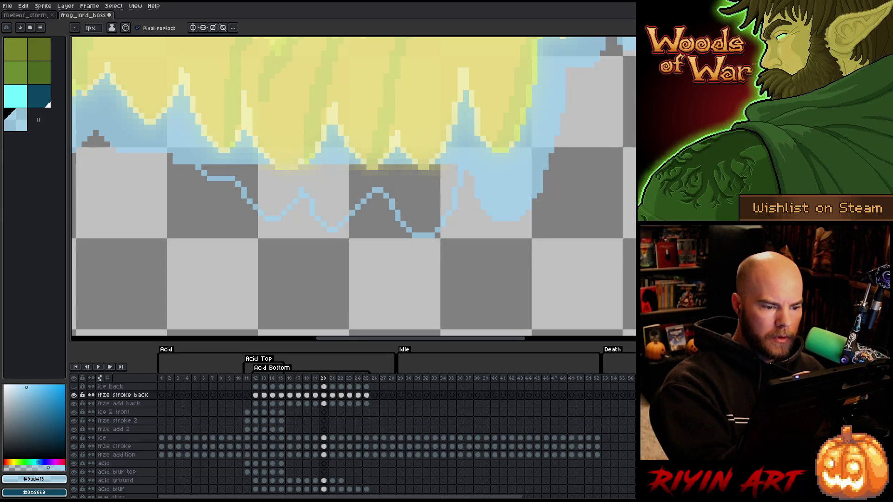
key(ctrl+z)
key(ctrl+z)
drag(176, 261, 384, 286)
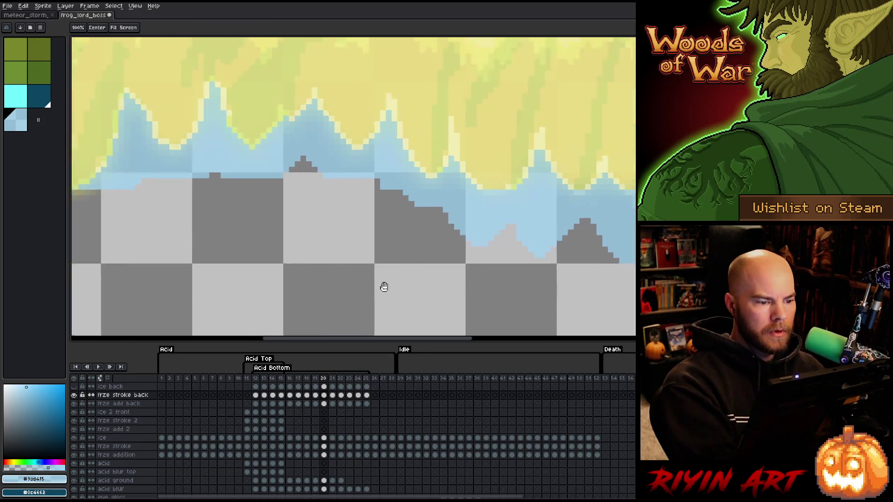
key(b)
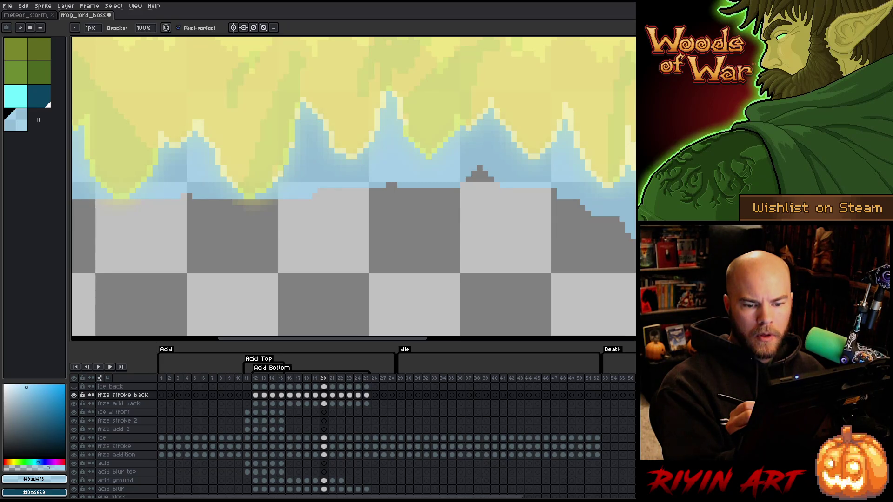
Step: Draw and fill two light-blue V-shaped ice dips beneath the acid's bottom drips
mouse_move(717, 259)
mouse_down()
mouse_move(544, 247)
mouse_move(528, 257)
mouse_move(568, 259)
mouse_up()
drag(380, 259, 620, 259)
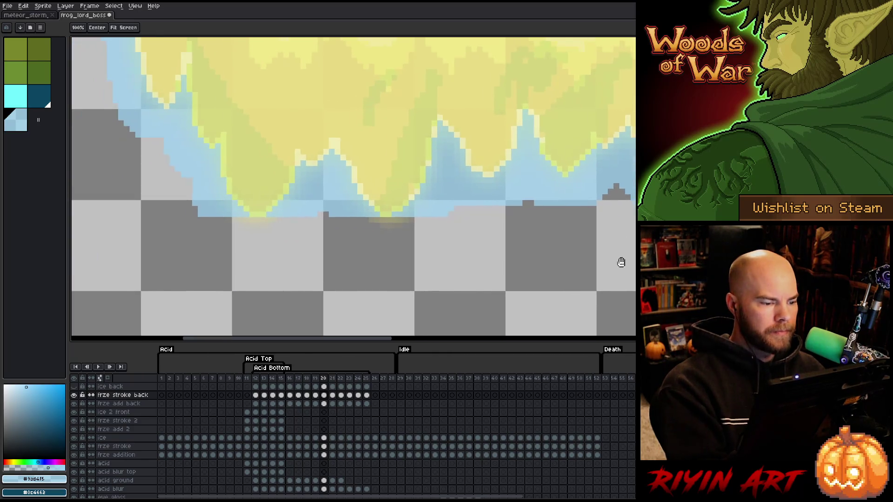
key(e)
mouse_move(436, 219)
mouse_down()
mouse_move(379, 269)
mouse_move(344, 224)
mouse_up()
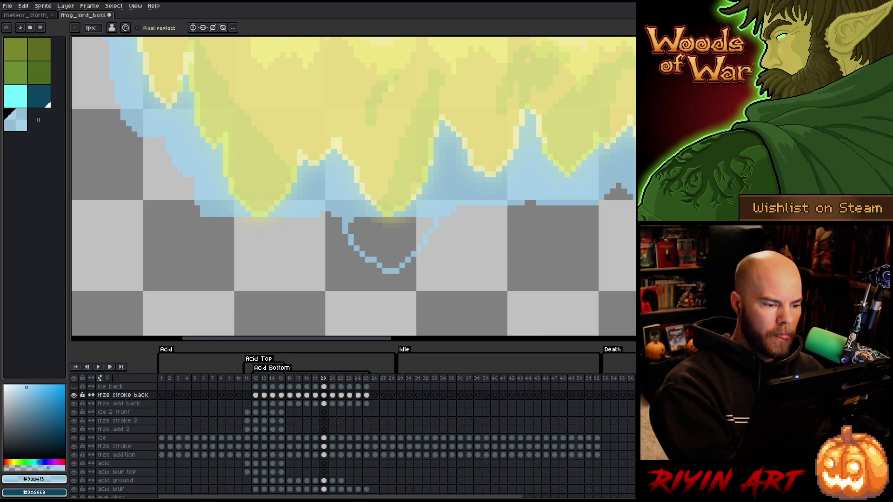
key(g)
click(396, 255)
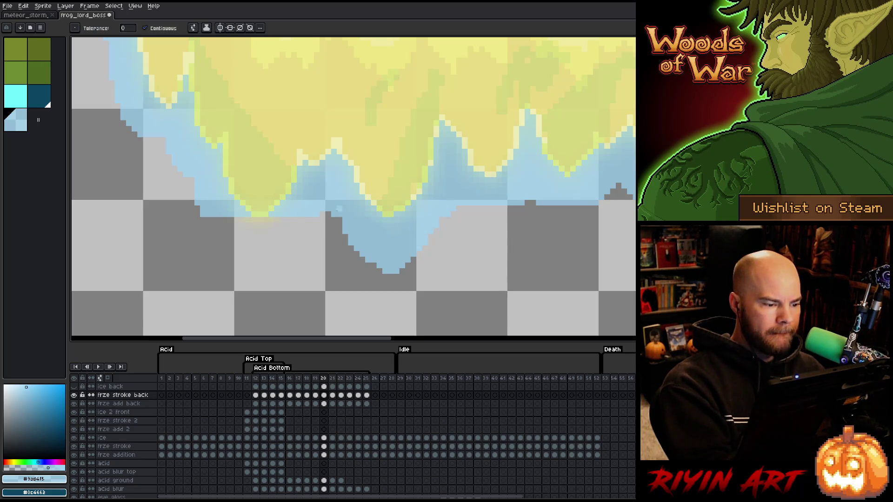
key(b)
drag(231, 243, 221, 219)
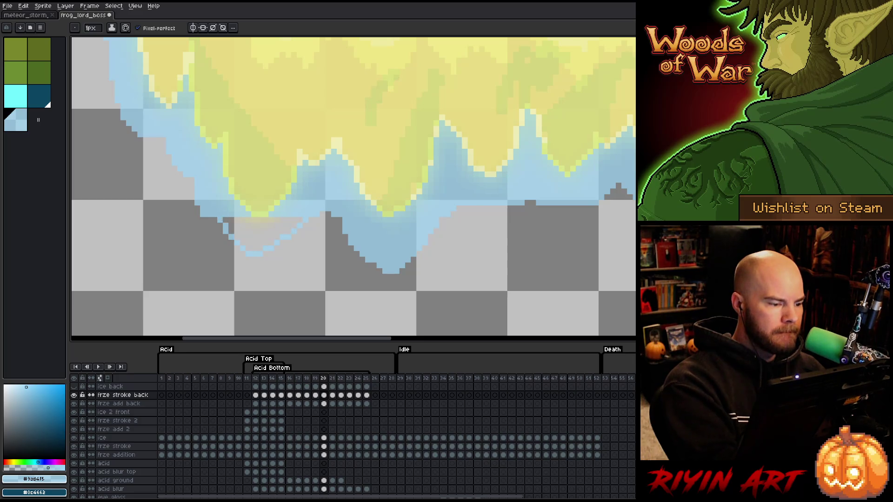
click(227, 219)
key(g)
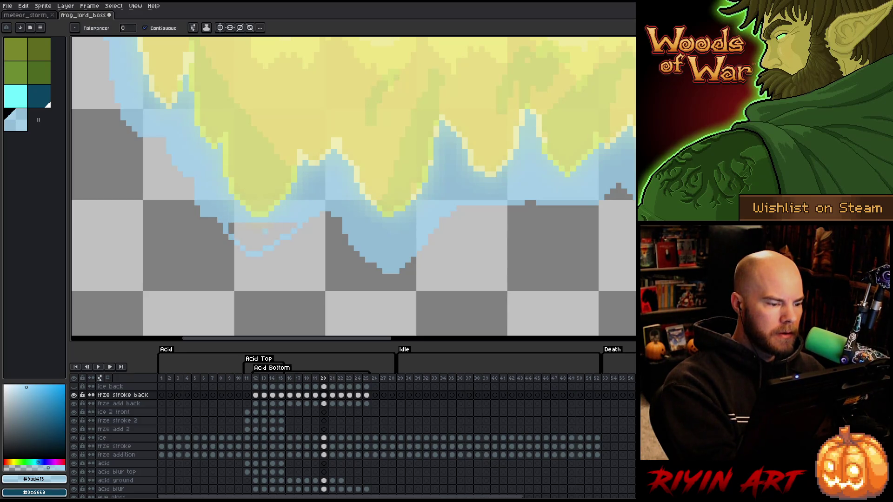
scroll(299, 221, down, 4)
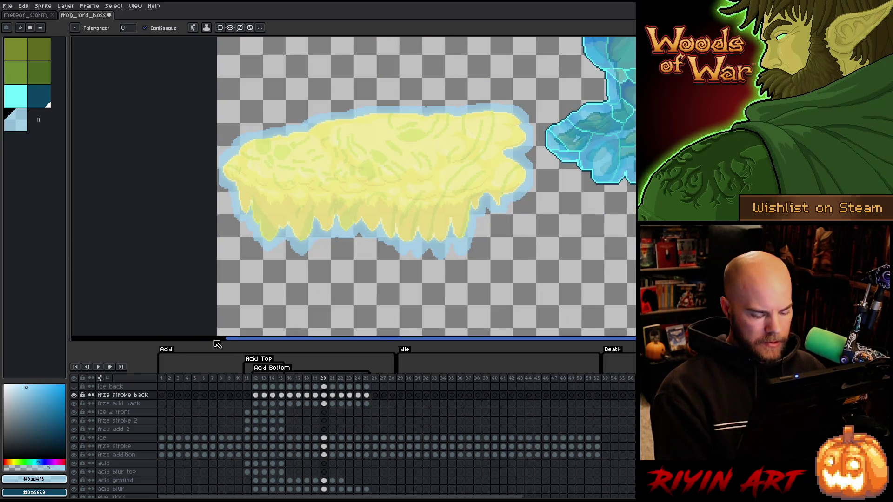
Step: On frame 21, draw a zigzag light-blue ice outline under the drips and fill it
key(Right)
scroll(422, 246, up, 1)
scroll(422, 247, up, 1)
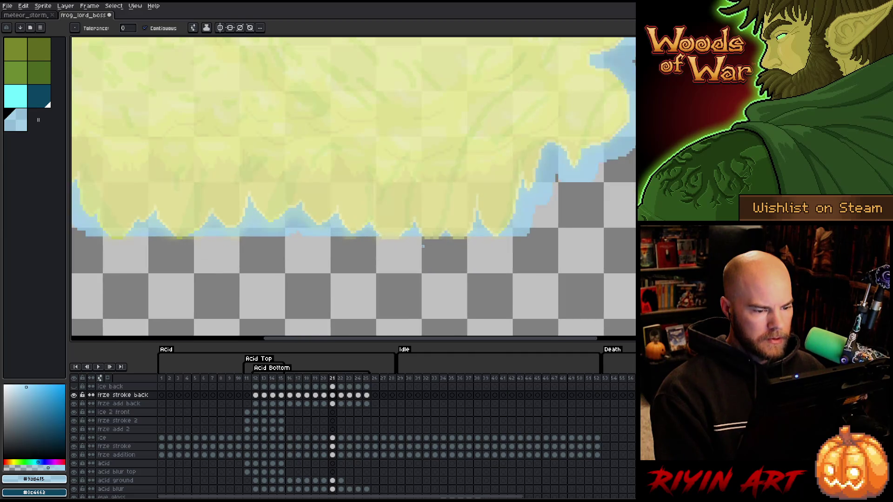
key(b)
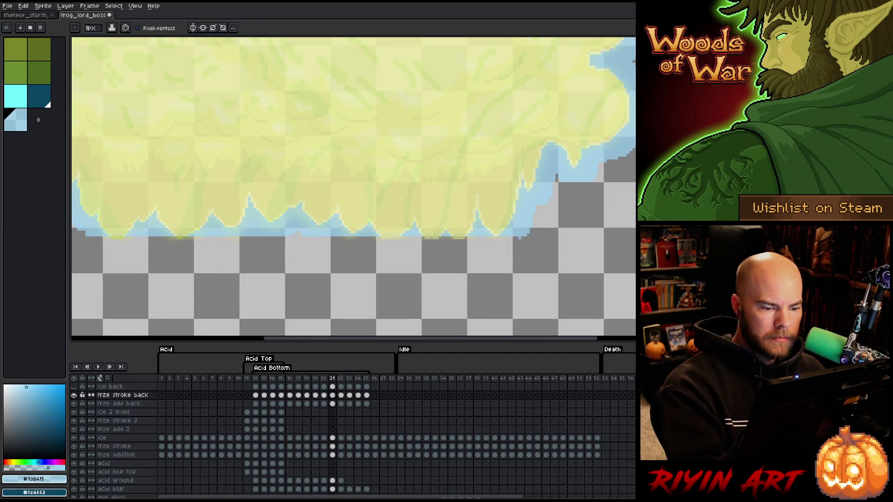
mouse_move(475, 246)
mouse_down()
mouse_move(450, 272)
mouse_move(430, 251)
mouse_up()
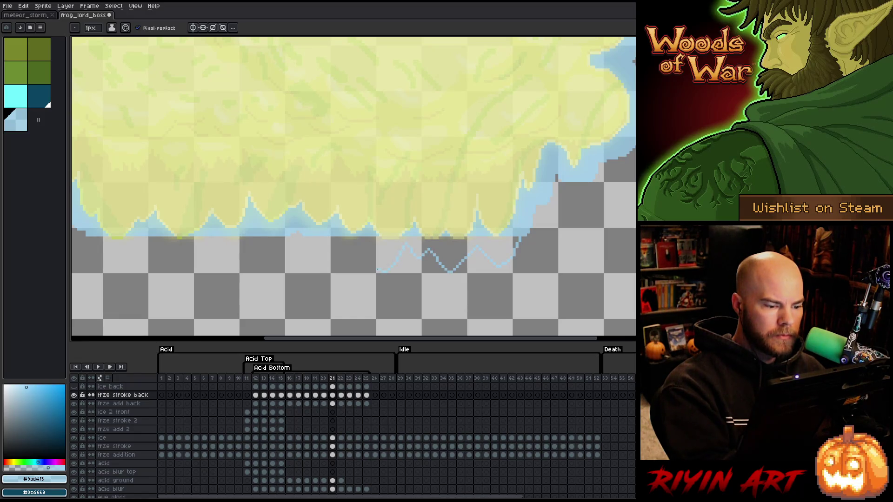
mouse_move(359, 245)
mouse_down()
mouse_move(332, 260)
mouse_move(300, 251)
mouse_up()
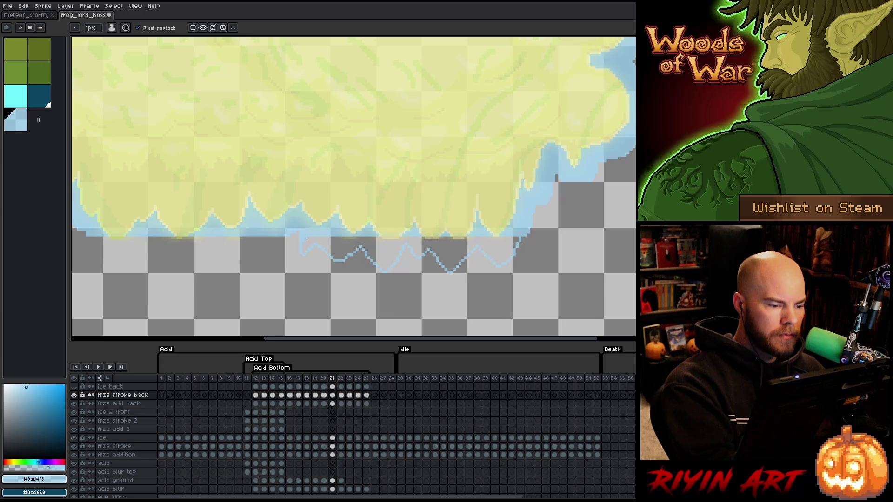
key(g)
click(400, 251)
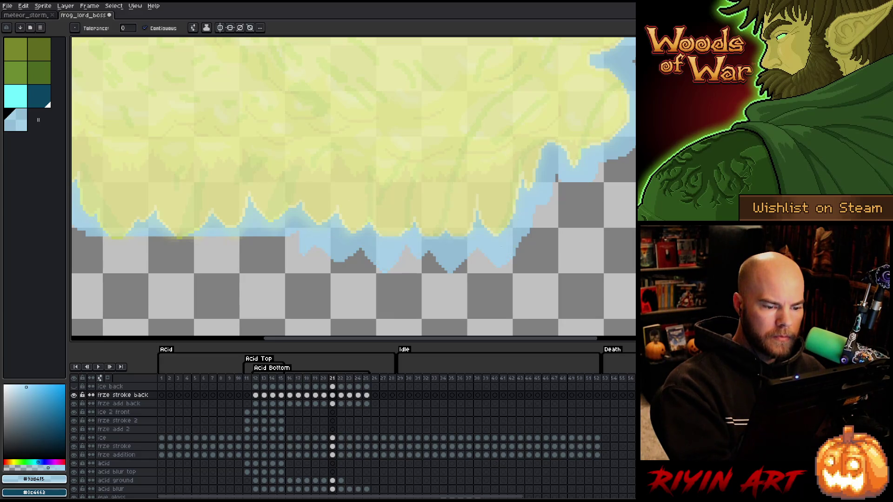
key(b)
Step: Add a short light-blue edge under the left drips, then pan out over the whole acid blob
drag(253, 273, 365, 283)
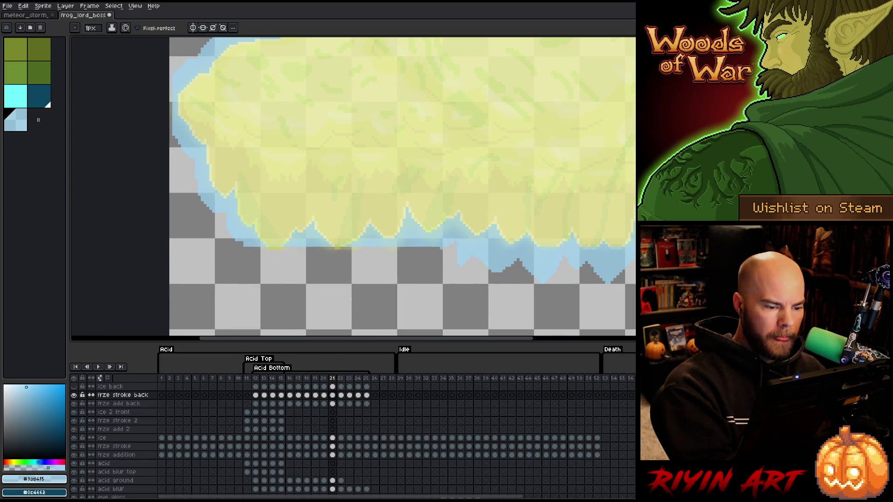
drag(440, 249, 421, 263)
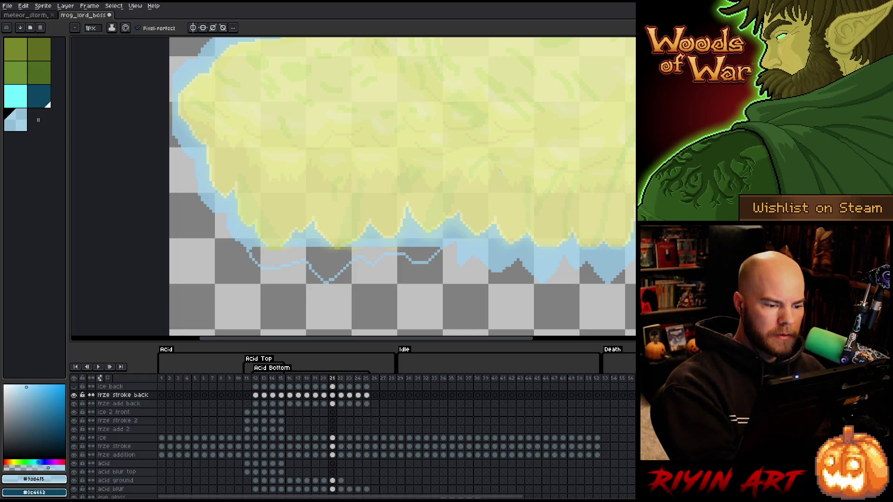
key(g)
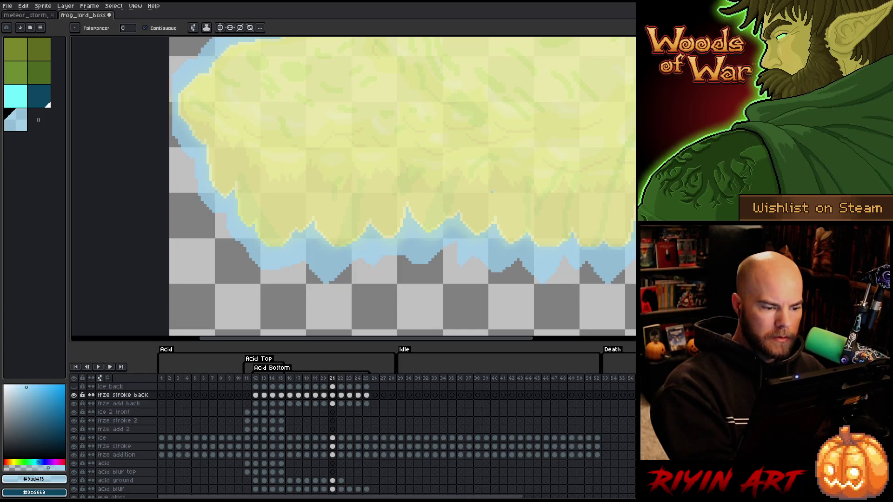
scroll(497, 197, down, 3)
key(space)
drag(537, 205, 372, 206)
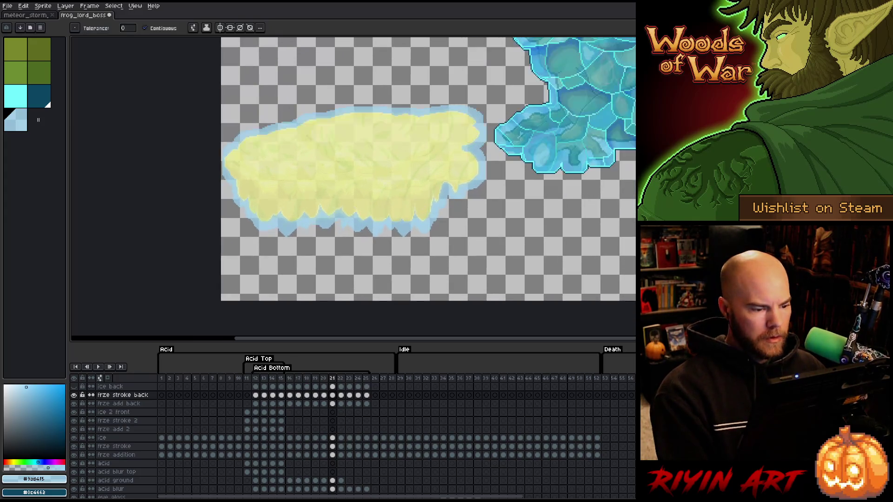
Step: Flip between frames 21 and 22 to compare the ice rim, then select frame 21's frze stroke back cel
scroll(372, 205, up, 1)
key(Right)
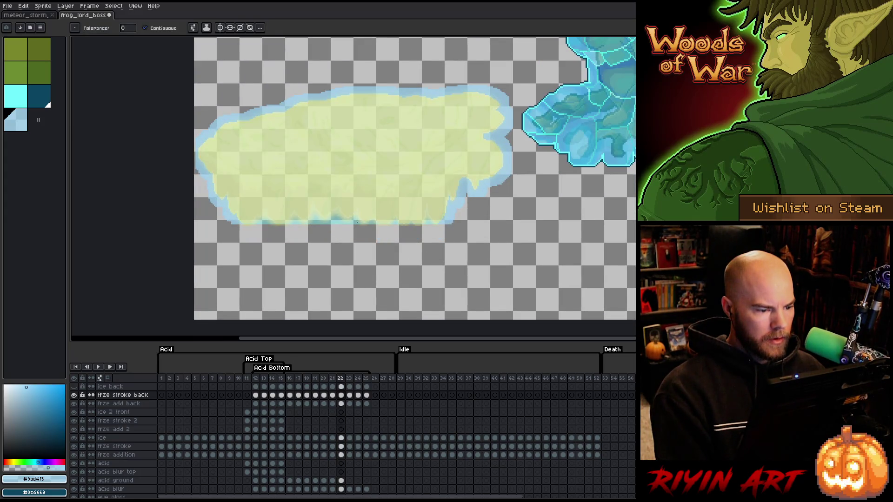
key(Left)
key(Right)
key(Left)
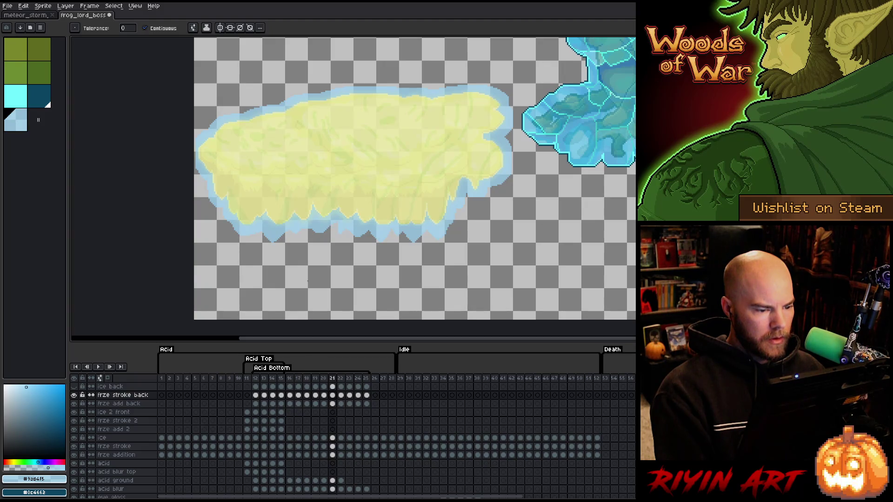
key(Right)
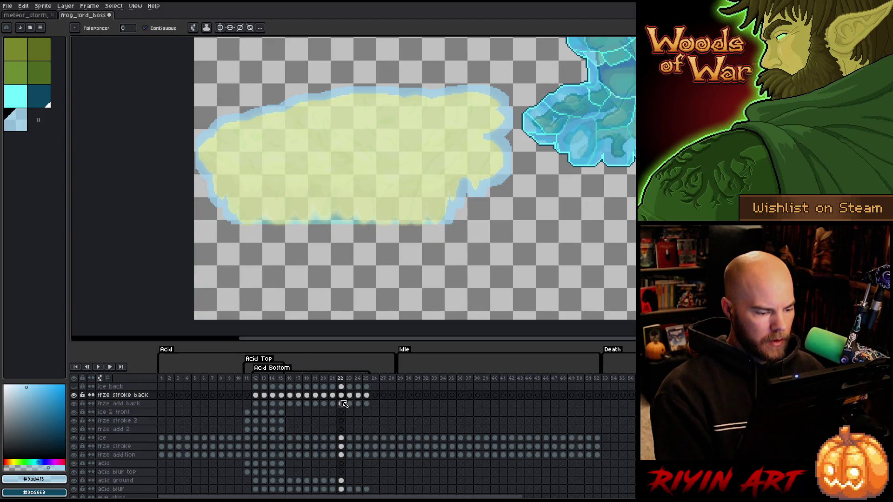
key(Left)
click(332, 395)
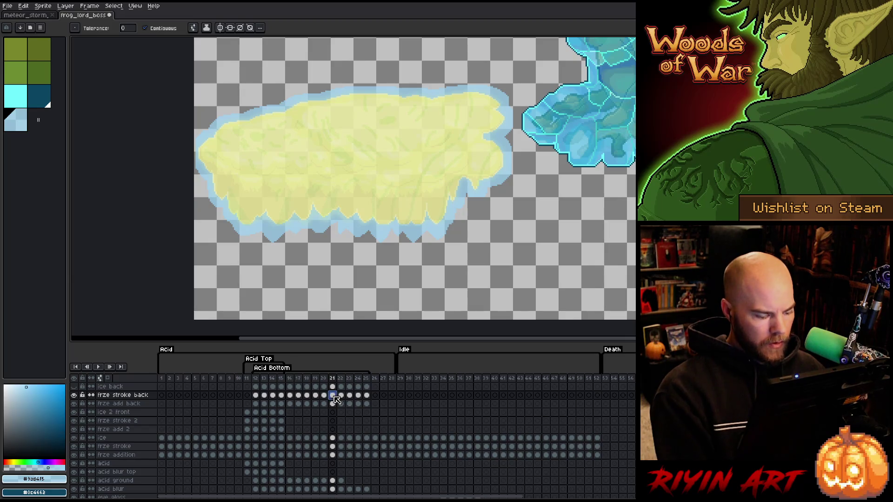
Step: Add jagged drips on frame 23, check them with undo/redo, then review frames 24–25 and select frames 21–25
click(341, 395)
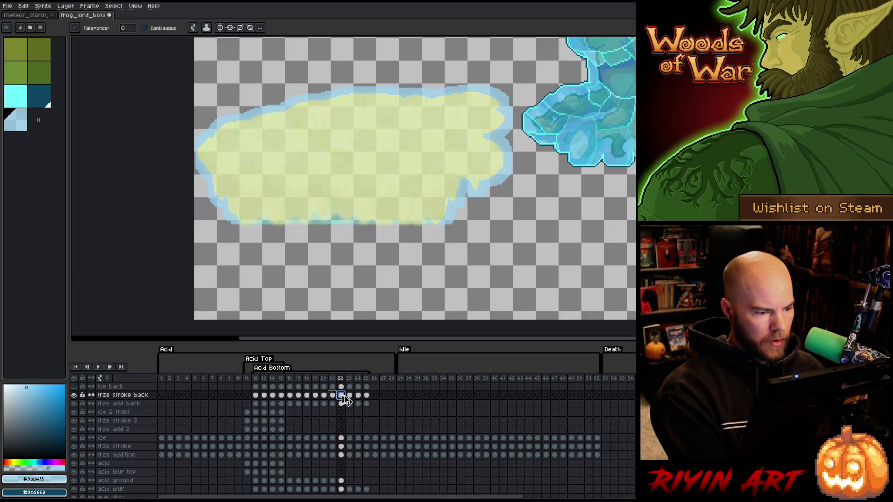
click(350, 395)
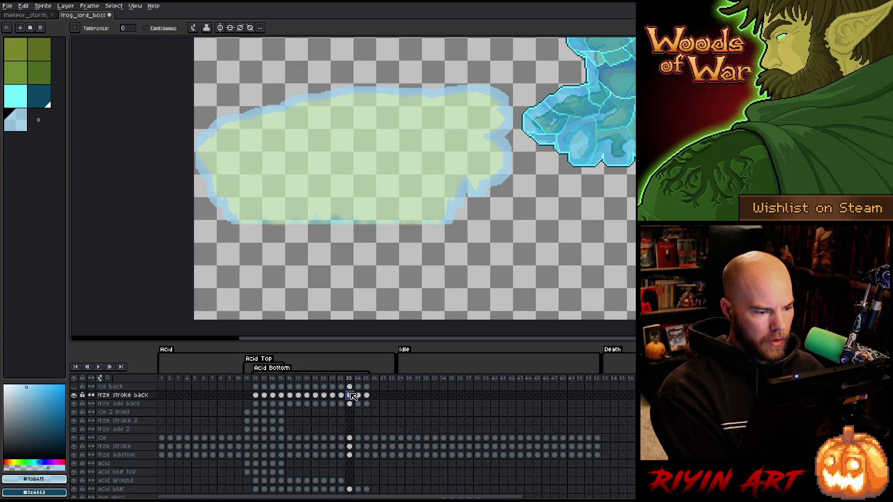
click(354, 397)
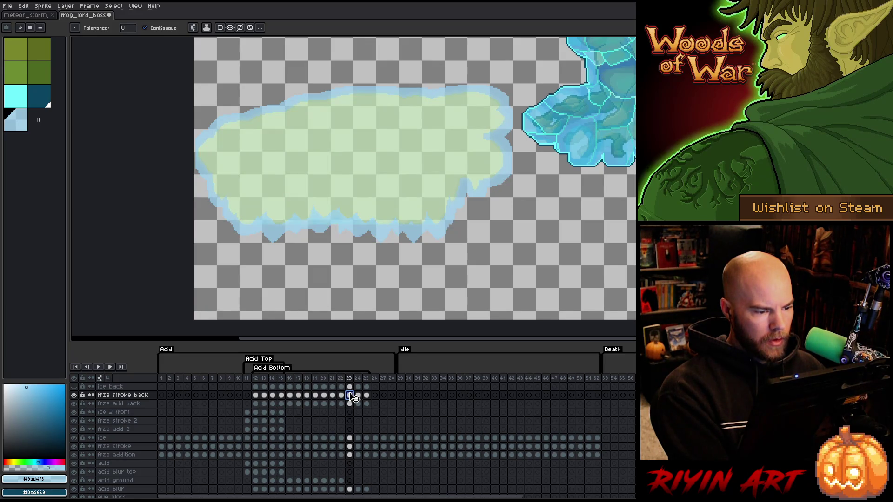
key(ctrl+z)
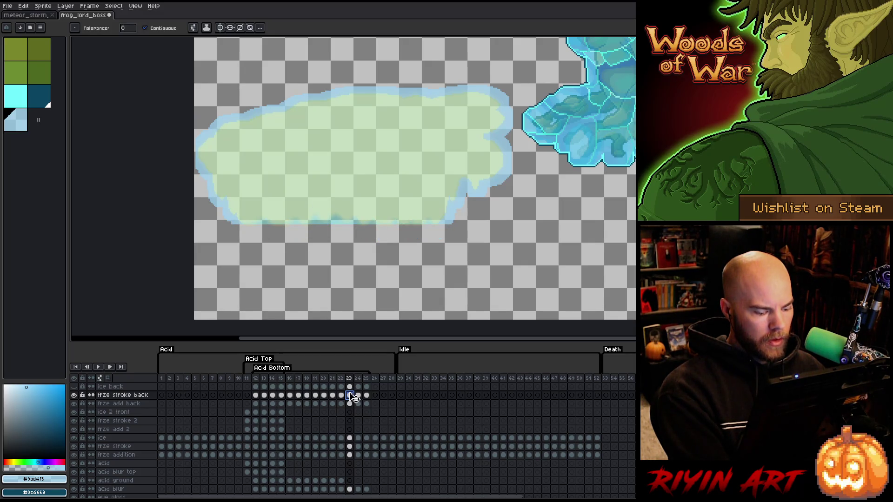
click(353, 397)
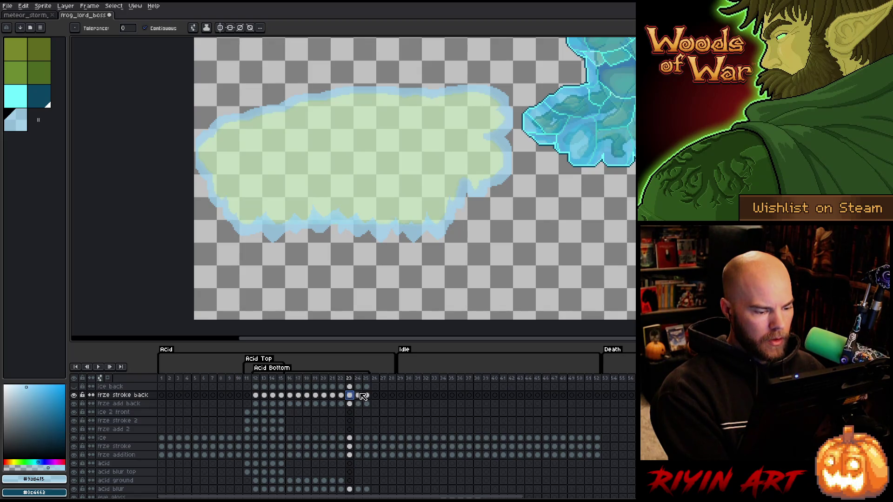
click(358, 395)
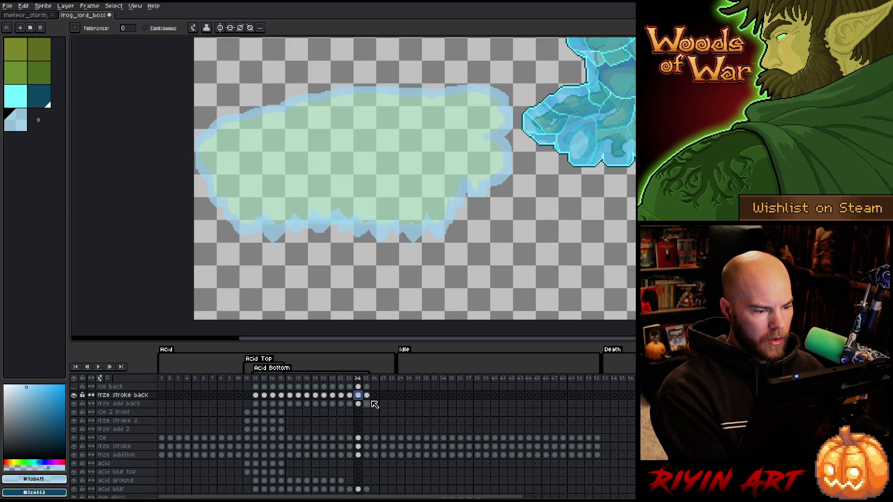
click(368, 398)
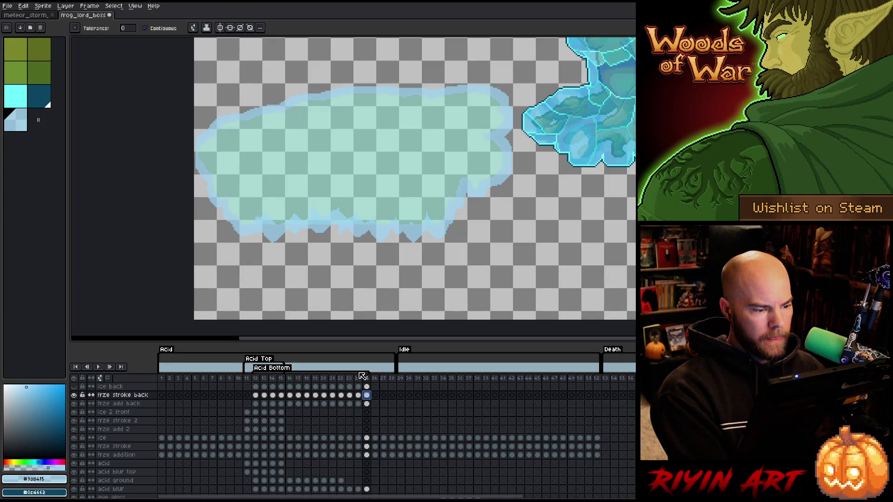
mouse_move(332, 378)
mouse_down()
mouse_move(377, 382)
mouse_move(290, 382)
mouse_move(307, 384)
mouse_up()
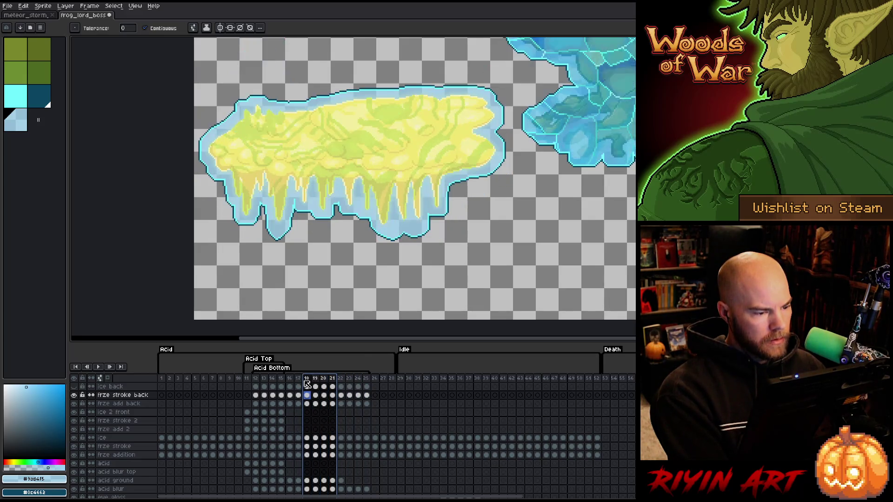
Step: Show the ice back layer and move to frame 19, centring the view on the ice
click(73, 386)
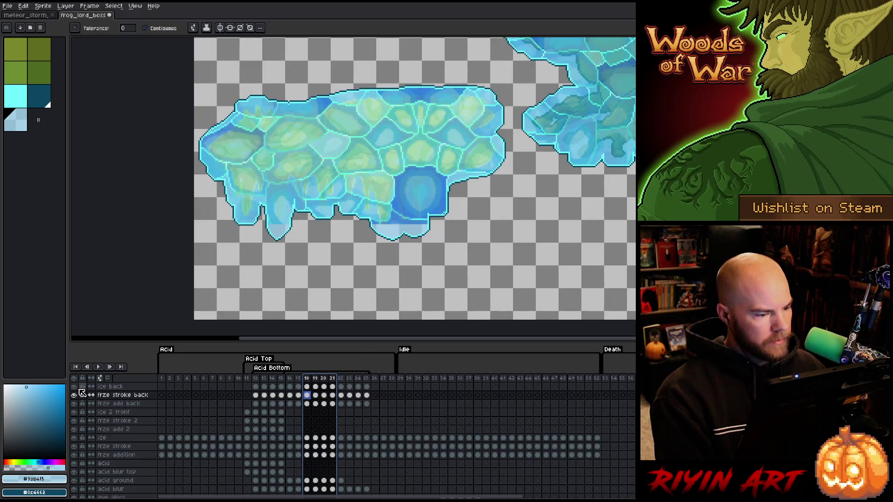
key(Right)
scroll(273, 308, down, 1)
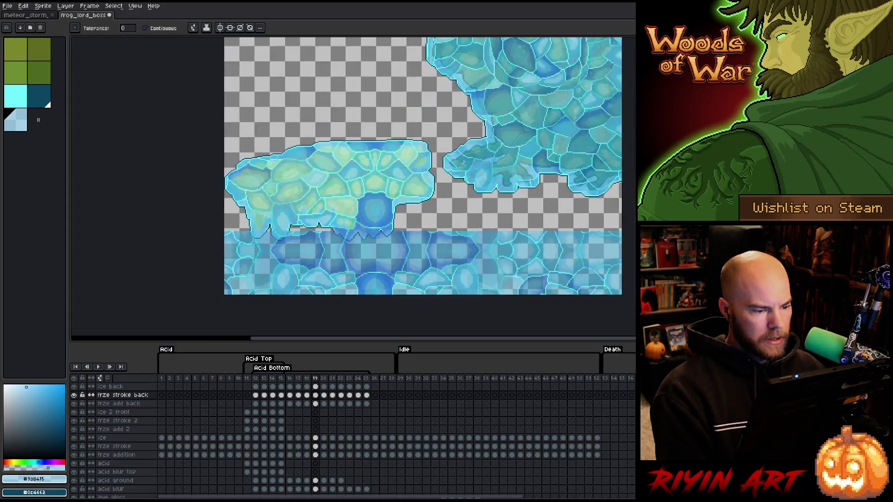
drag(337, 239, 382, 236)
key(w)
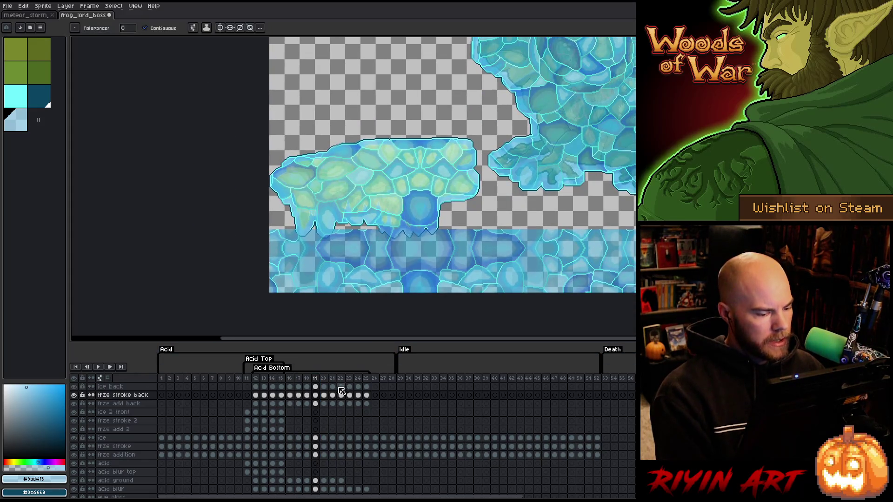
Step: Add a new empty layer and rectangle-select the lower ice area below the sprite
click(123, 387)
key(shift+n)
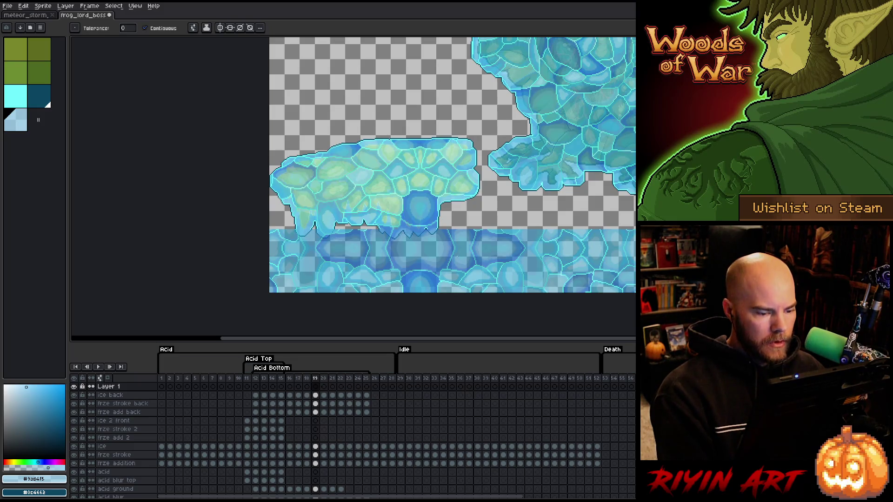
key(v)
ctrl+click(460, 258)
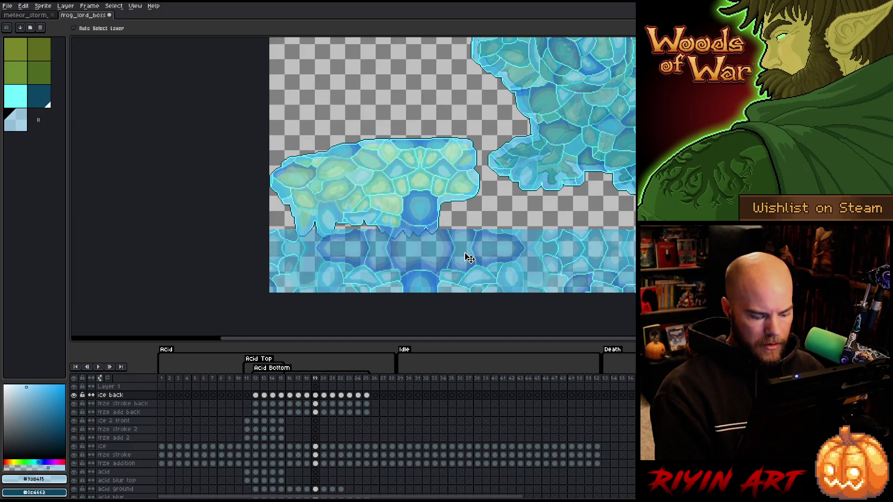
key(m)
mouse_move(456, 294)
mouse_down()
mouse_move(372, 244)
mouse_move(182, 228)
mouse_up()
scroll(289, 242, up, 5)
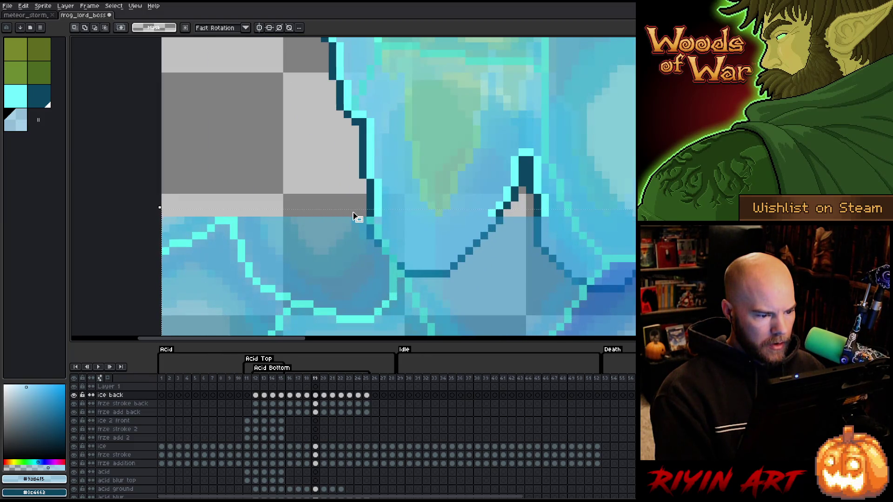
drag(353, 215, 354, 222)
scroll(358, 224, down, 3)
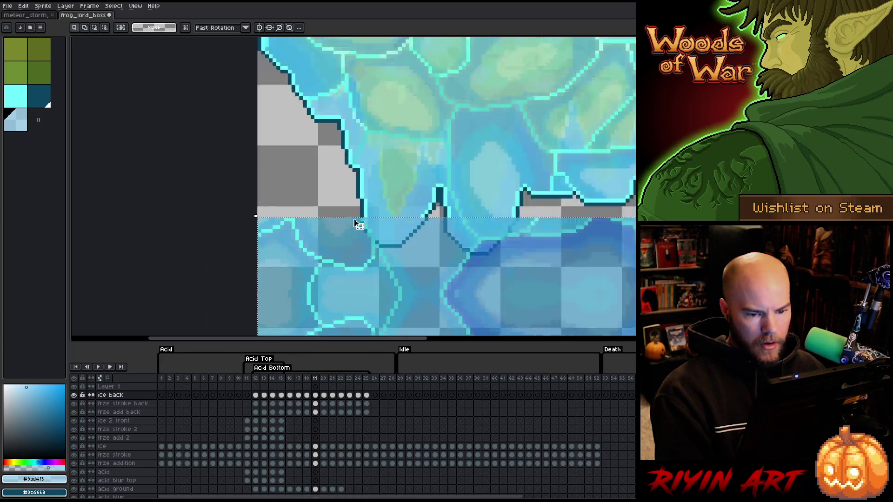
Step: Paste the ice copy into frames 18 and 17 on Layer 1
click(307, 388)
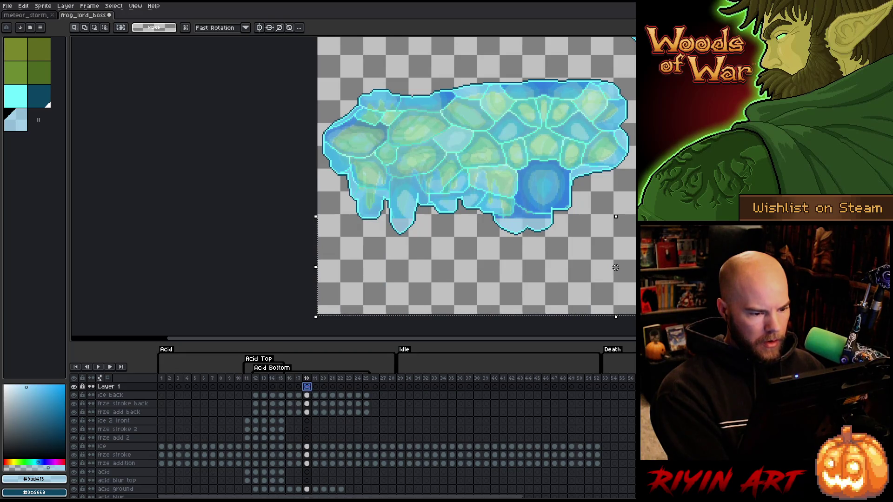
key(ctrl+v)
key(comma)
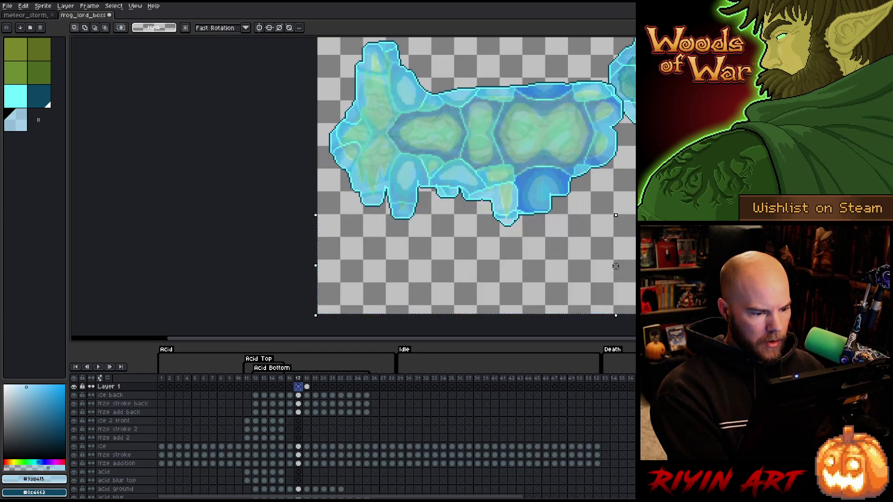
key(ctrl+v)
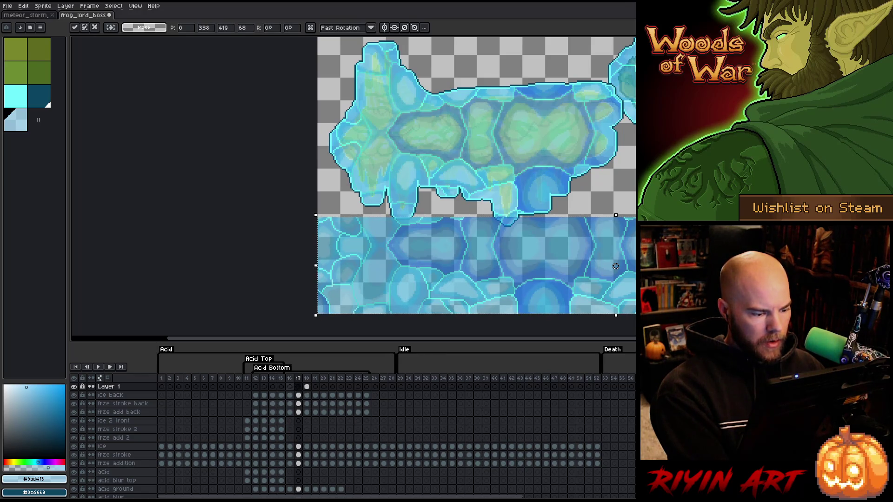
key(comma)
key(comma)
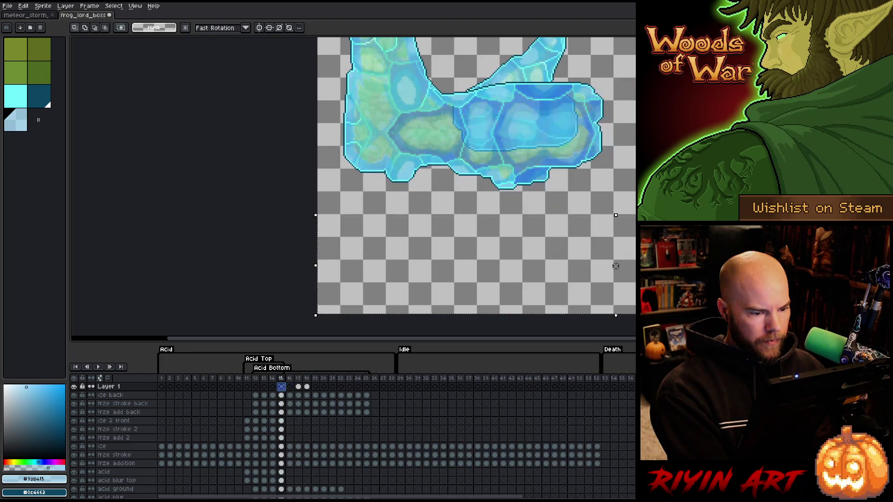
Step: Review frames 19–25, then compare frame 18 with Layer 1's ice copy hidden and shown
click(315, 387)
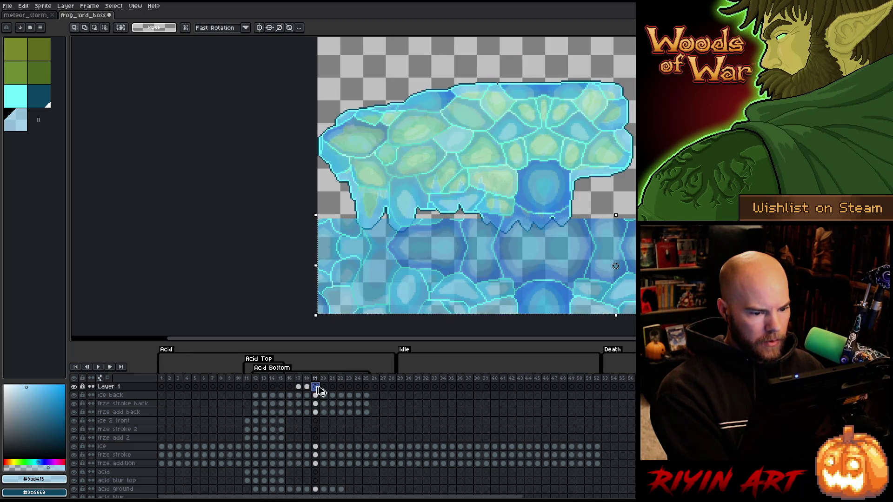
key(period)
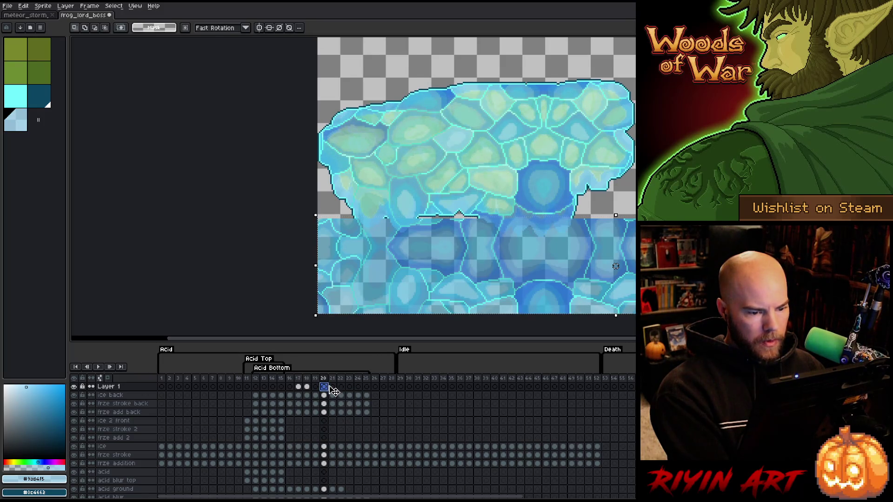
key(period)
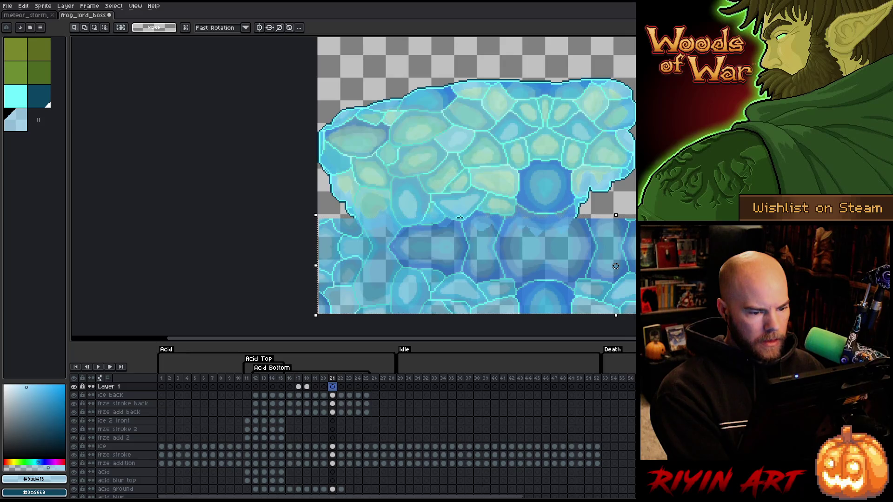
mouse_move(341, 381)
mouse_down()
mouse_move(370, 381)
mouse_move(341, 381)
mouse_up()
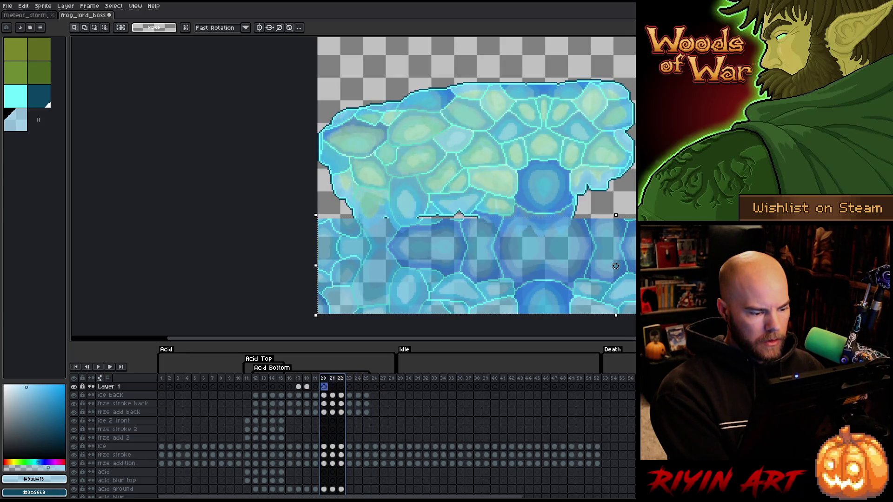
click(307, 386)
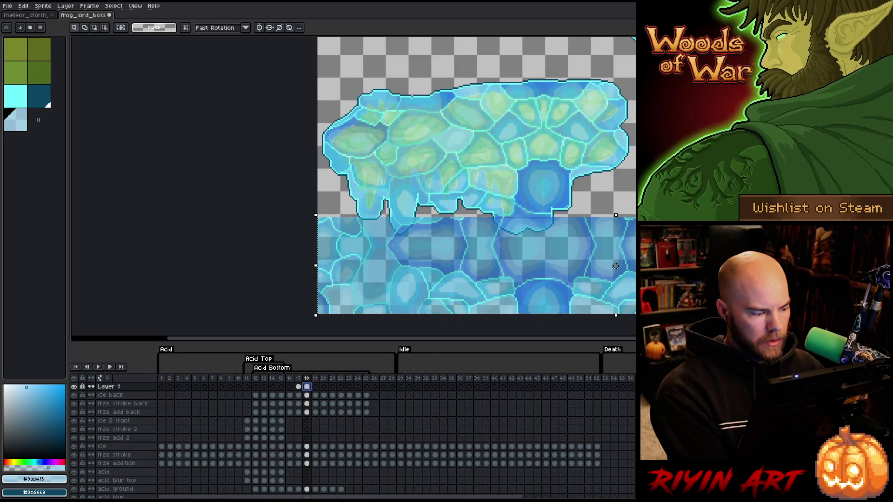
click(73, 387)
click(73, 386)
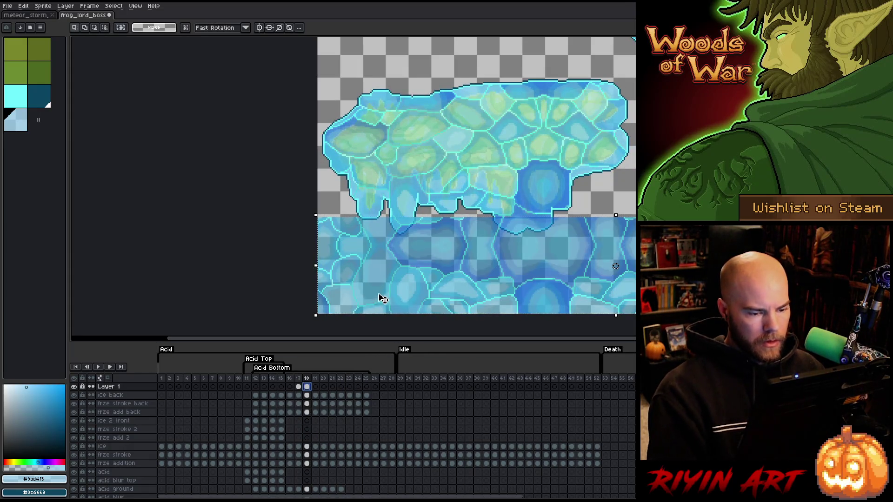
Step: Shift the lower ice copy down about 3 px and deselect to commit it
drag(615, 266, 615, 267)
key(comma)
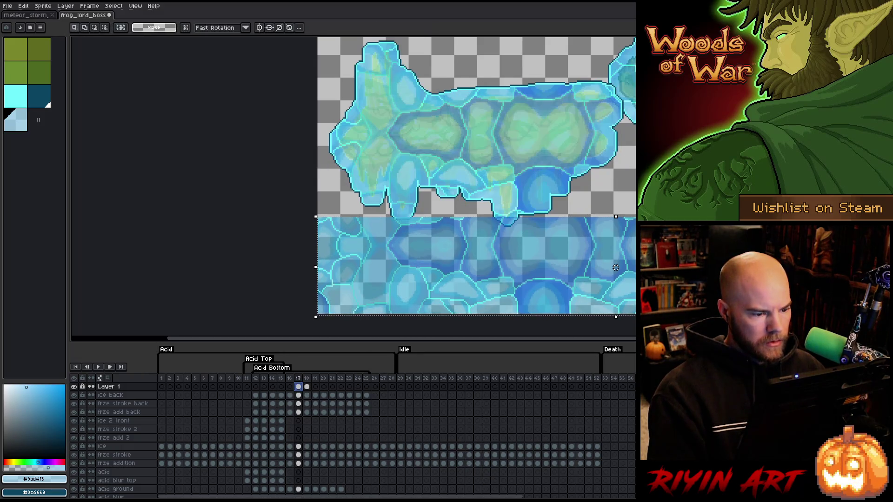
click(615, 267)
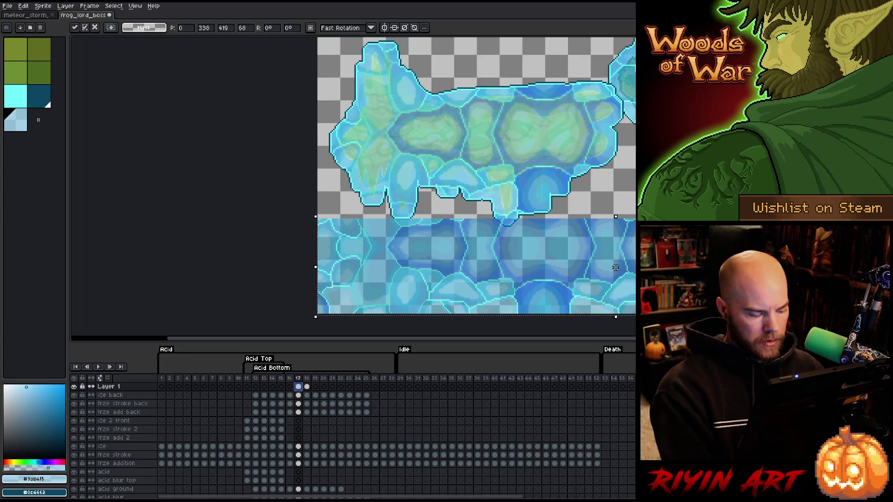
key(ctrl+d)
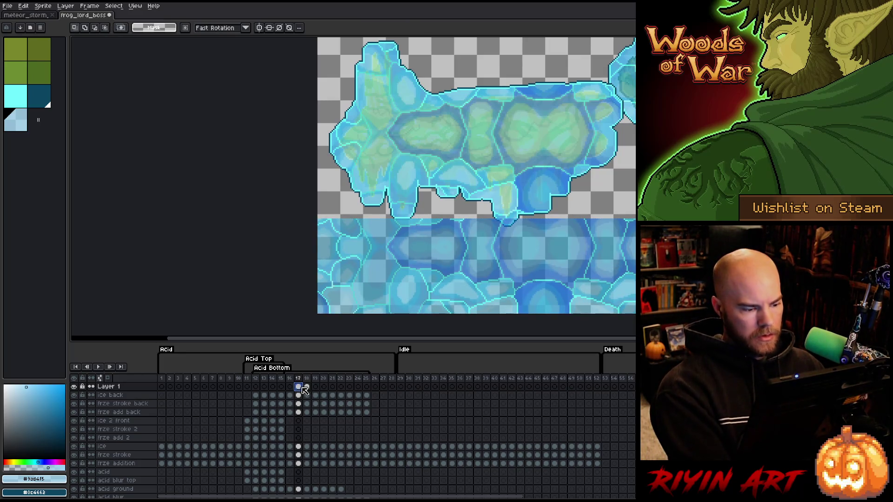
click(298, 394)
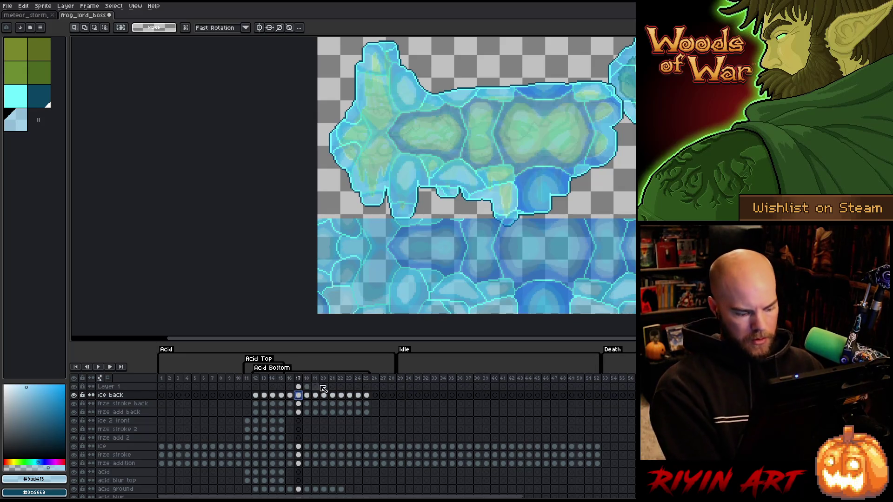
Step: Magic-wand the ice shape and pencil a dark outline along its bottom tip on frame 17
key(w)
scroll(491, 236, up, 4)
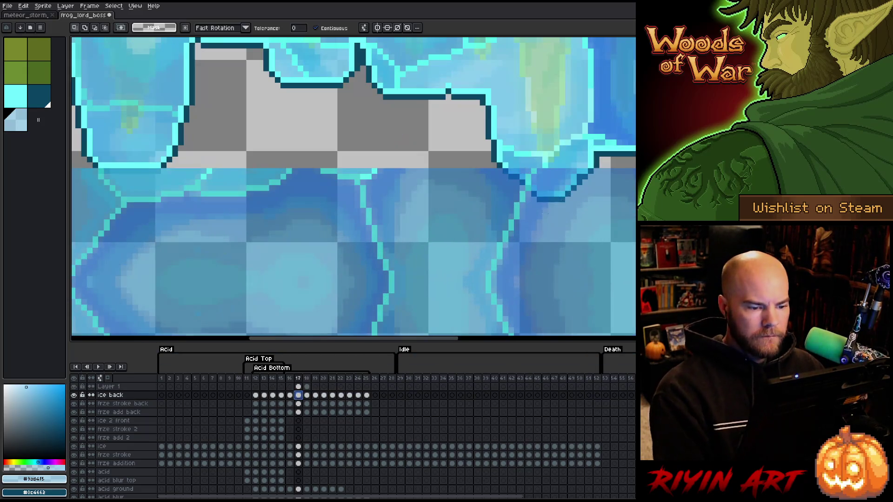
click(566, 179)
drag(566, 179, 374, 275)
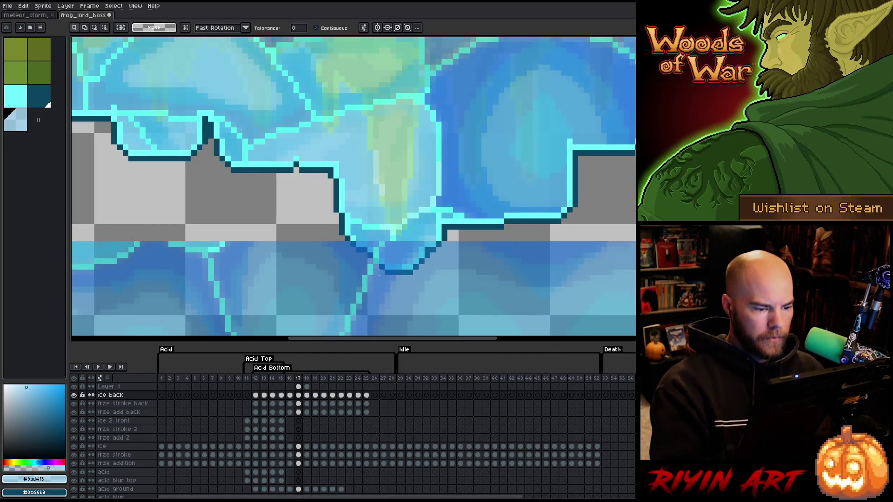
key(b)
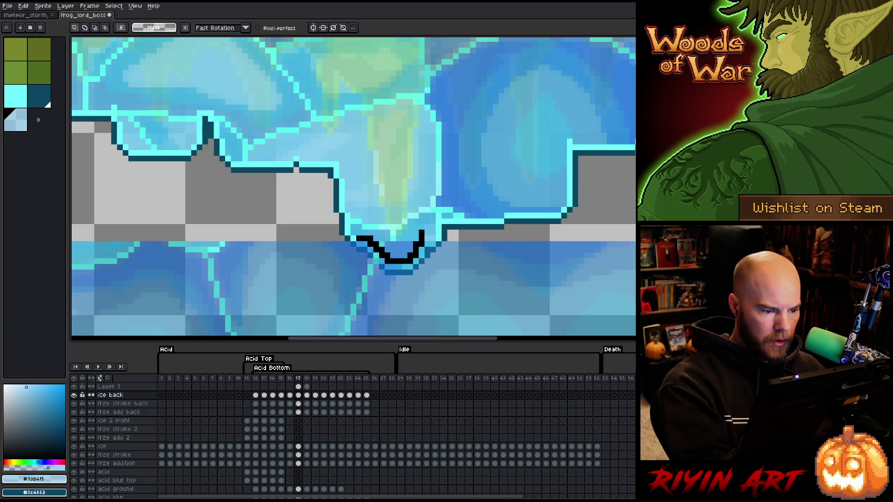
mouse_move(358, 237)
mouse_down()
mouse_move(362, 218)
mouse_move(420, 186)
mouse_move(324, 265)
mouse_move(432, 224)
mouse_up()
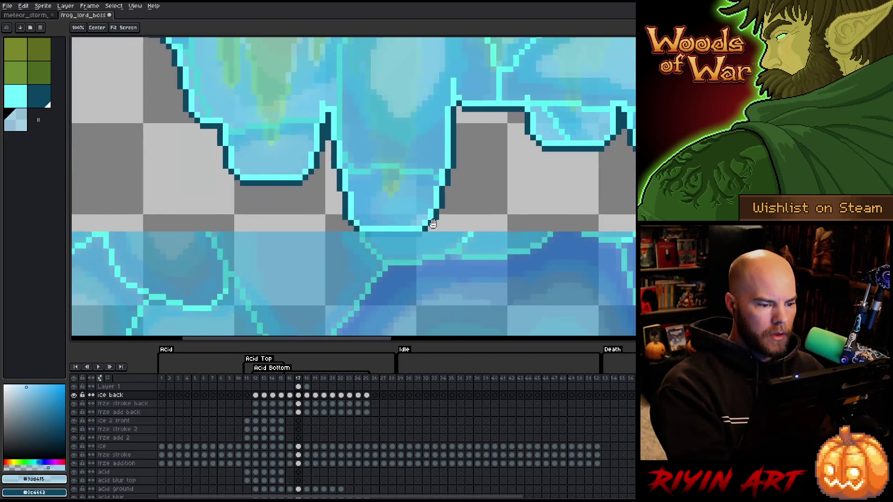
scroll(378, 215, down, 3)
key(m)
scroll(325, 267, down, 2)
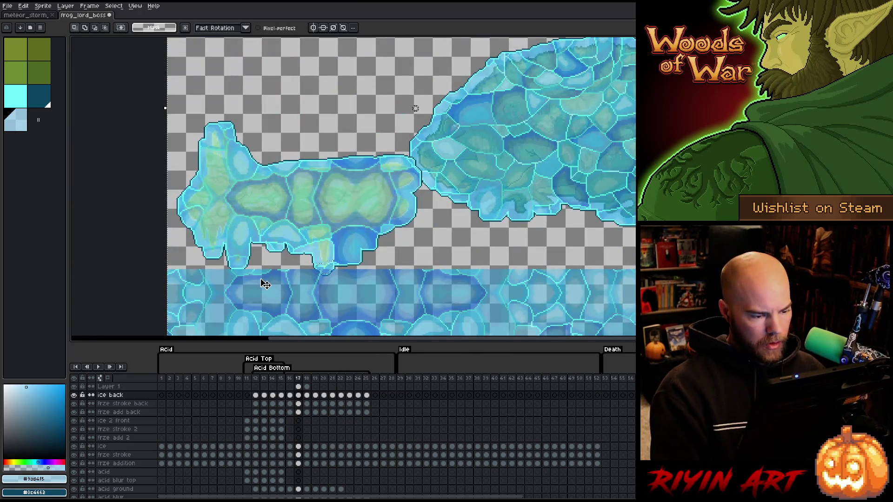
Step: On Layer 1 at frame 17, repaint the stray pale pixel in the ice's lower tip teal
click(298, 387)
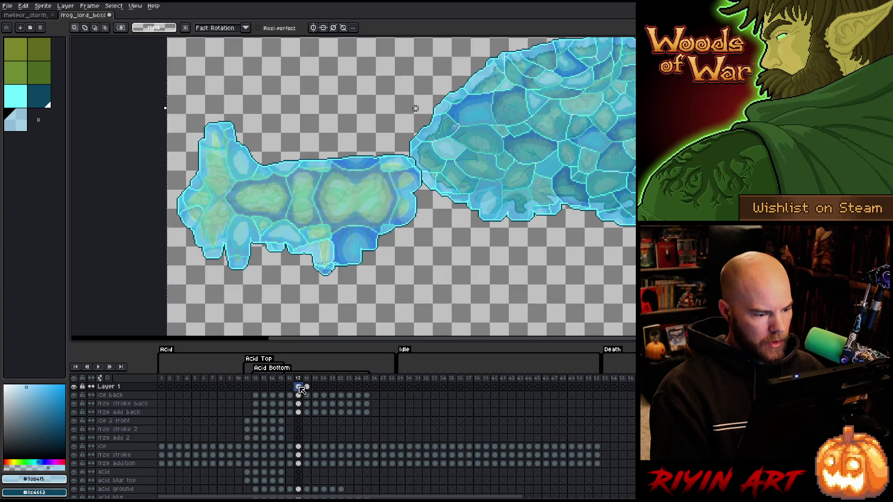
scroll(328, 268, up, 3)
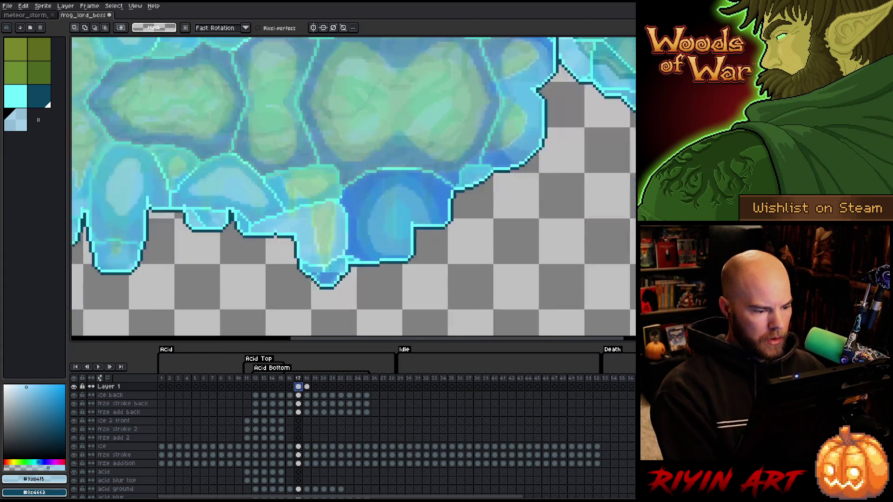
scroll(328, 268, up, 4)
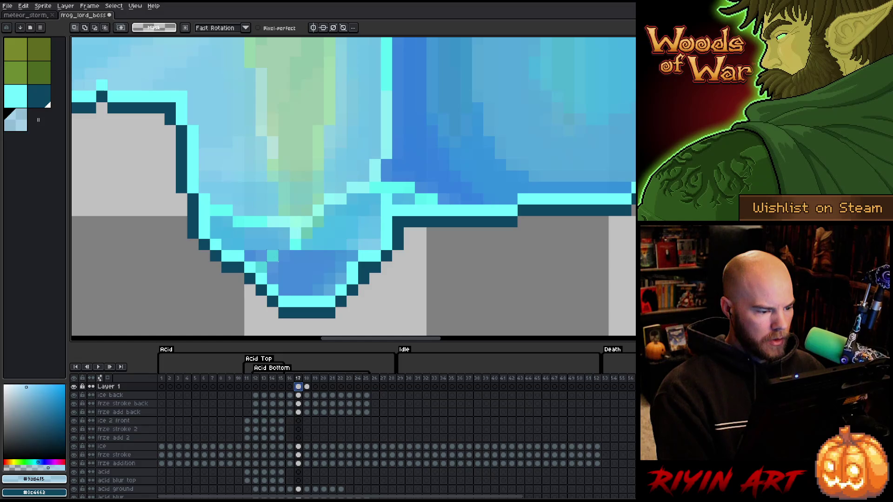
key(b)
click(284, 256)
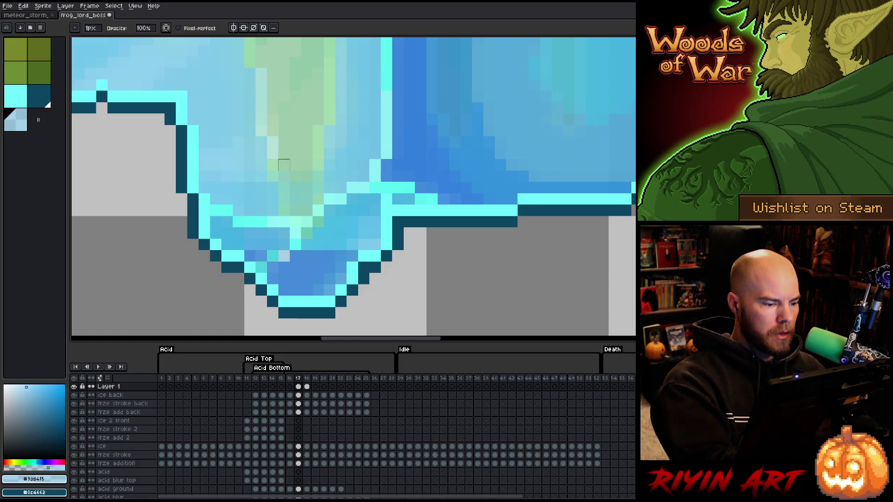
alt+click(261, 266)
click(278, 256)
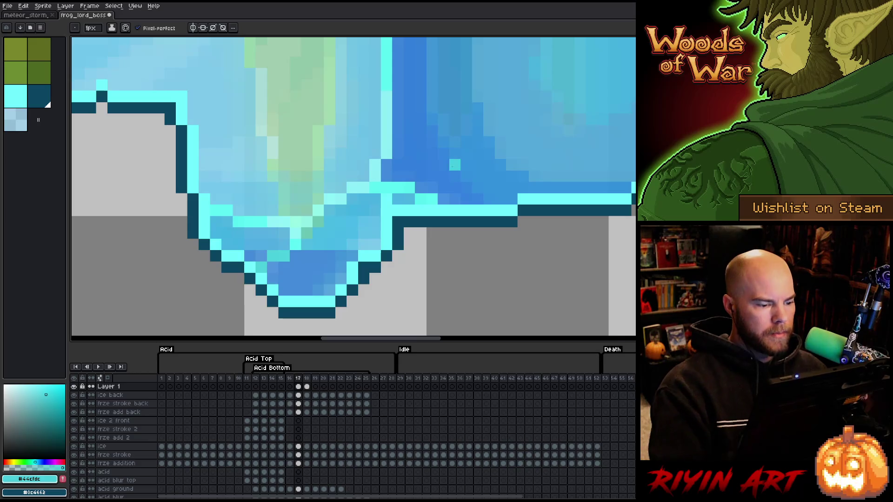
Step: Recentre the view on the ice block and go to frame 18's ice back cel
scroll(381, 154, down, 5)
key(space)
drag(431, 210, 422, 223)
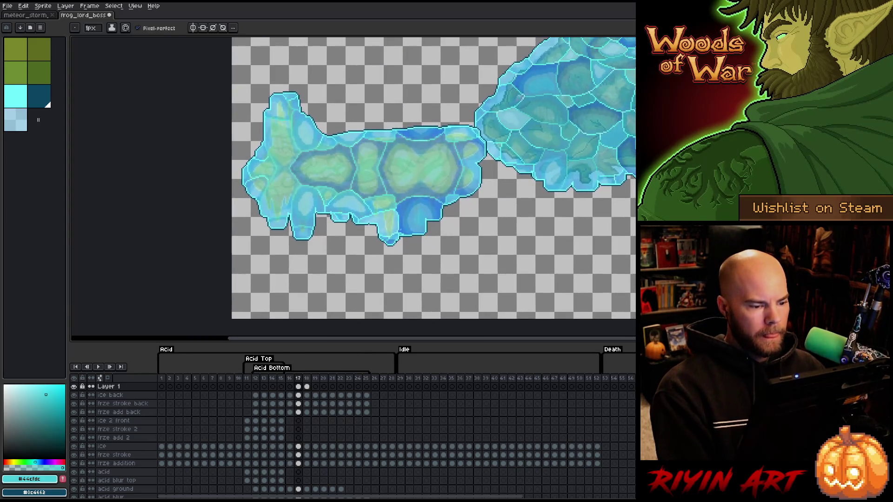
key(period)
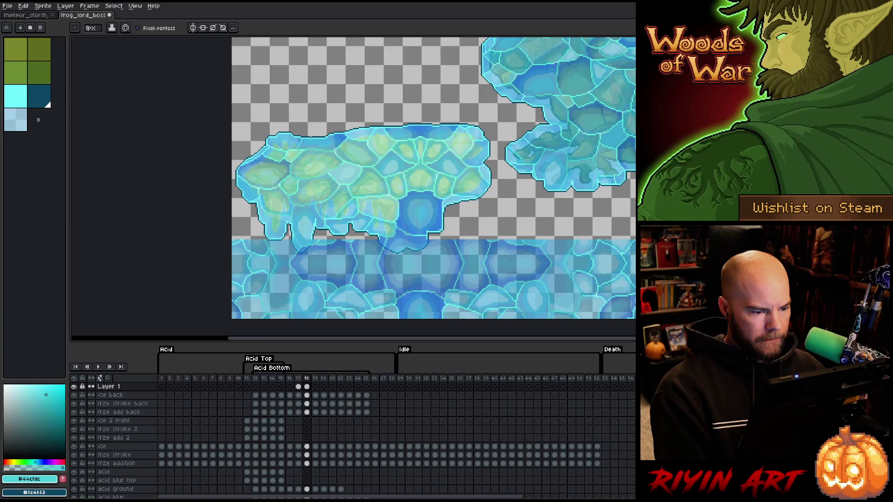
click(306, 396)
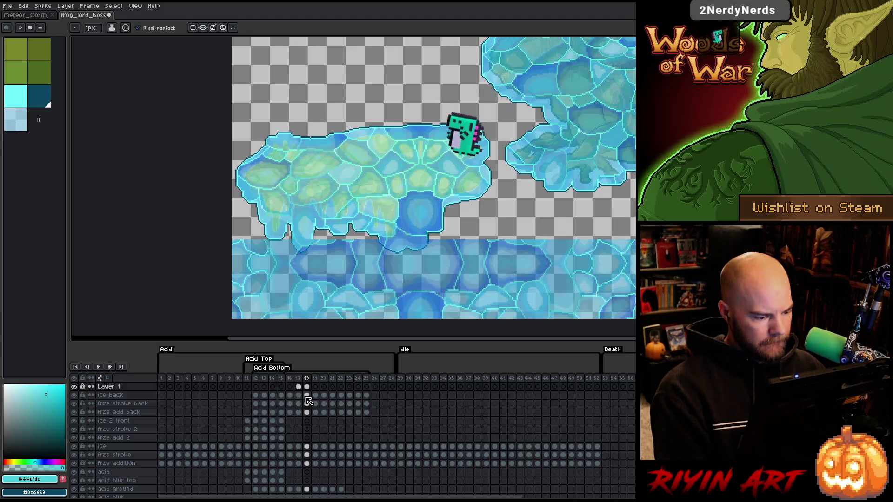
Step: Magic-wand the ice artwork on frame 18's ice back layer and toggle its visibility to inspect it
key(w)
click(318, 284)
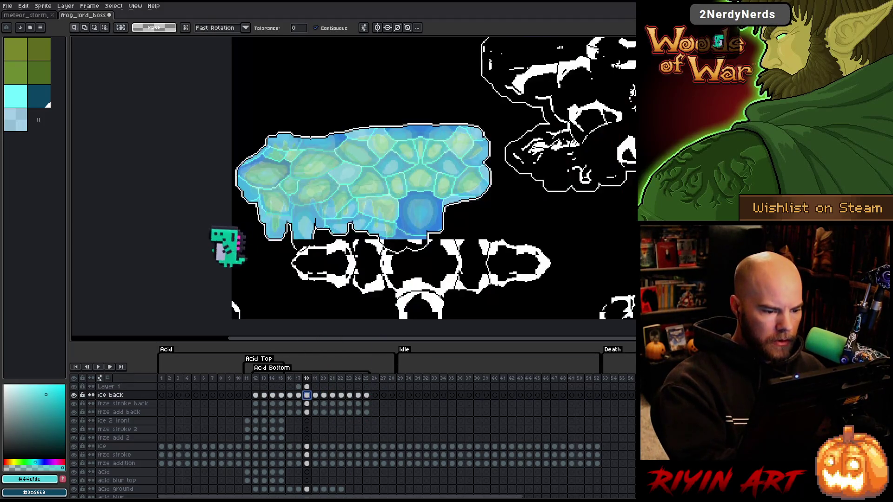
click(307, 404)
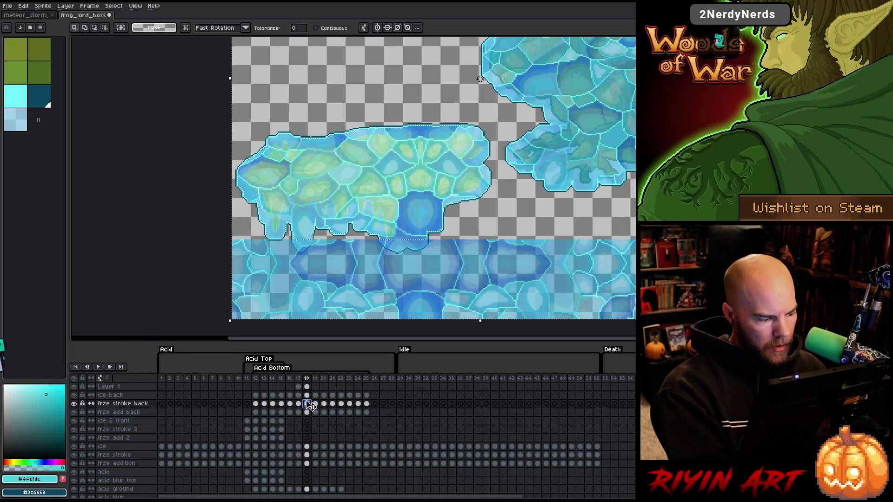
click(307, 395)
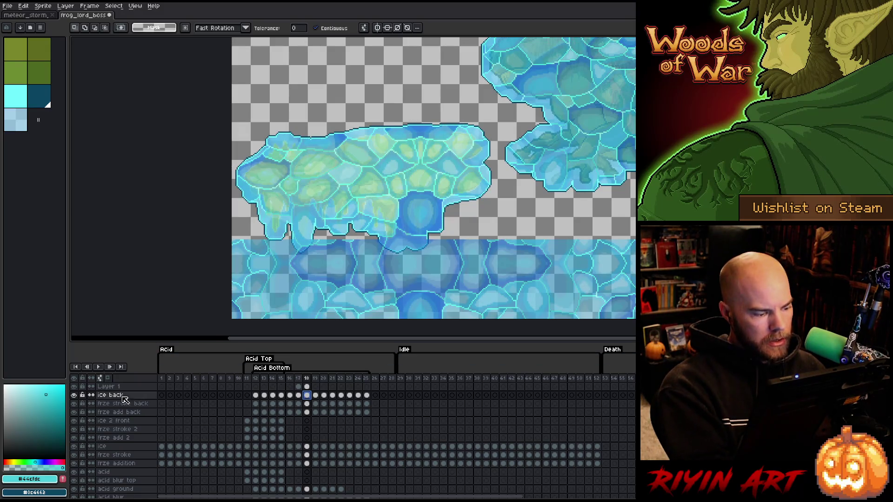
alt+click(74, 394)
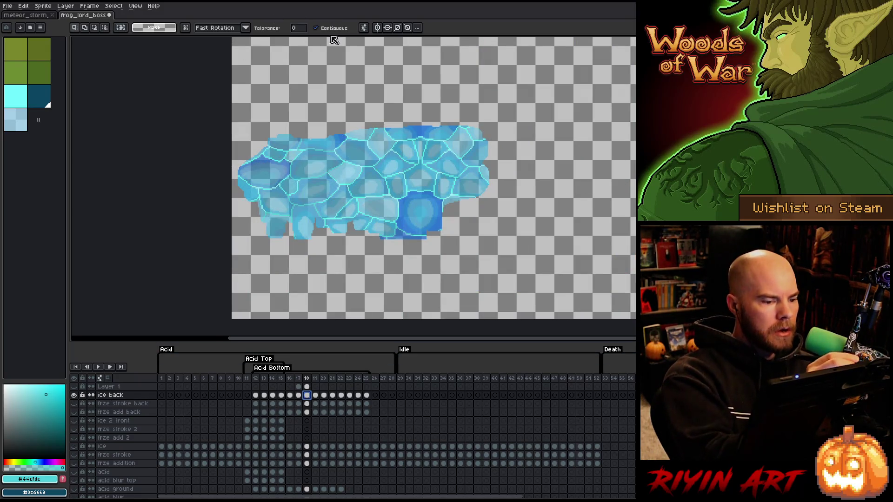
click(75, 396)
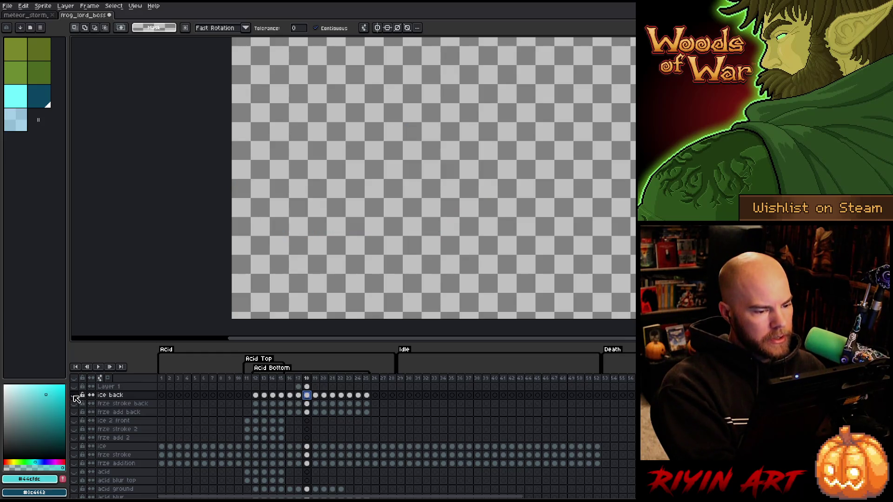
click(74, 396)
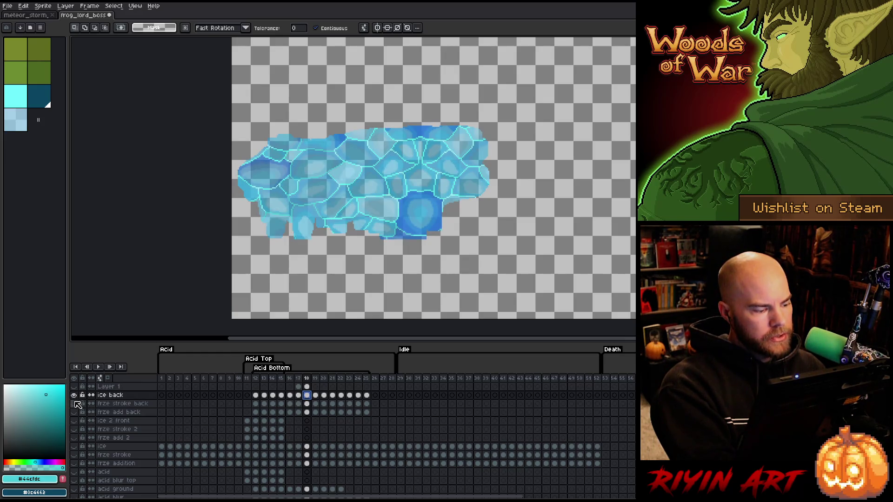
alt+click(75, 396)
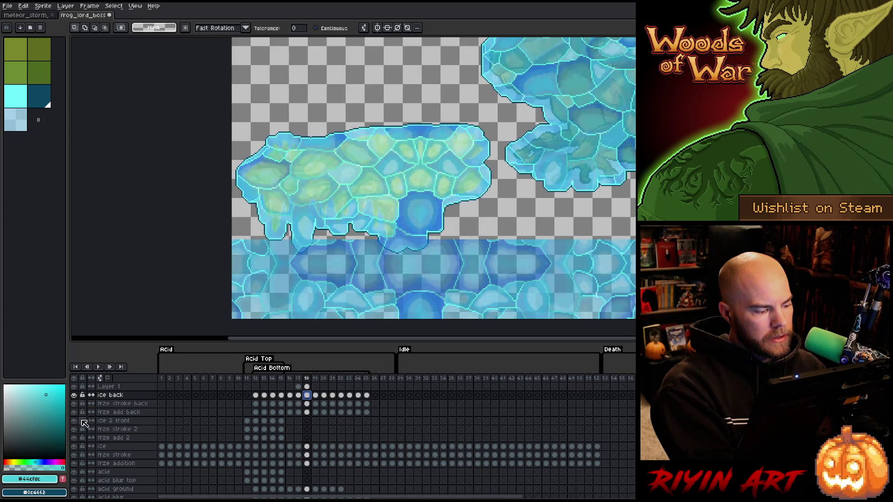
Step: On frze stroke back, select the transparent area around the ice stroke, then switch to Layer 1
click(309, 406)
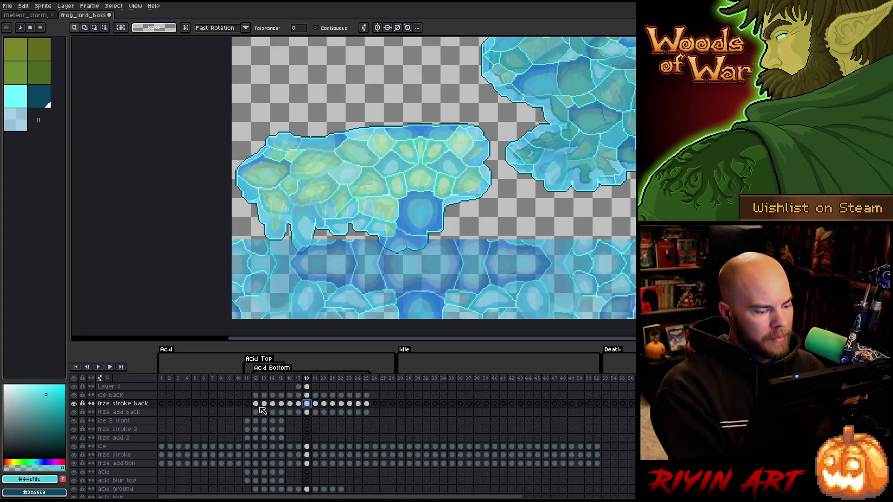
alt+click(74, 404)
alt+click(74, 404)
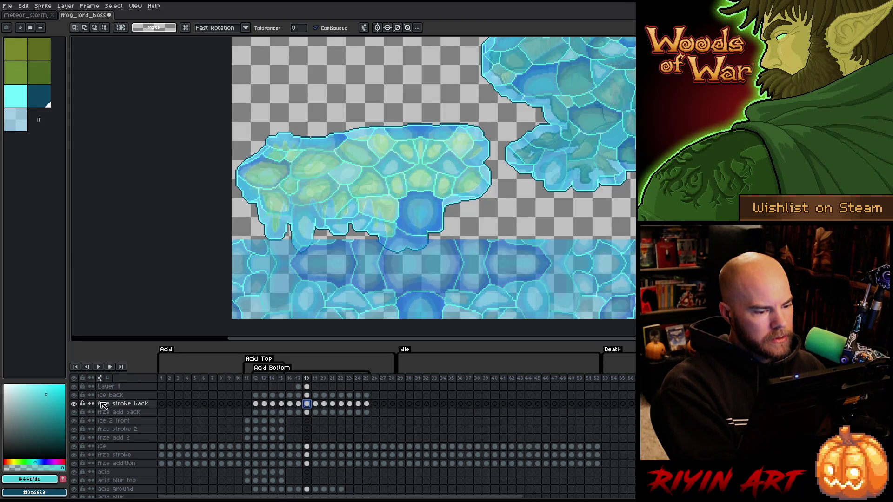
click(433, 227)
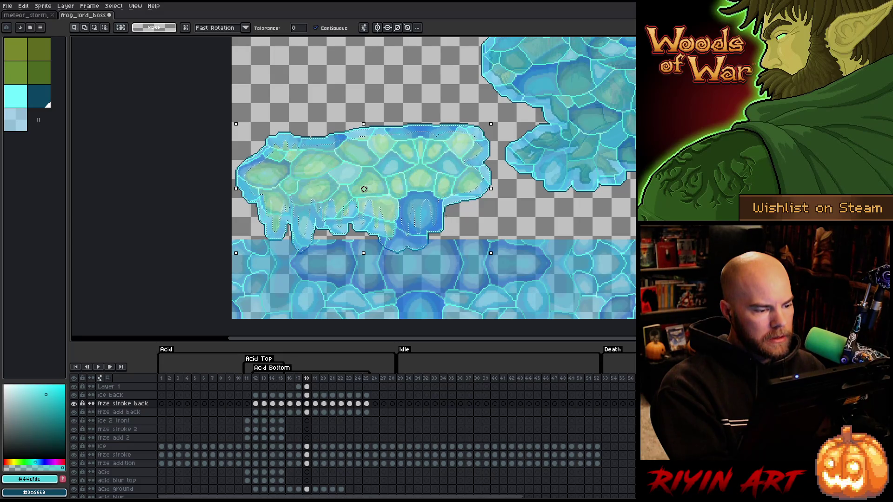
click(439, 226)
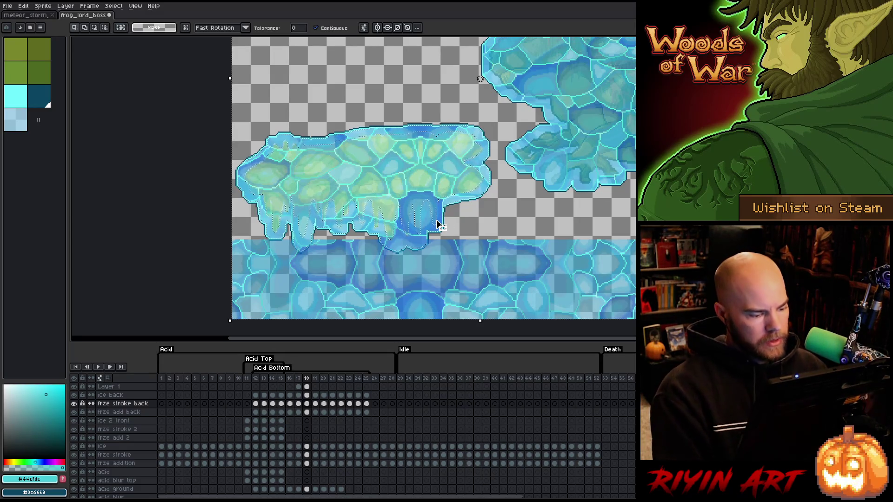
click(307, 387)
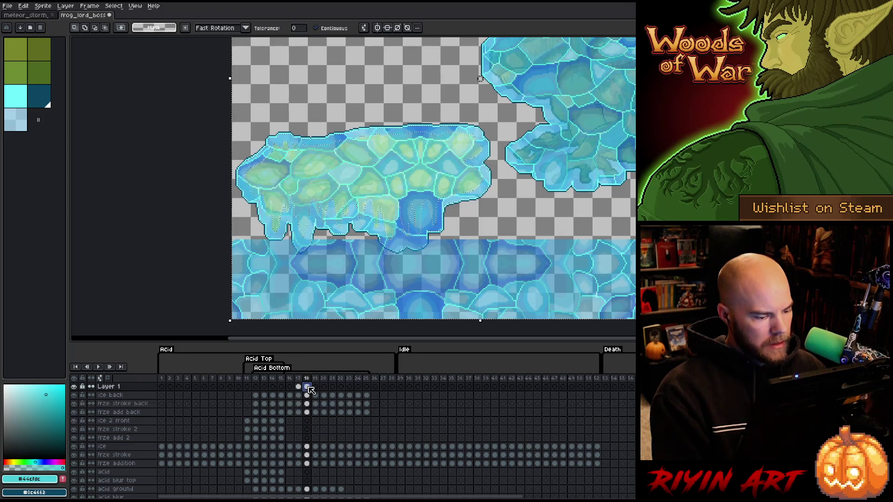
Step: Delete the lower ice strip from Layer 1, deselect, and go to frame 19 on frze stroke back
key(Delete)
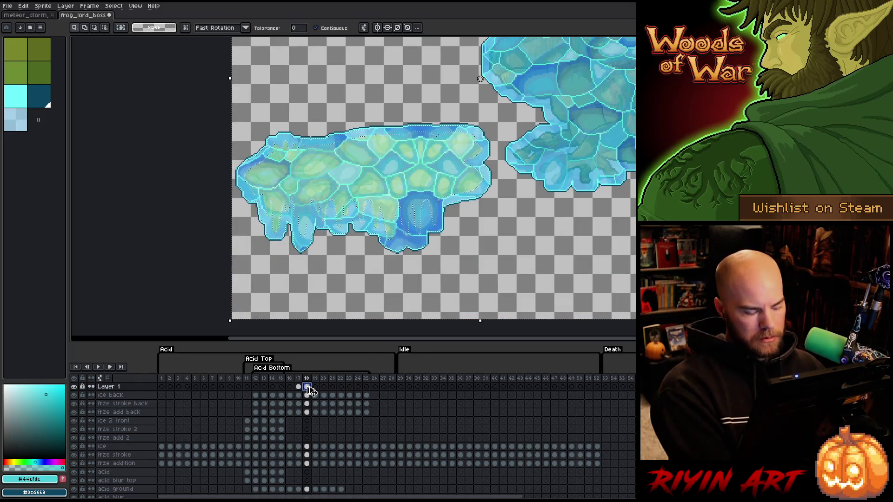
key(ctrl+d)
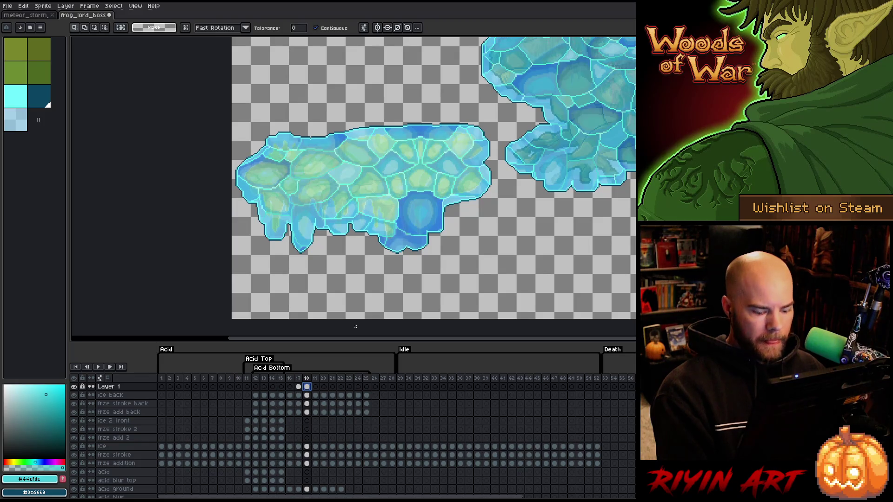
click(316, 404)
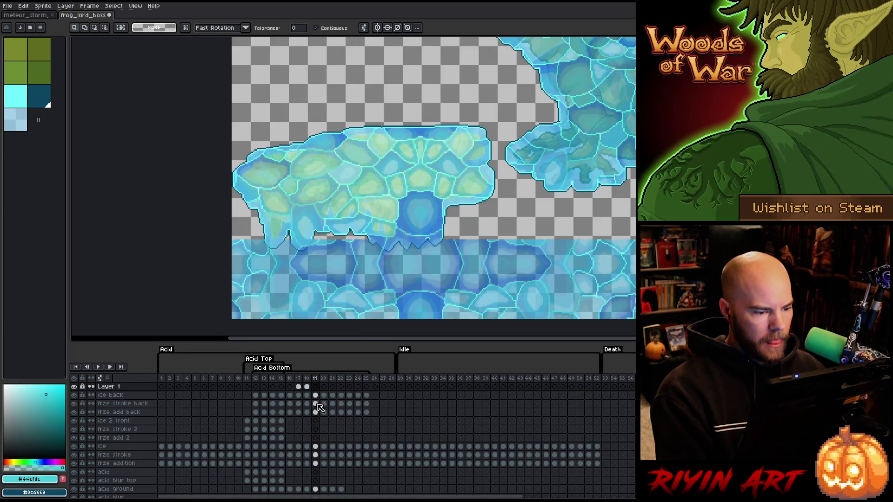
click(316, 404)
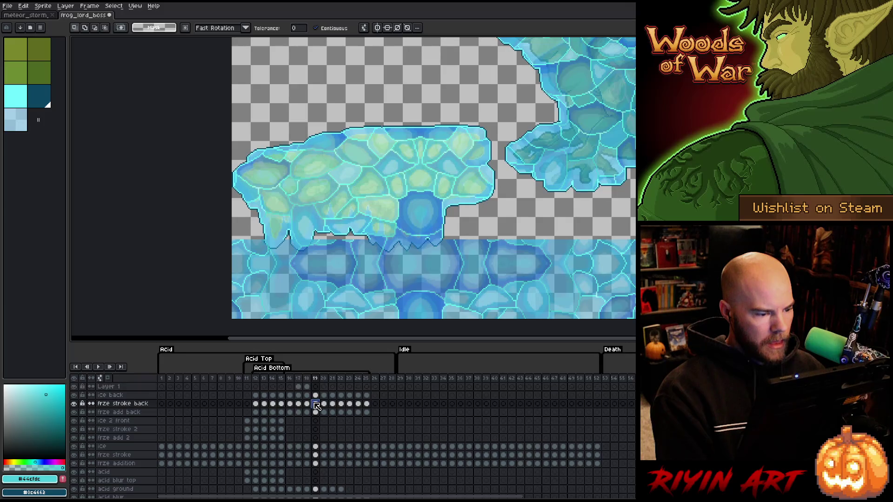
scroll(428, 231, up, 4)
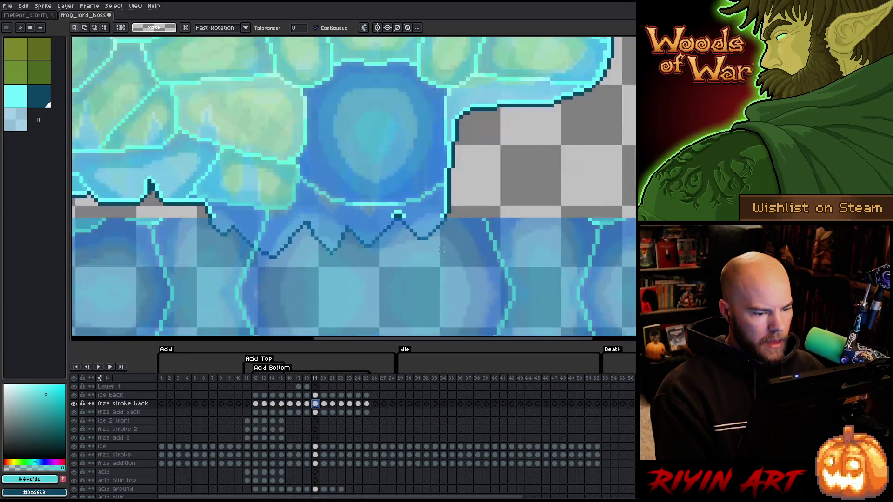
drag(422, 213, 466, 232)
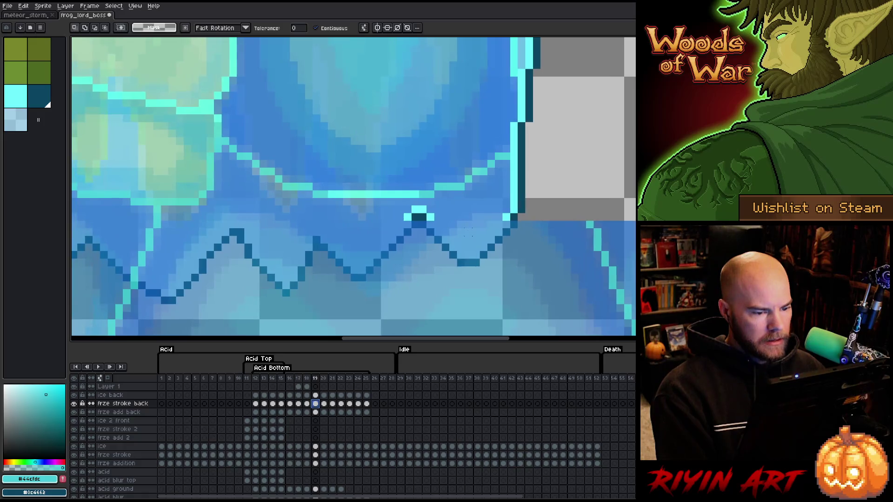
Step: Solo frze stroke back to inspect its jagged outline, then start adding #4dfafd cyan pixels
alt+click(74, 404)
alt+click(75, 404)
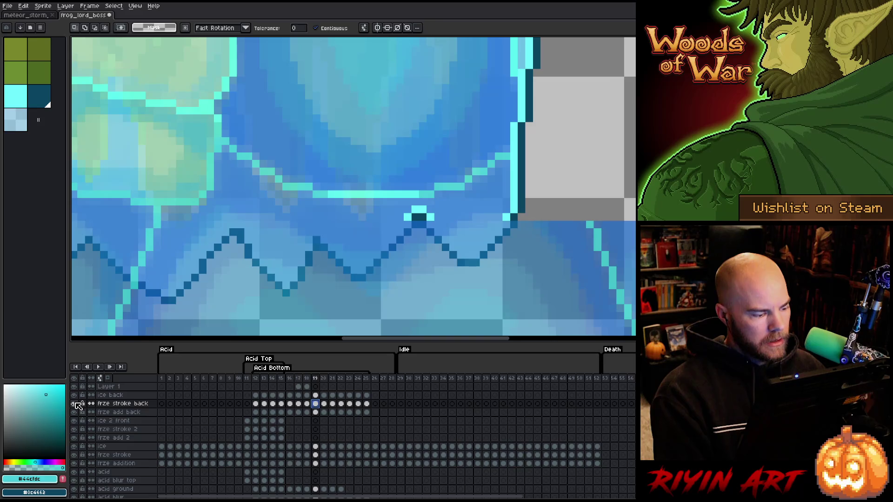
alt+click(74, 404)
alt+click(75, 404)
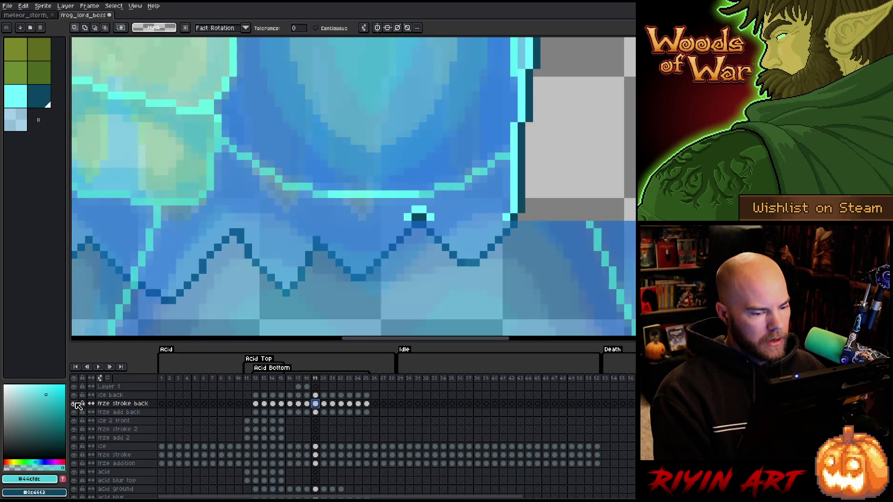
alt+click(74, 403)
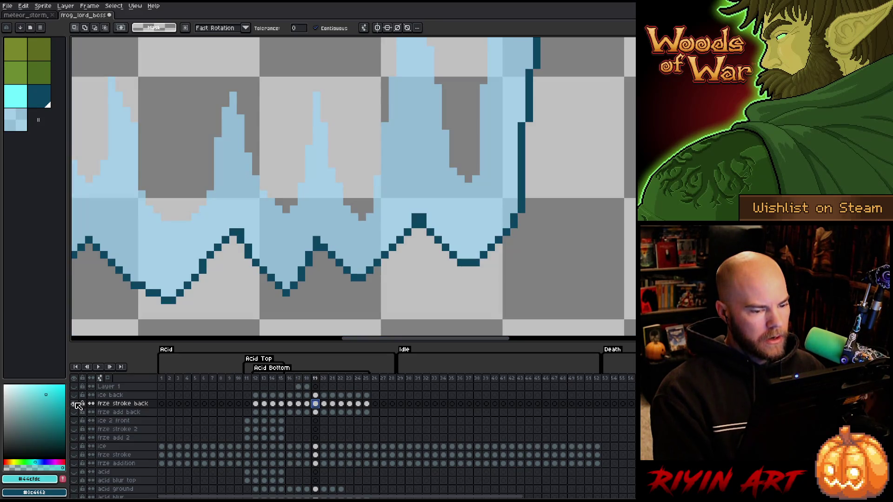
alt+click(74, 403)
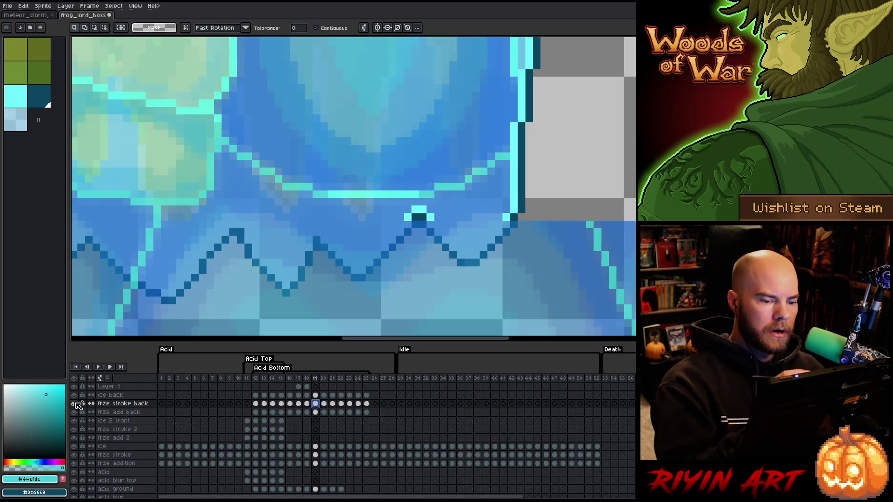
key(b)
alt+click(506, 156)
click(506, 224)
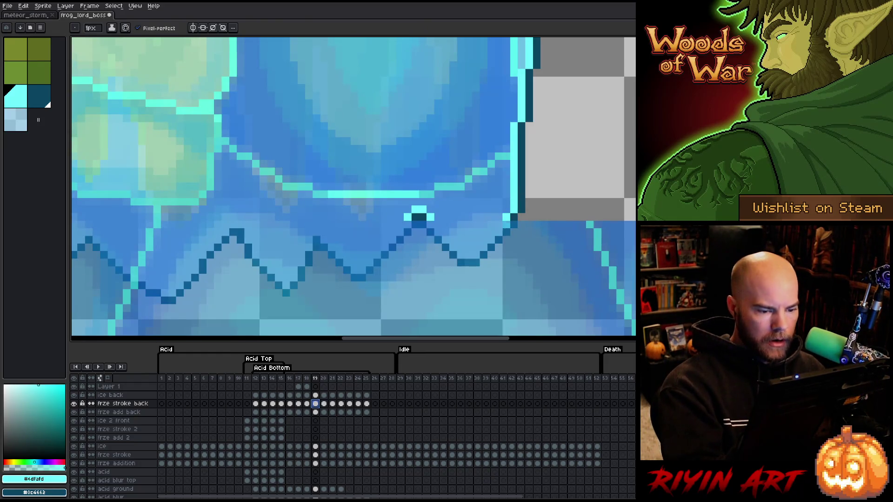
Step: Add cyan pixels along the outline's lower right, low point and peak, plus a brighter blue run
click(476, 255)
click(498, 232)
click(491, 239)
click(468, 254)
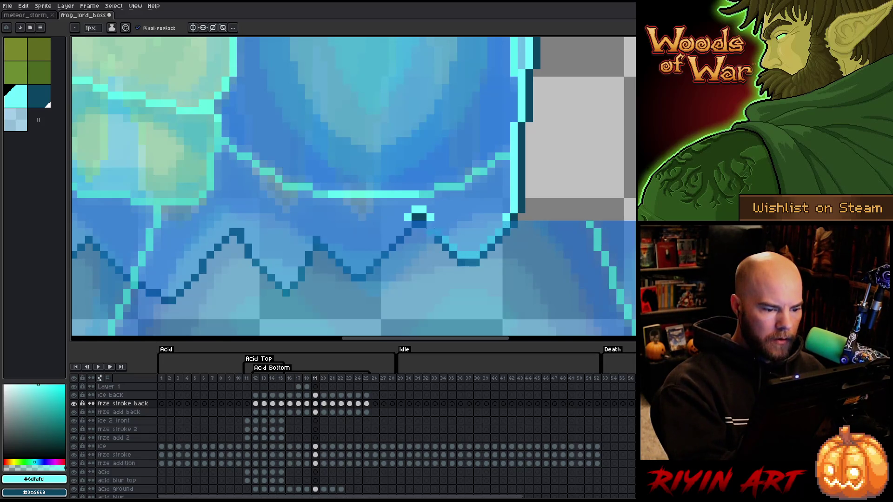
click(354, 270)
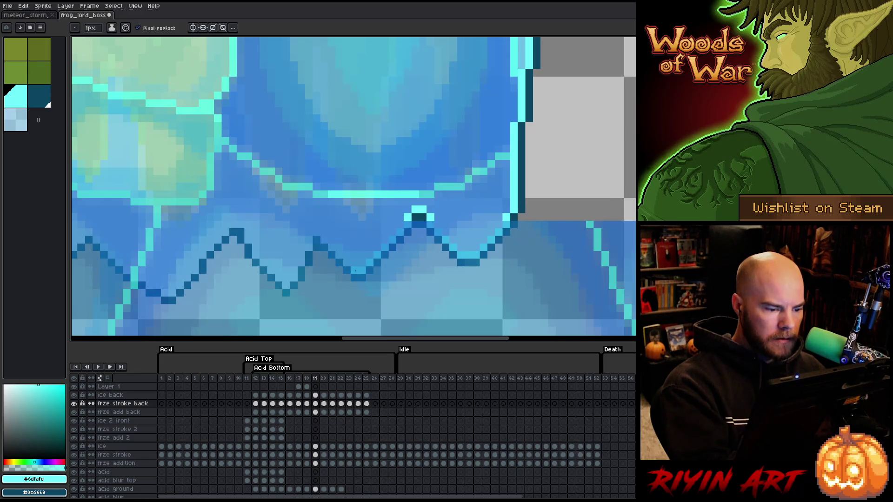
drag(324, 240, 331, 247)
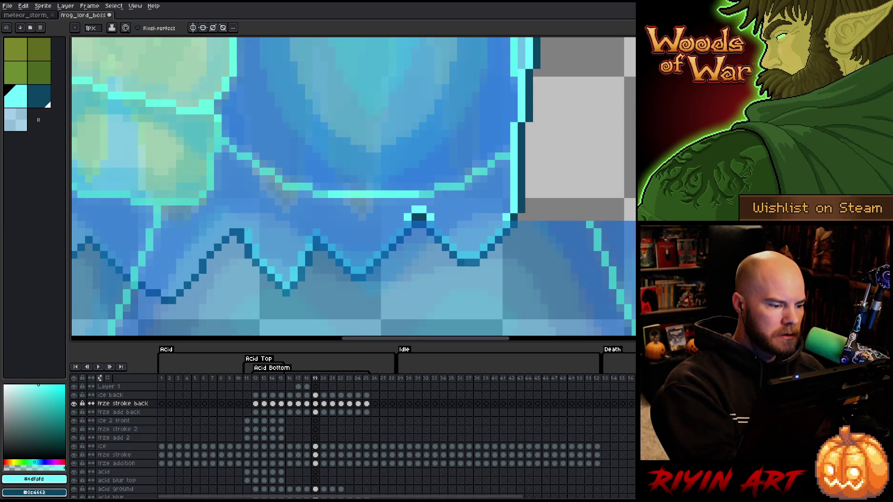
drag(419, 217, 502, 185)
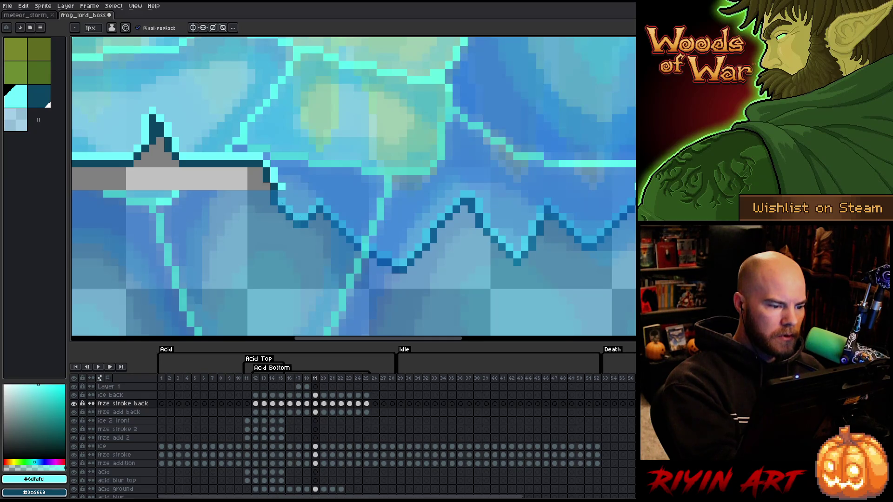
mouse_move(195, 246)
mouse_down()
mouse_move(223, 259)
mouse_move(409, 200)
mouse_up()
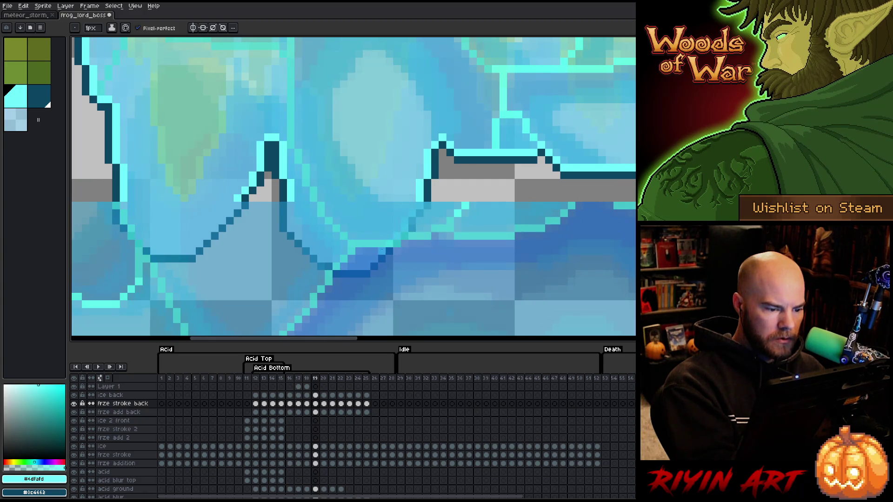
drag(366, 265, 338, 266)
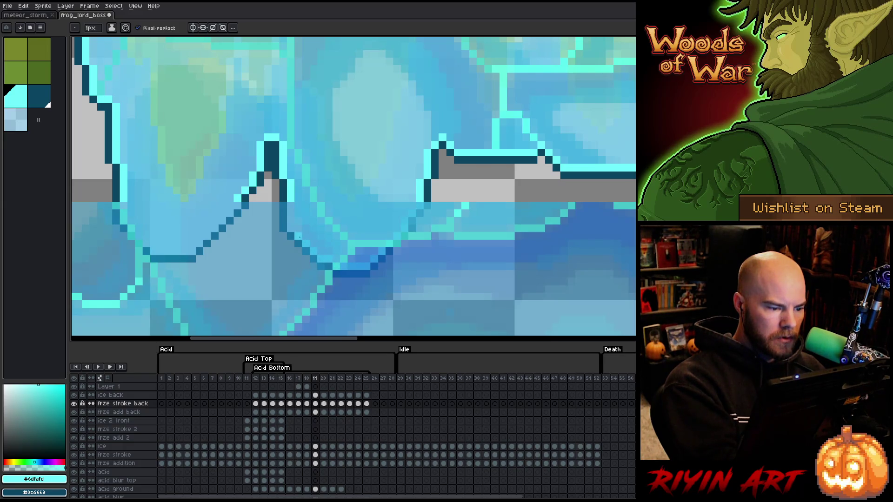
drag(291, 206, 454, 201)
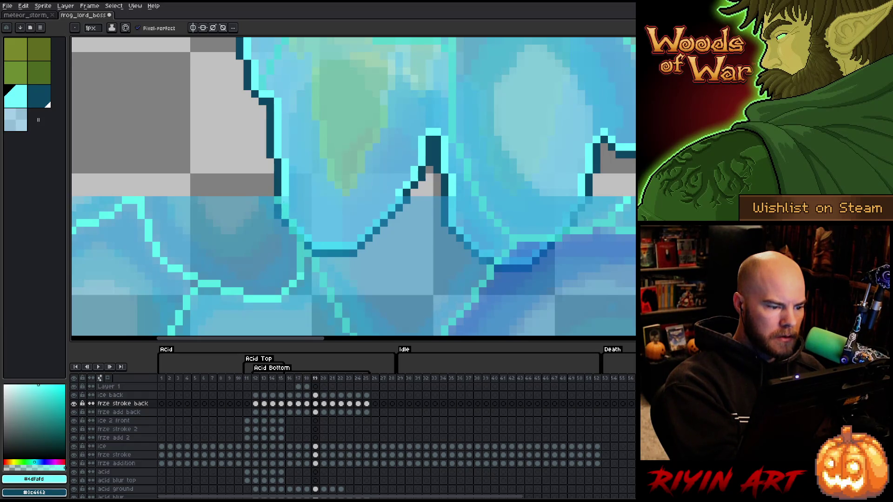
scroll(290, 109, down, 5)
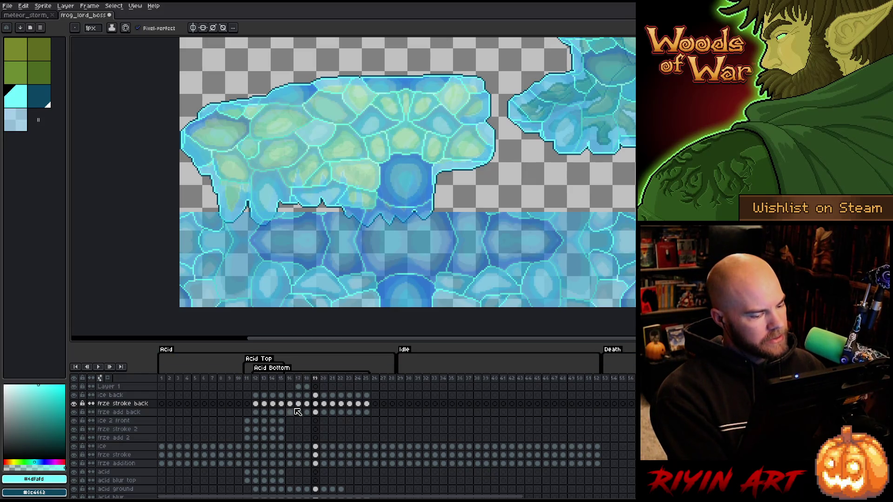
Step: On frze stroke back at frame 19, magic-wand the upper ice chunk's area
click(315, 404)
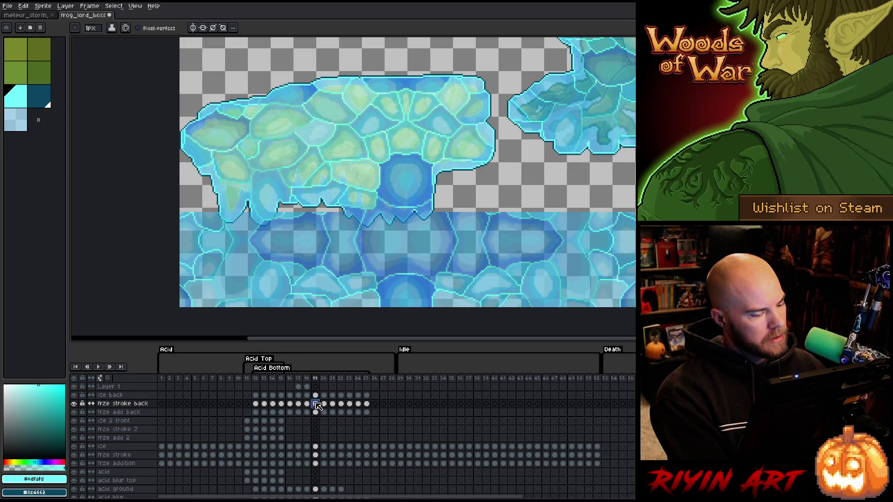
click(73, 404)
click(74, 404)
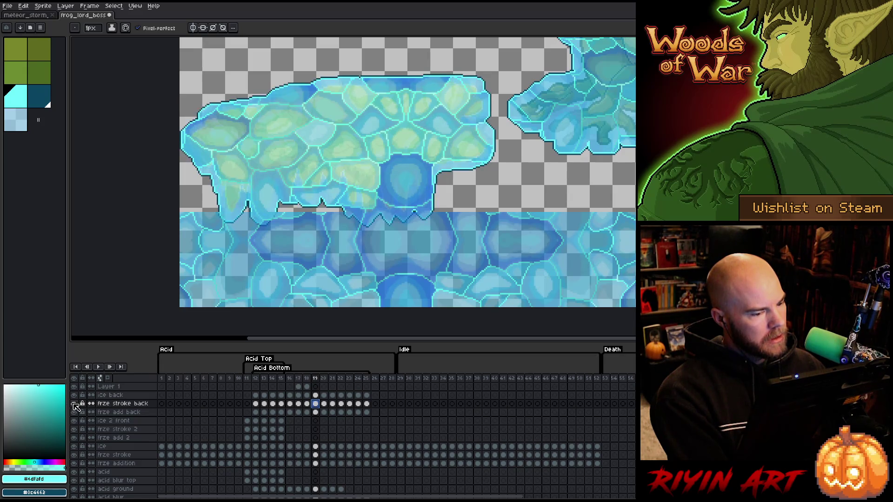
key(w)
click(370, 222)
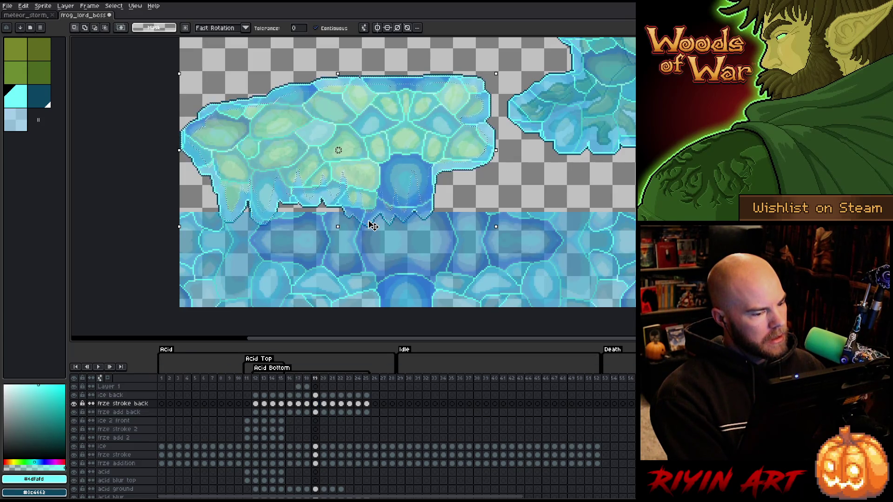
Step: Switch to the ice back layer, toggle its visibility to inspect it, and ready the pencil brush
click(315, 395)
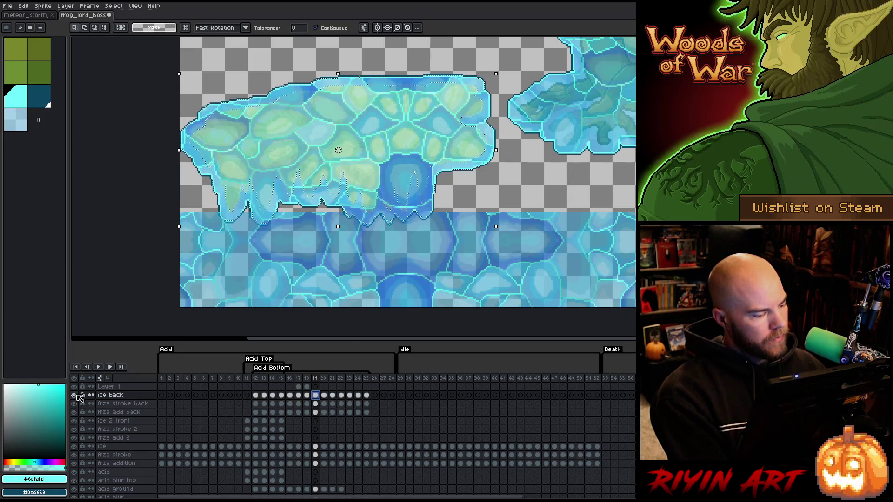
click(74, 395)
click(73, 395)
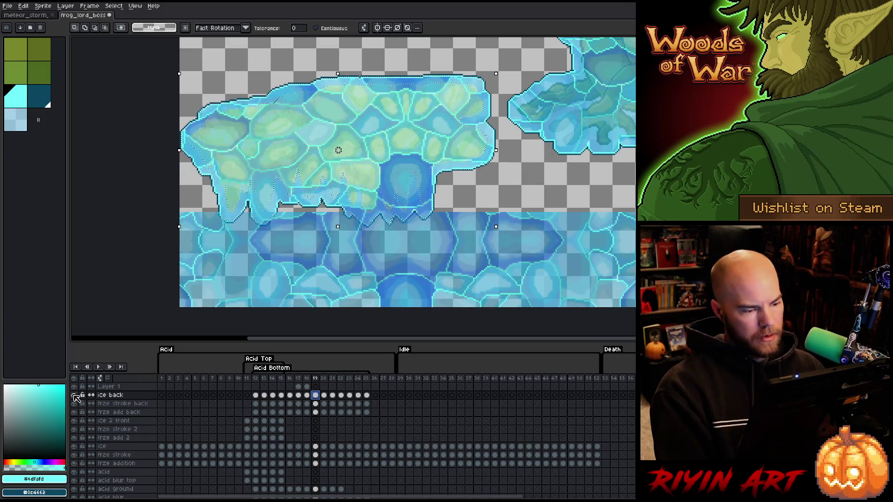
click(74, 397)
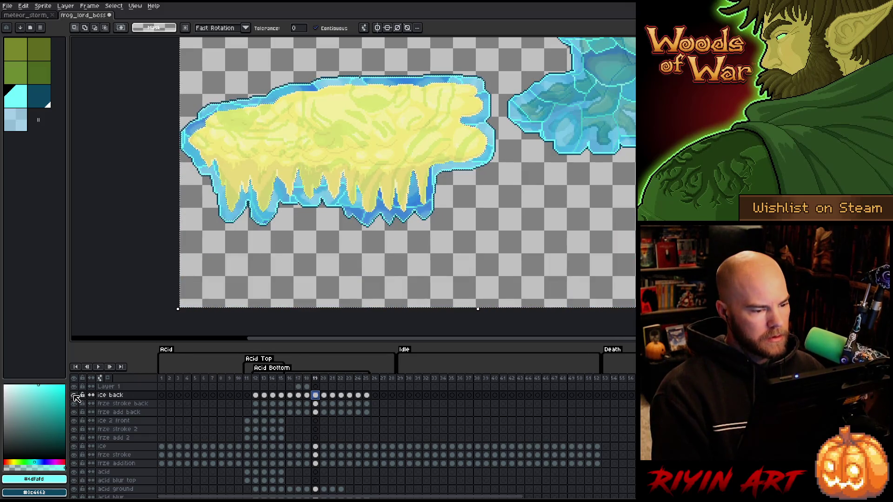
click(74, 396)
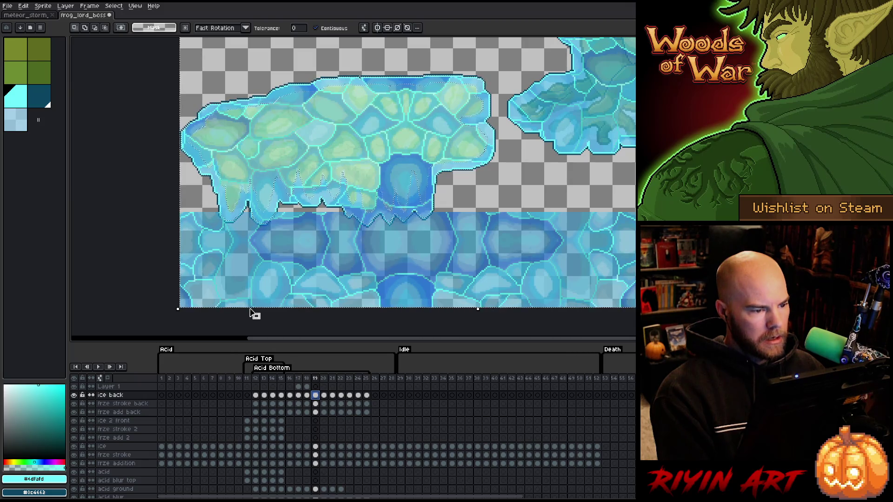
alt+click(74, 395)
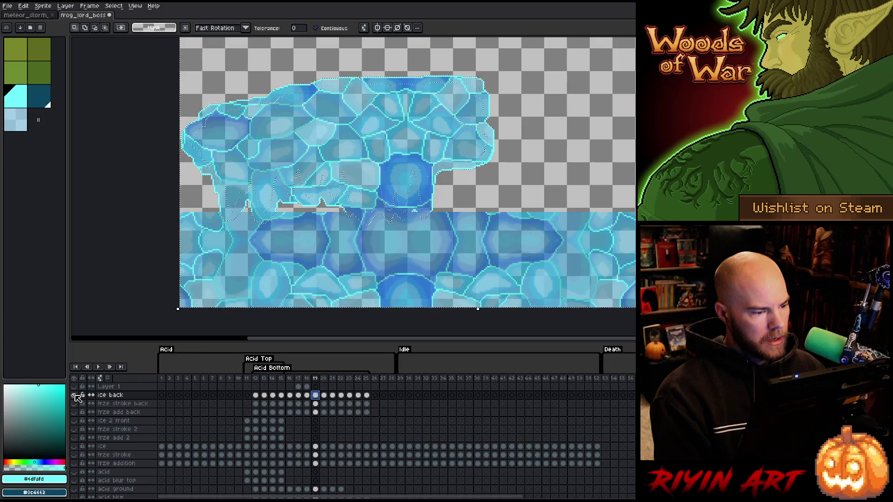
alt+click(75, 396)
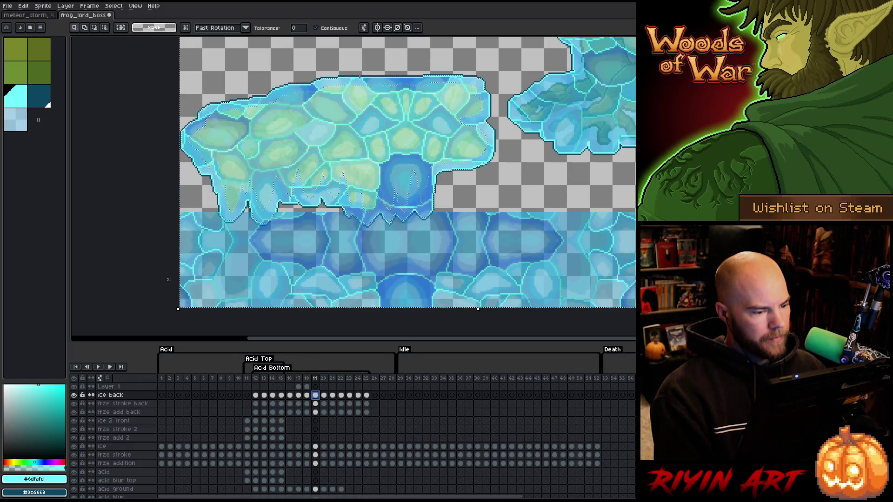
key(b)
click(93, 29)
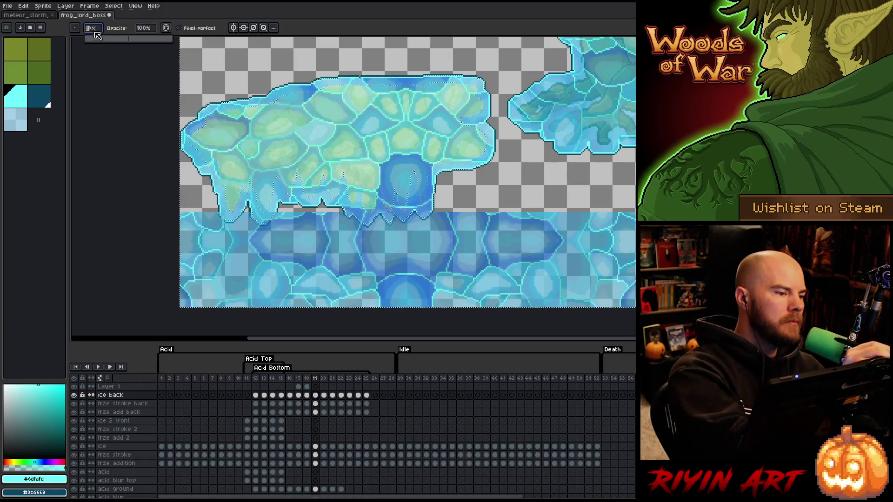
Step: Set a 12px brush and erase the top of the lower ice band under the upper chunk
drag(96, 35, 100, 39)
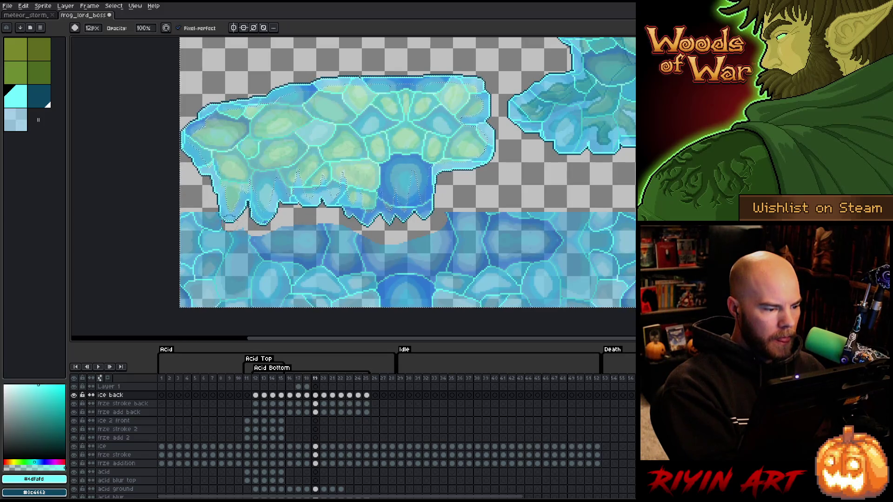
drag(185, 242, 325, 240)
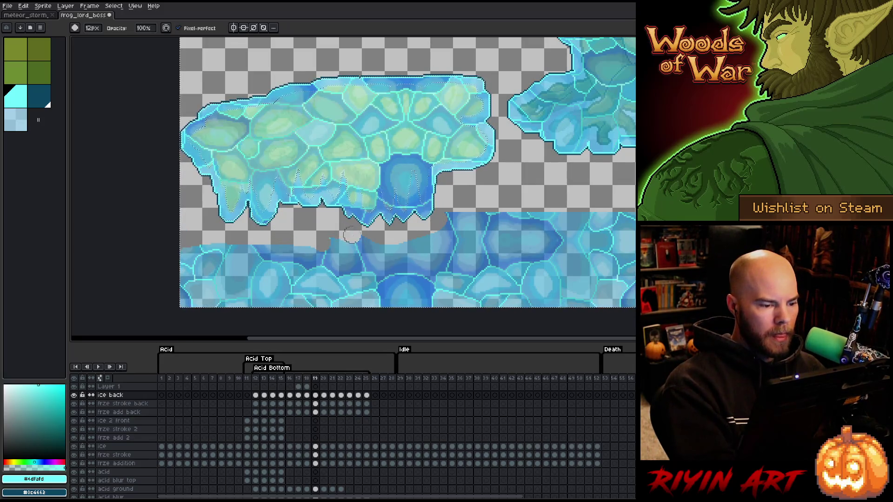
mouse_move(450, 214)
mouse_down()
mouse_move(604, 221)
mouse_move(365, 251)
mouse_move(614, 233)
mouse_move(493, 252)
mouse_up()
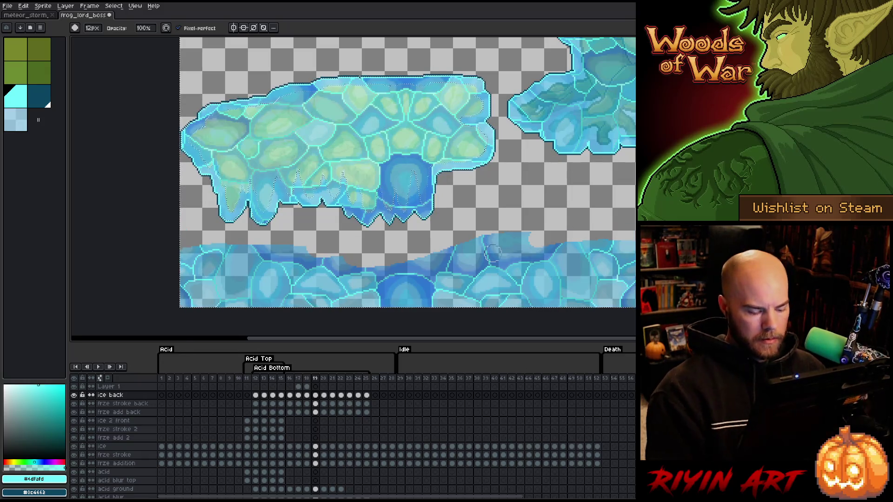
Step: Rectangle-select the remaining lower ice strips and delete them
key(m)
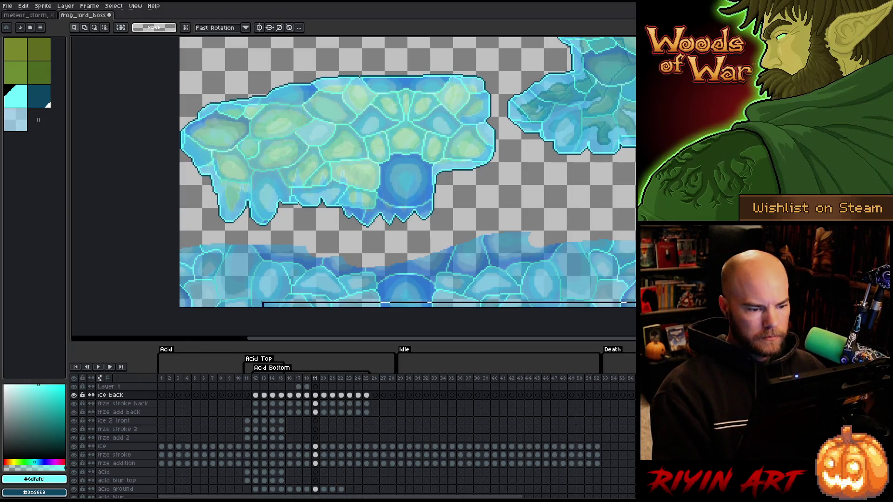
mouse_move(633, 326)
mouse_down()
mouse_move(93, 263)
mouse_move(93, 243)
mouse_up()
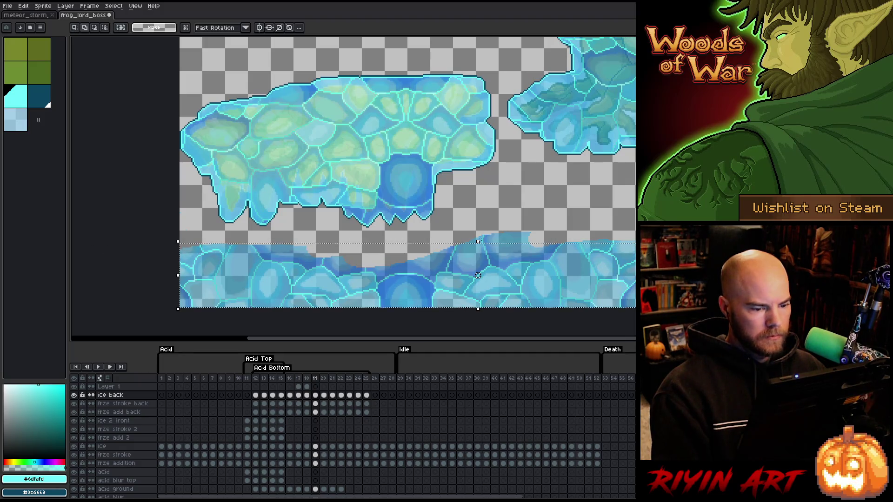
drag(596, 217, 454, 265)
key(Delete)
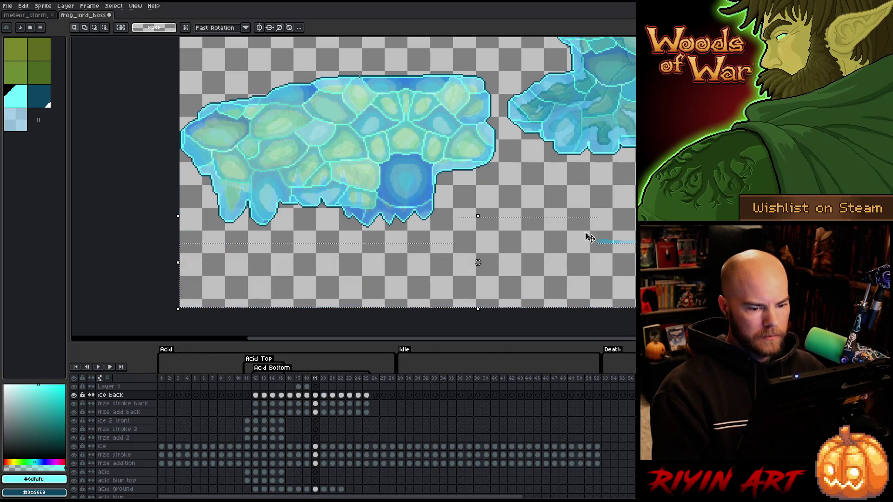
drag(640, 212, 540, 285)
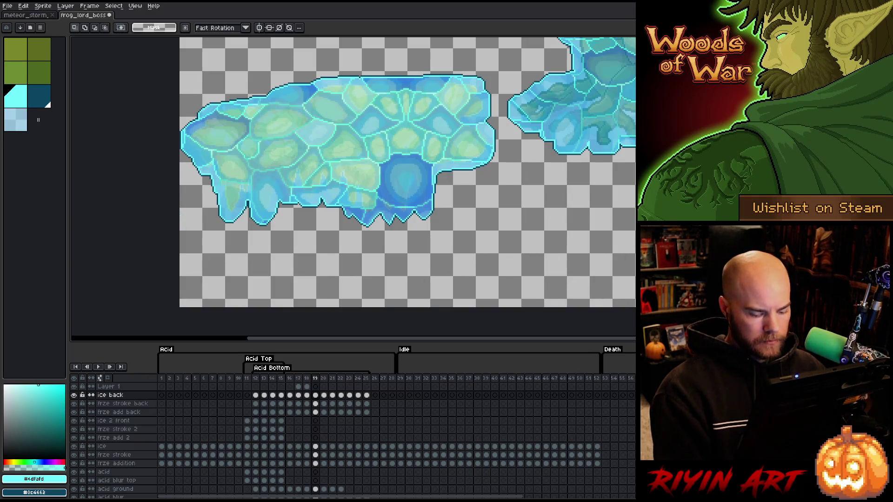
key(Right)
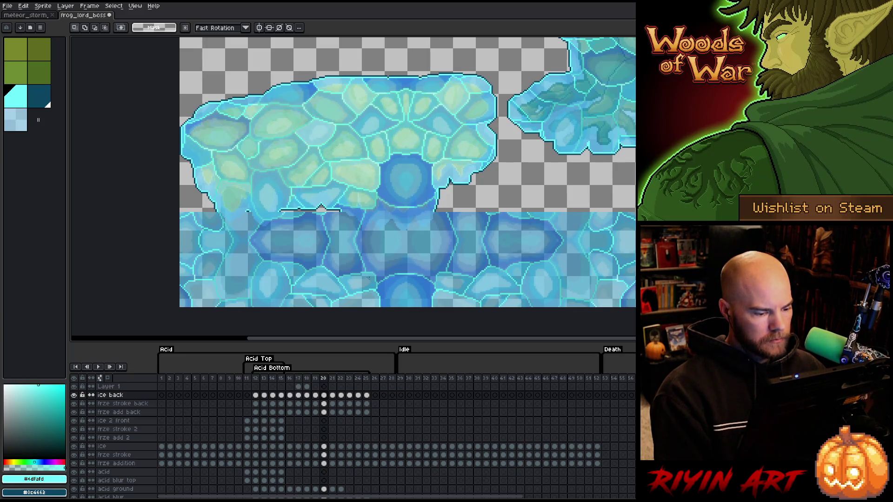
click(324, 395)
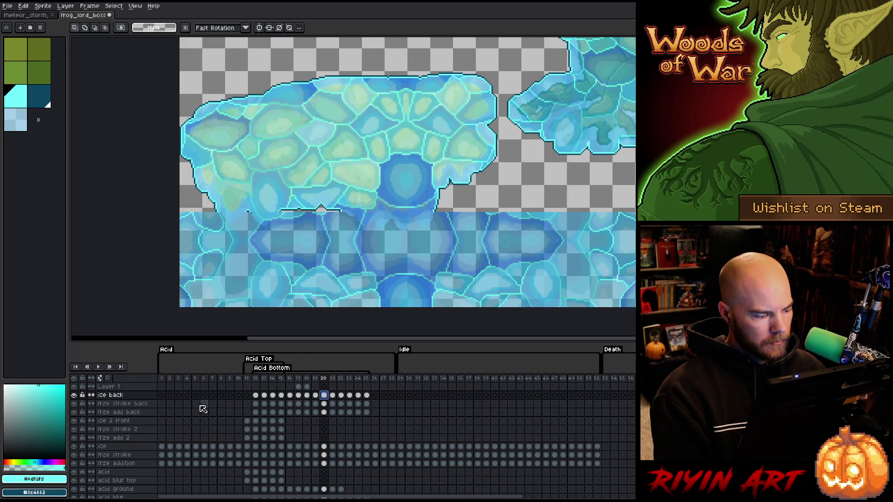
click(324, 404)
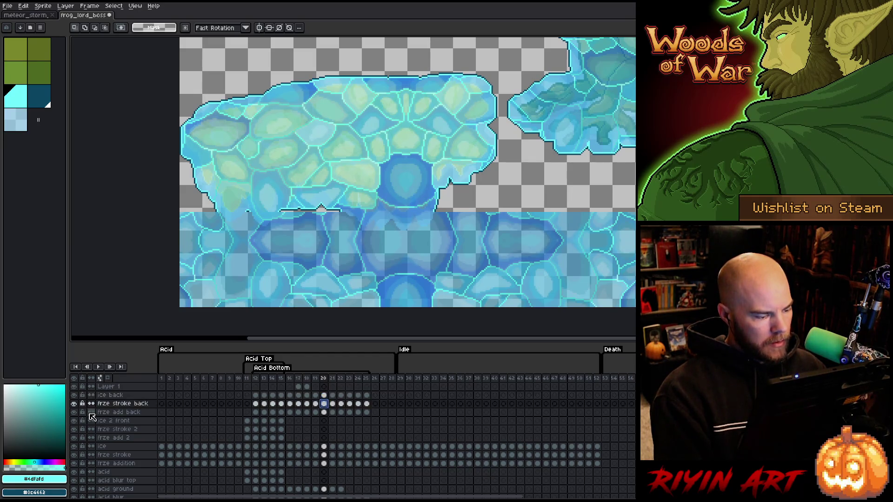
alt+click(74, 404)
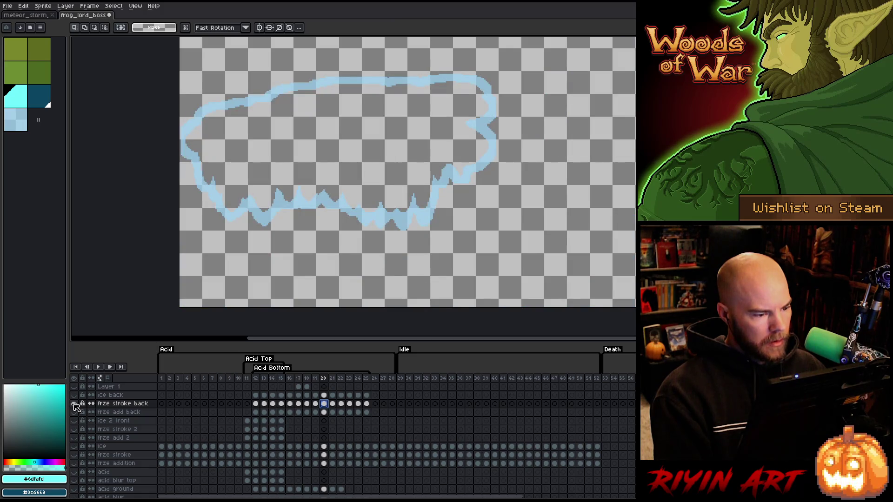
alt+click(74, 404)
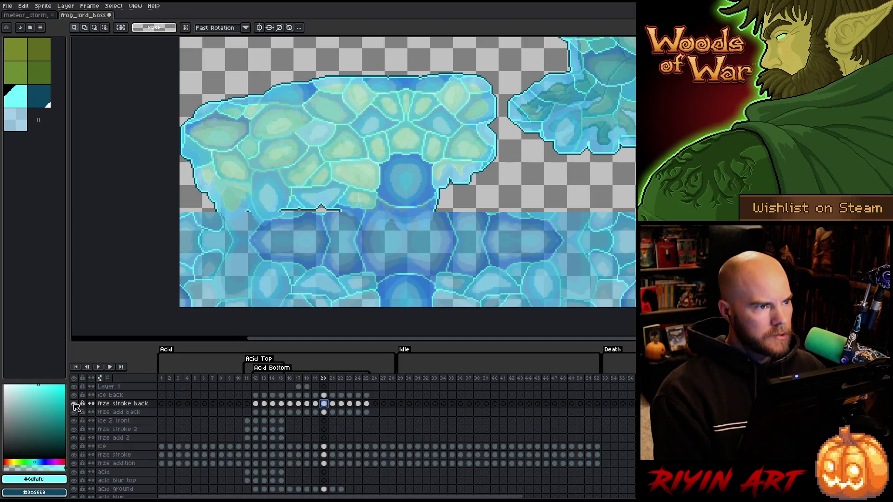
key(w)
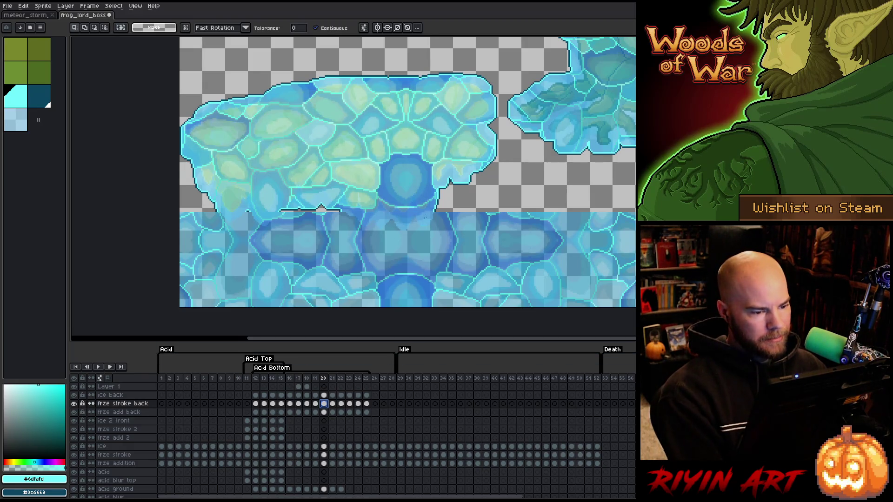
click(424, 217)
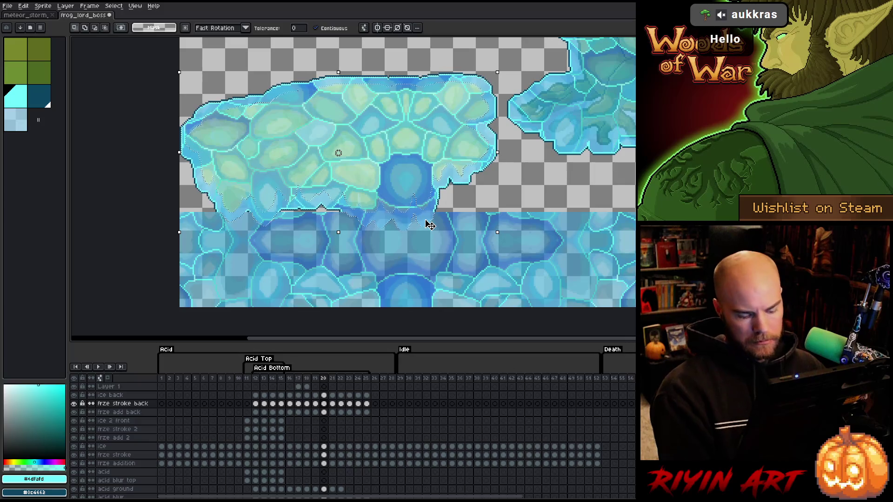
scroll(437, 210, up, 4)
key(i)
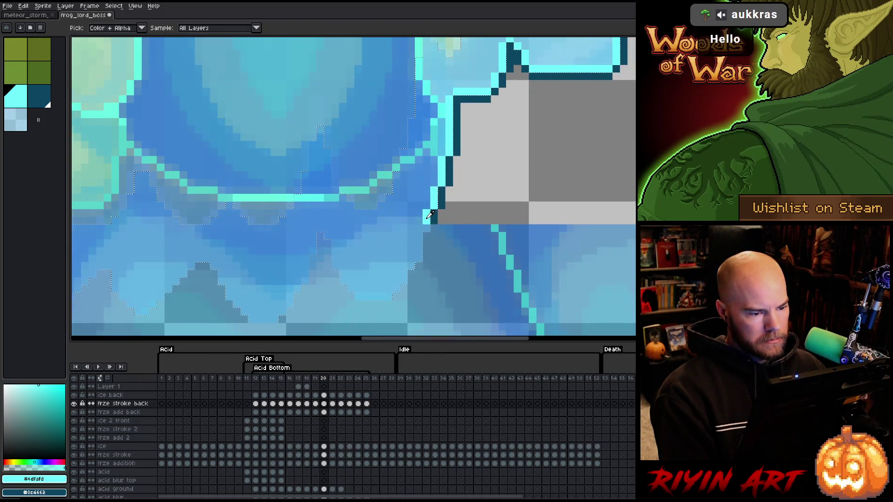
scroll(430, 214, down, 3)
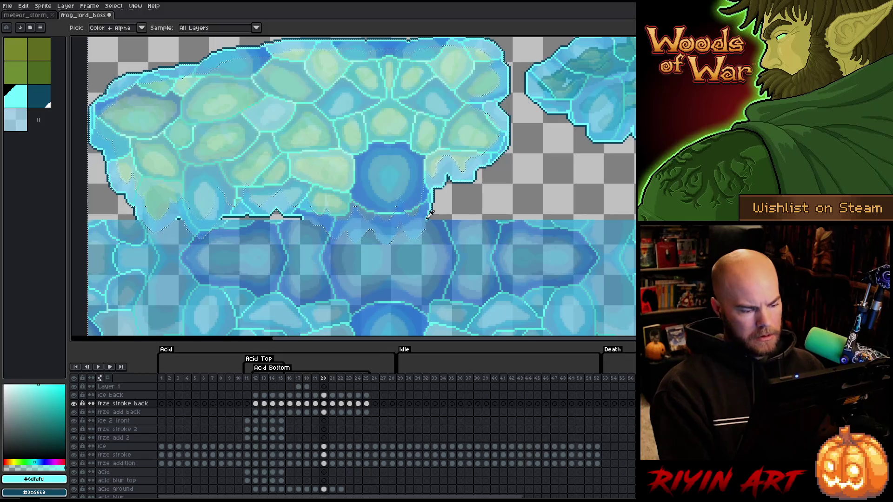
click(324, 395)
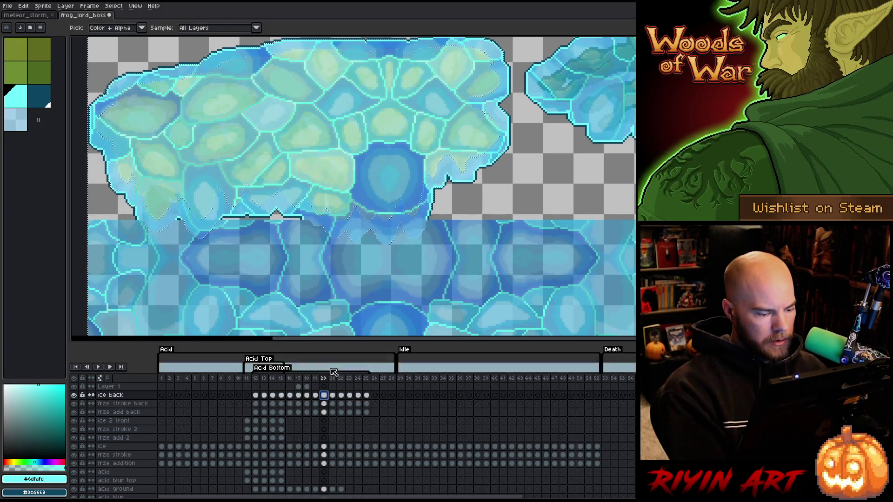
Step: Erase the lower ice beneath the block's right side, then across the left side
key(b)
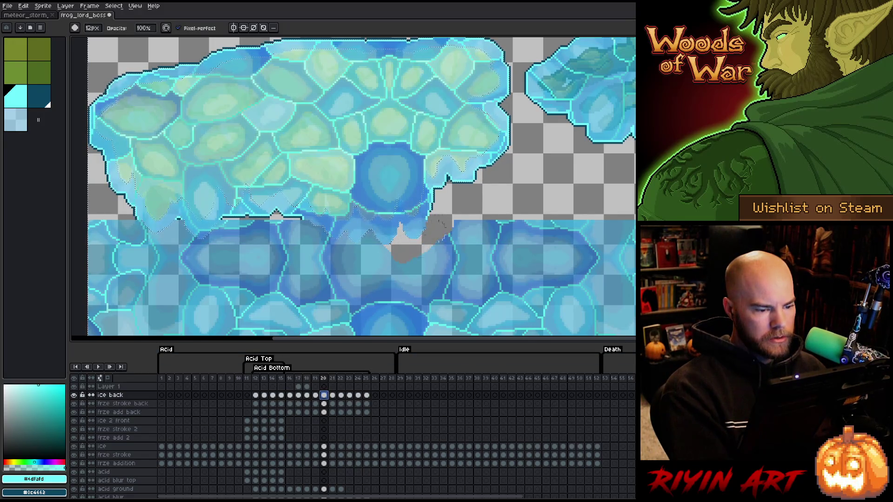
mouse_move(440, 228)
mouse_down()
mouse_move(590, 228)
mouse_move(524, 250)
mouse_up()
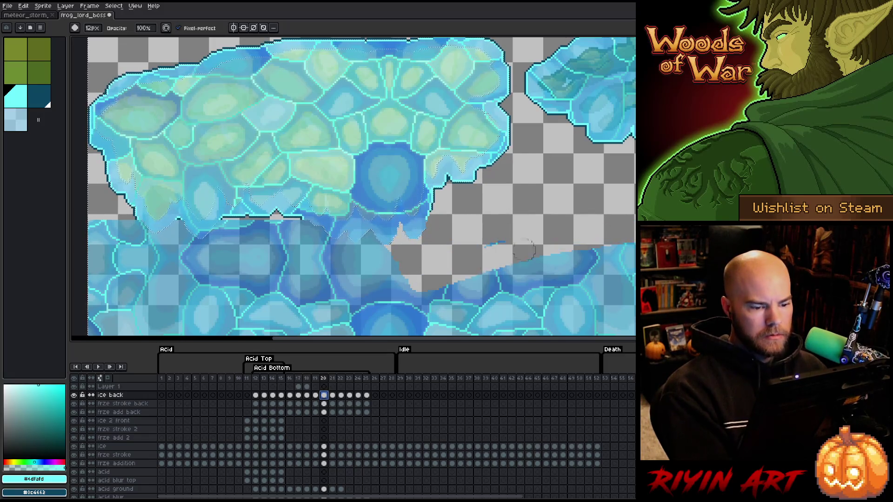
mouse_move(418, 284)
mouse_down()
mouse_move(344, 283)
mouse_move(377, 247)
mouse_up()
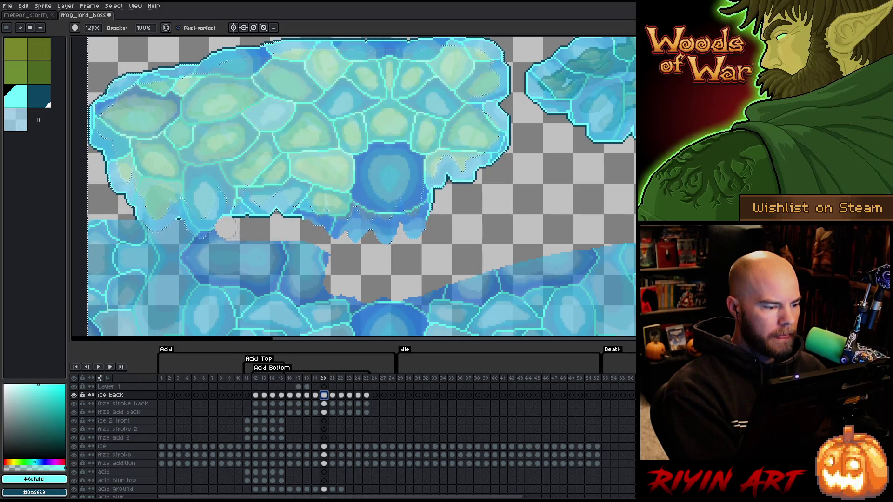
mouse_move(193, 246)
mouse_down()
mouse_move(260, 253)
mouse_move(302, 279)
mouse_move(246, 279)
mouse_up()
mouse_move(223, 260)
mouse_down()
mouse_move(435, 263)
mouse_move(384, 284)
mouse_move(388, 235)
mouse_move(316, 260)
mouse_move(353, 272)
mouse_move(321, 279)
mouse_move(430, 277)
mouse_move(511, 300)
mouse_move(635, 307)
mouse_move(498, 285)
mouse_move(454, 291)
mouse_up()
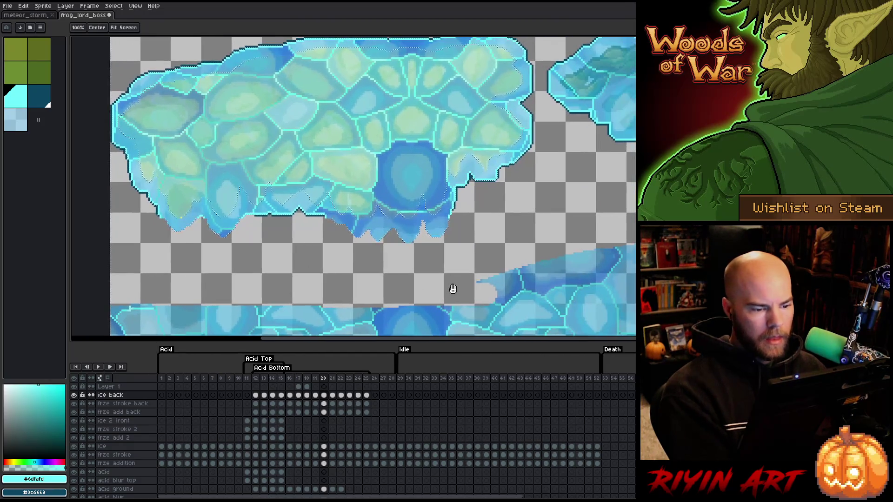
scroll(593, 205, down, 4)
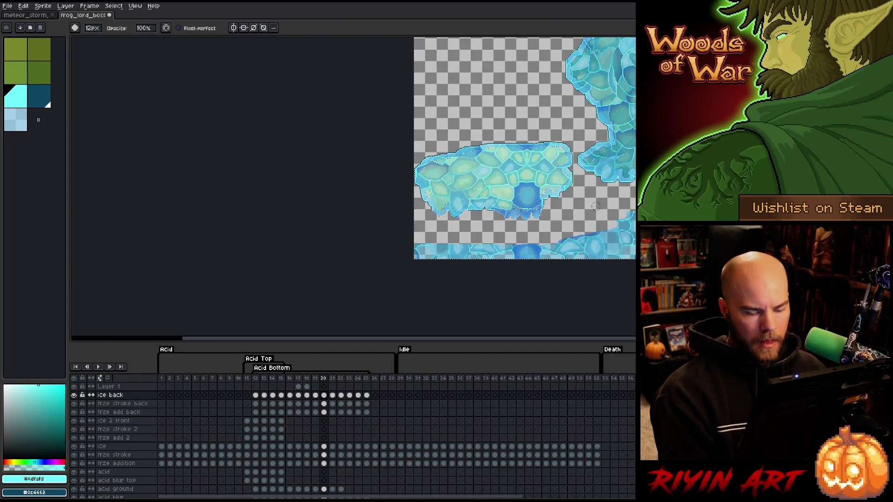
Step: Select the leftover bottom strip of ice in frame 20 and delete it
key(ctrl+a)
drag(578, 207, 635, 260)
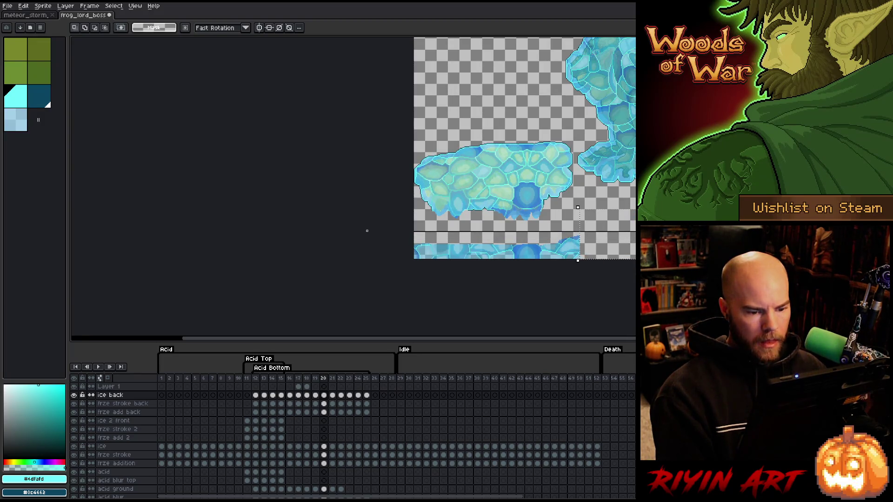
drag(367, 231, 633, 260)
key(Delete)
scroll(563, 245, up, 5)
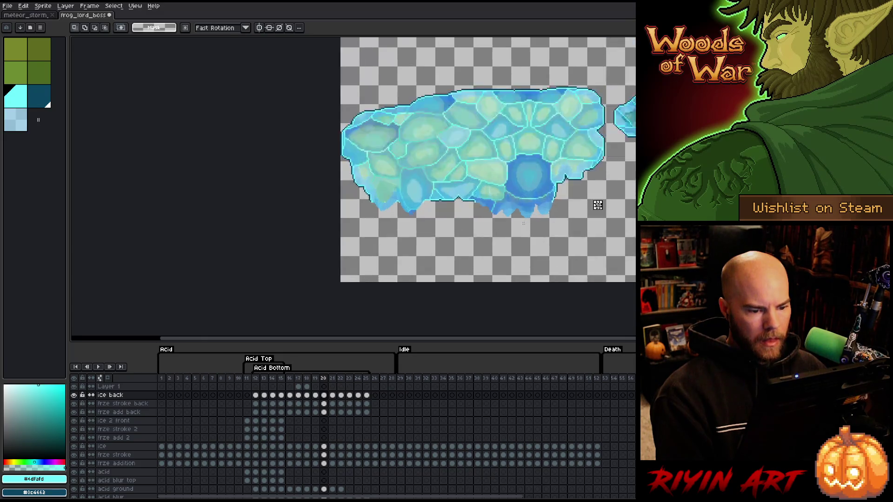
Step: Marquee the block's bottom edge and open the Outline effect with colour #4dfafd
key(b)
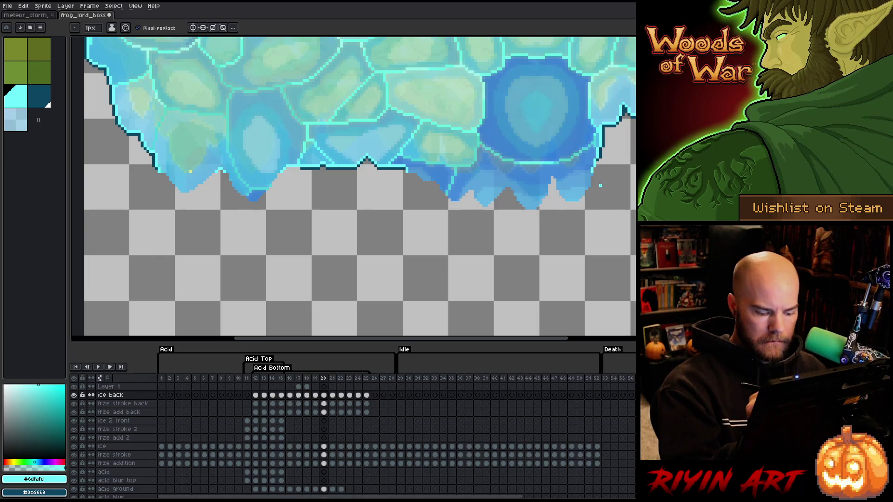
key(m)
mouse_move(598, 174)
mouse_down()
mouse_move(393, 235)
mouse_move(130, 240)
mouse_up()
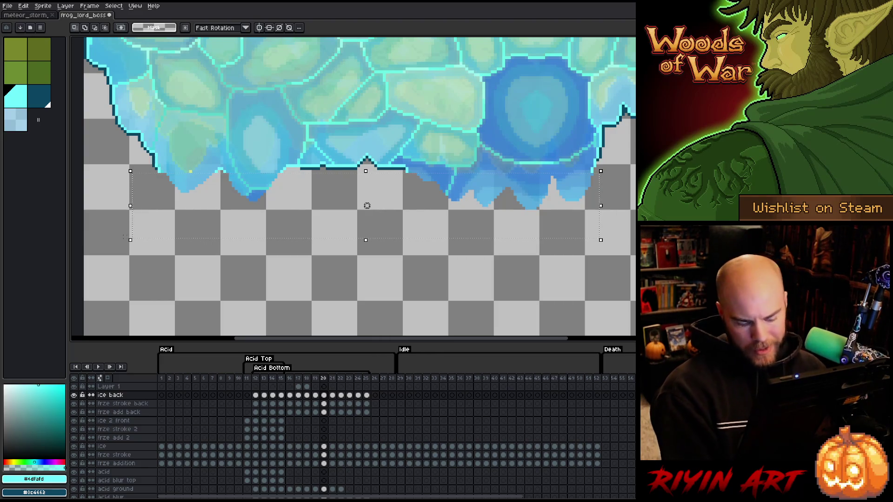
key(i)
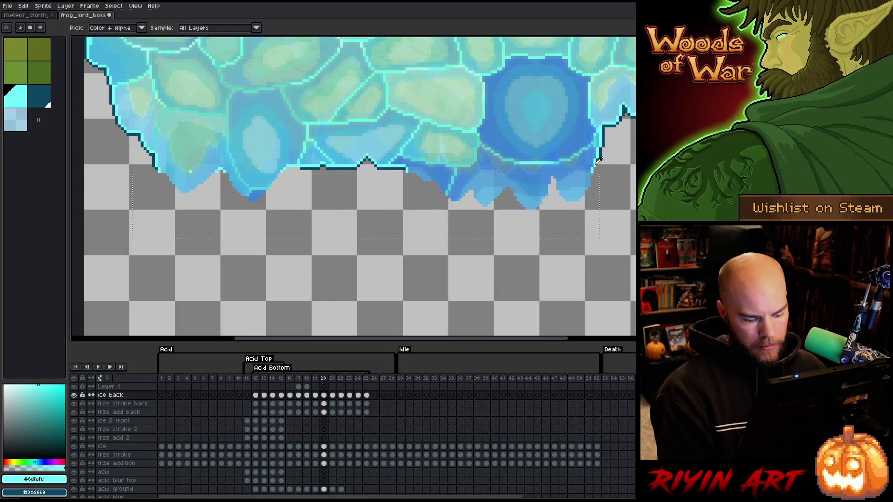
key(shift+o)
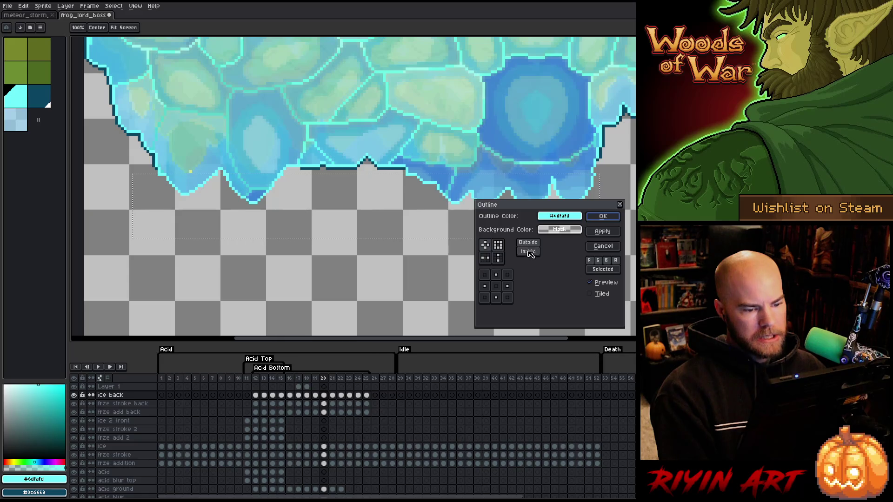
Step: Apply a light cyan outline inside the ice block's bottom edge, then pick dark blue #0c4662
click(529, 252)
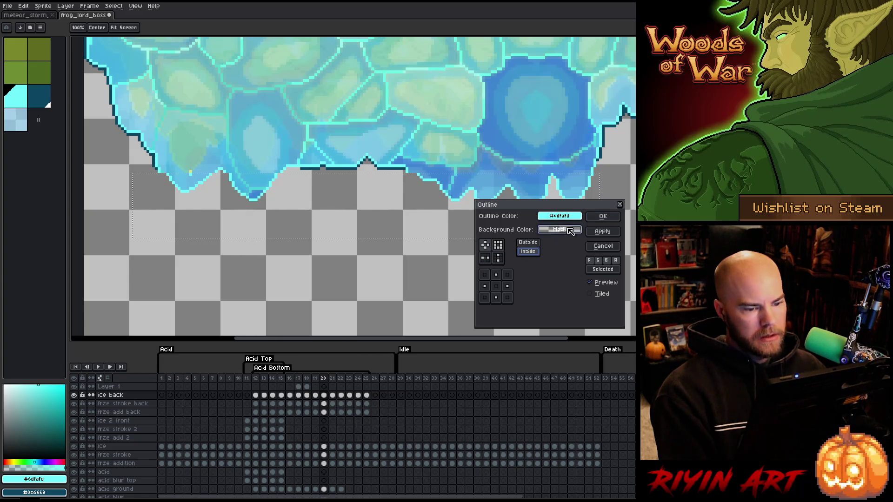
click(602, 216)
click(605, 149)
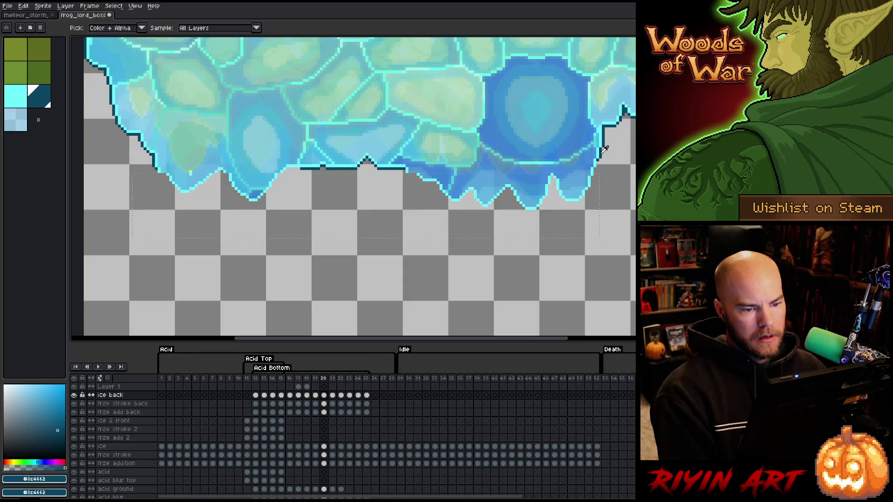
Step: Add and commit a dark #0c4662 outline outside the bottom edge, then sample the bright cyan
key(shift+o)
click(531, 243)
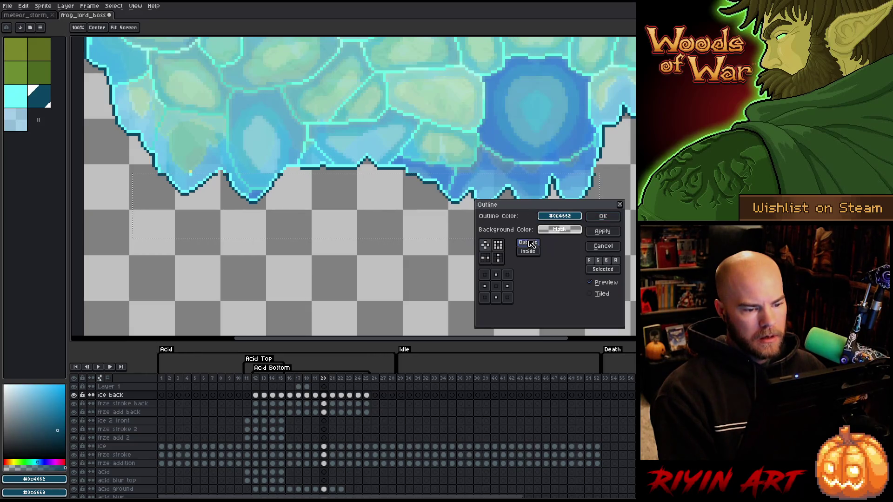
click(603, 217)
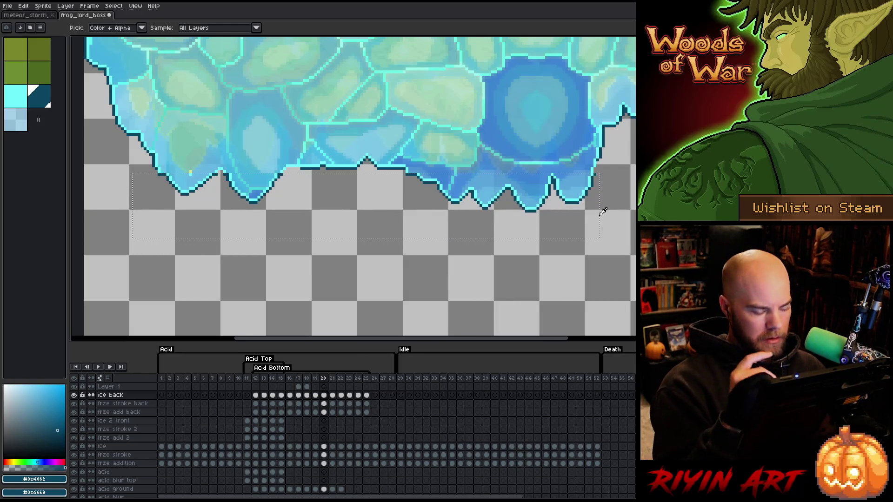
key(v)
key(i)
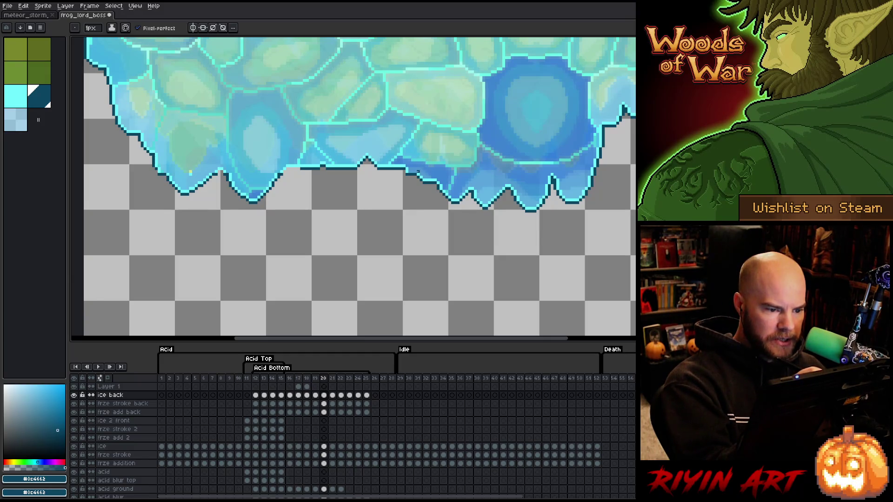
alt+click(190, 173)
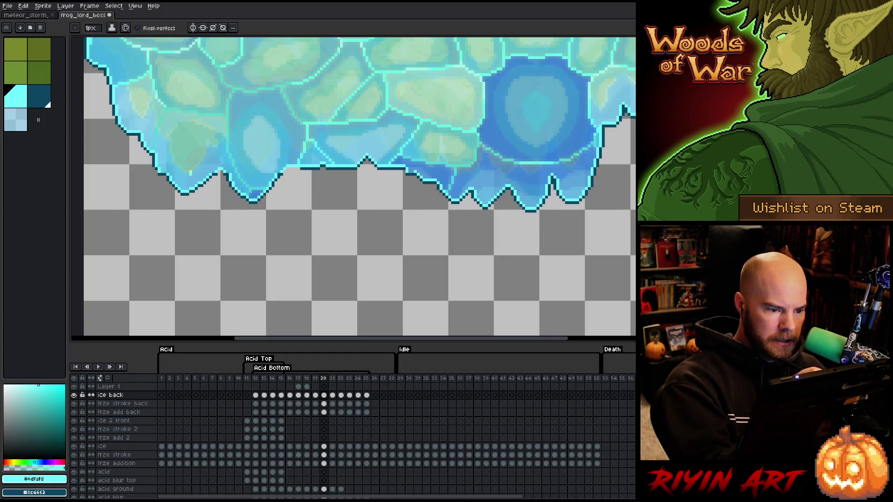
Step: Set the pencil to 1px and repaint bottom-edge pixels with dark outline, cyan and teal
alt+click(404, 171)
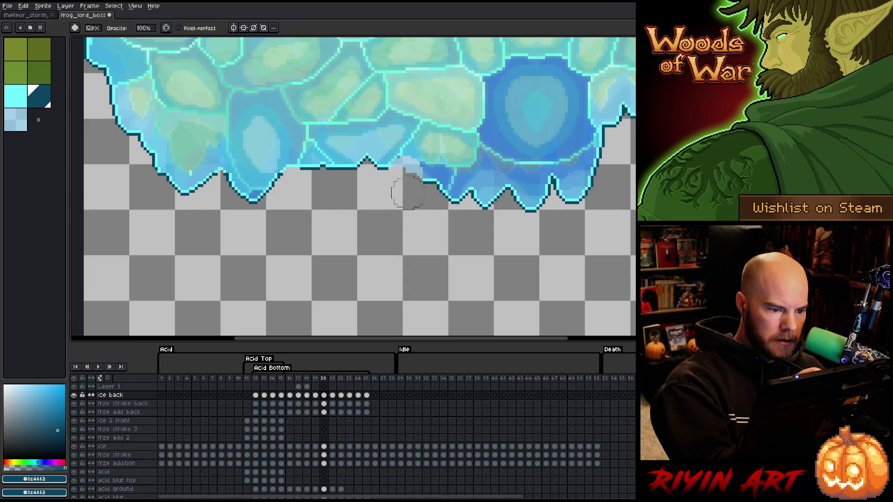
drag(97, 29, 85, 41)
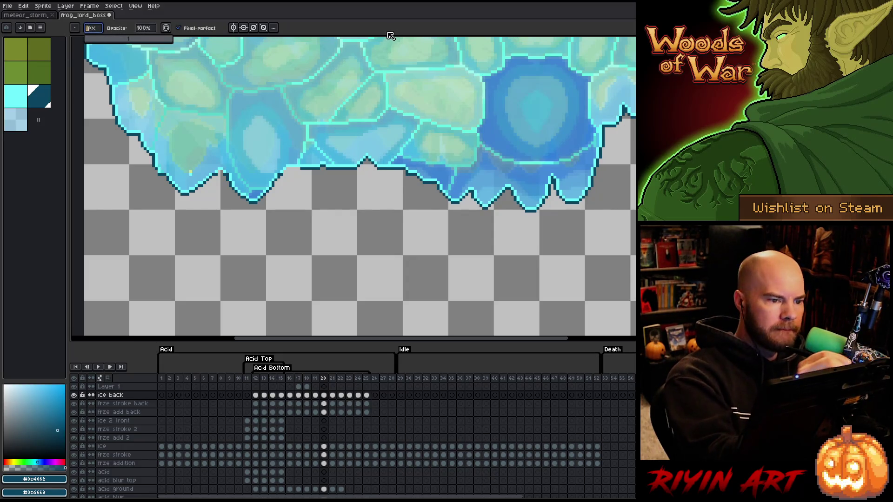
key(e)
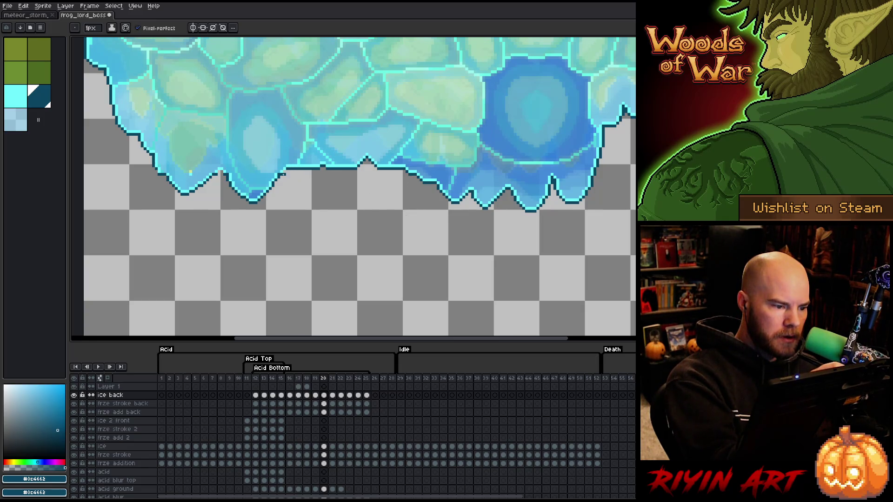
alt+click(284, 157)
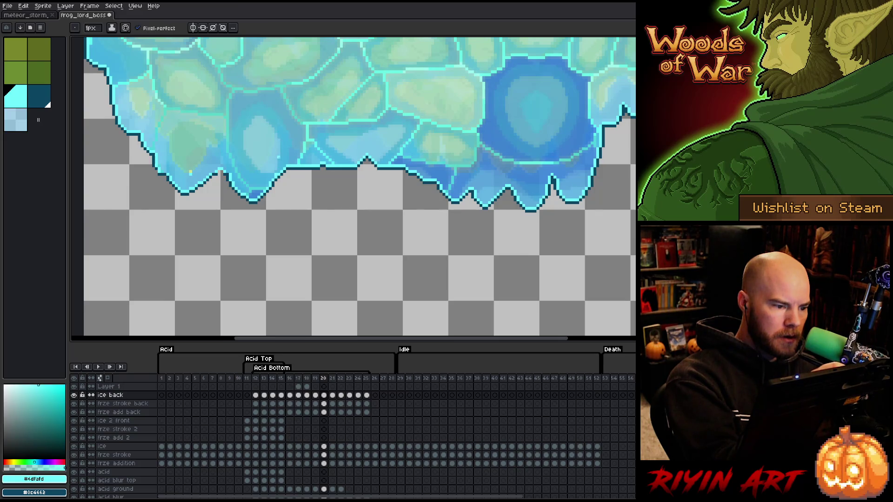
alt+click(190, 172)
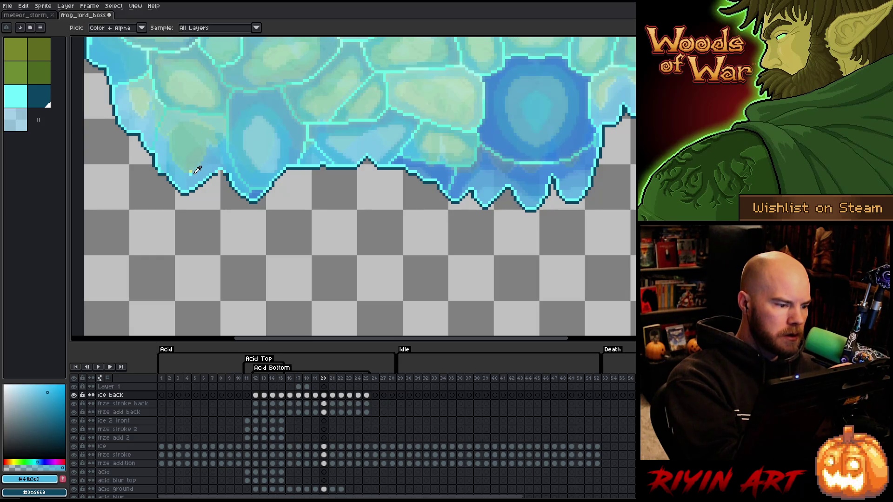
alt+click(196, 173)
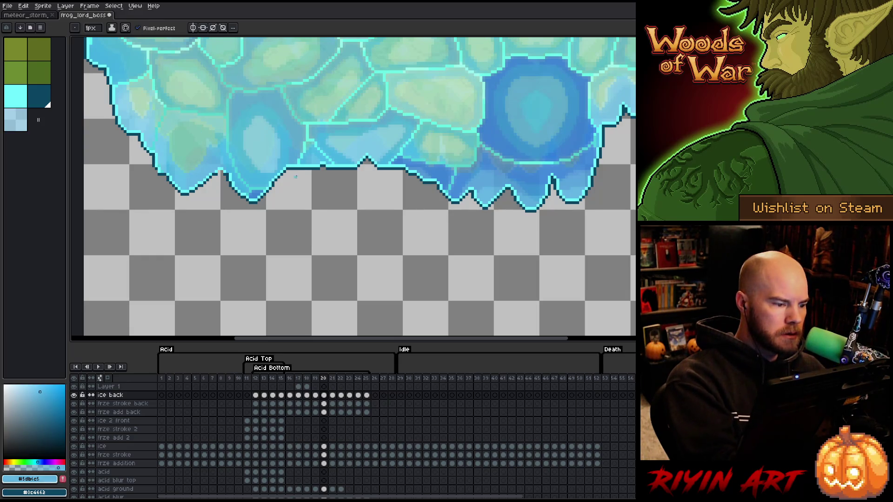
Step: Finish retouching the edge pixels in dark blue and bright cyan, then zoom out
alt+click(231, 171)
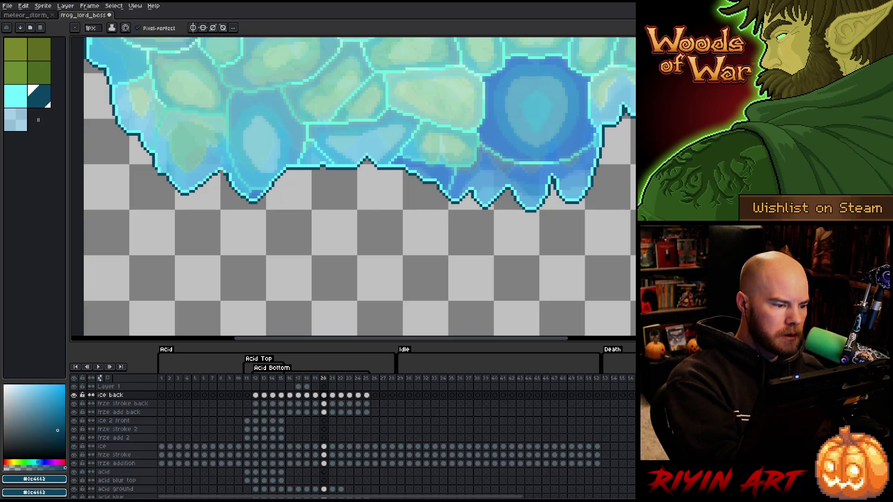
alt+click(230, 168)
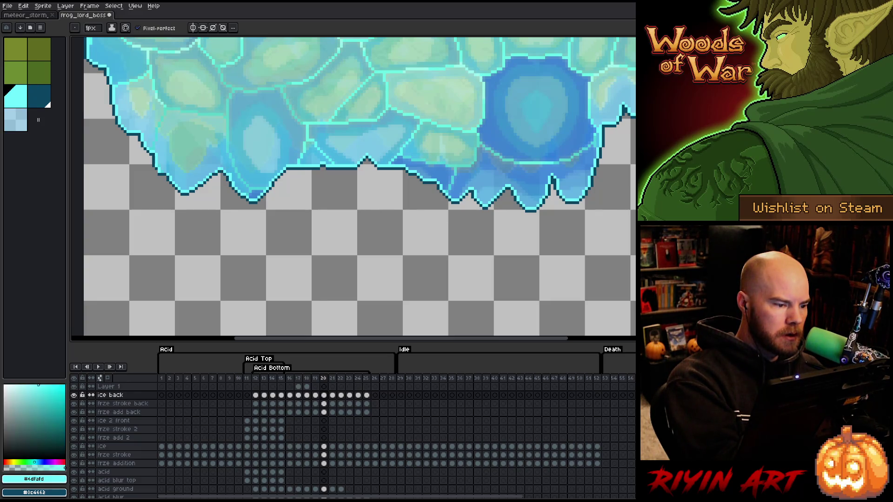
alt+click(244, 146)
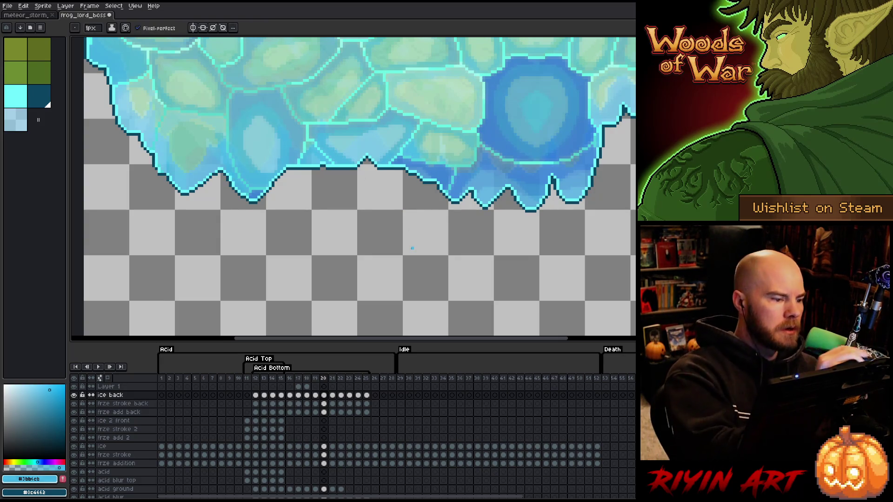
alt+click(162, 173)
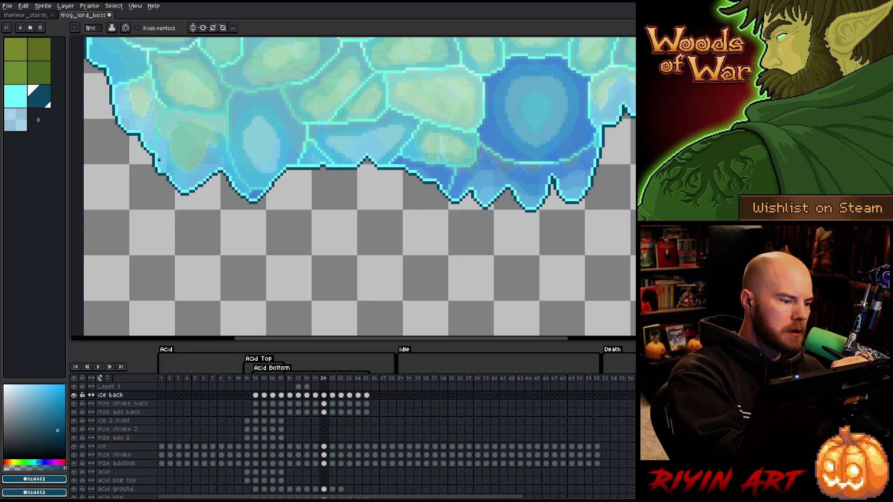
alt+click(164, 171)
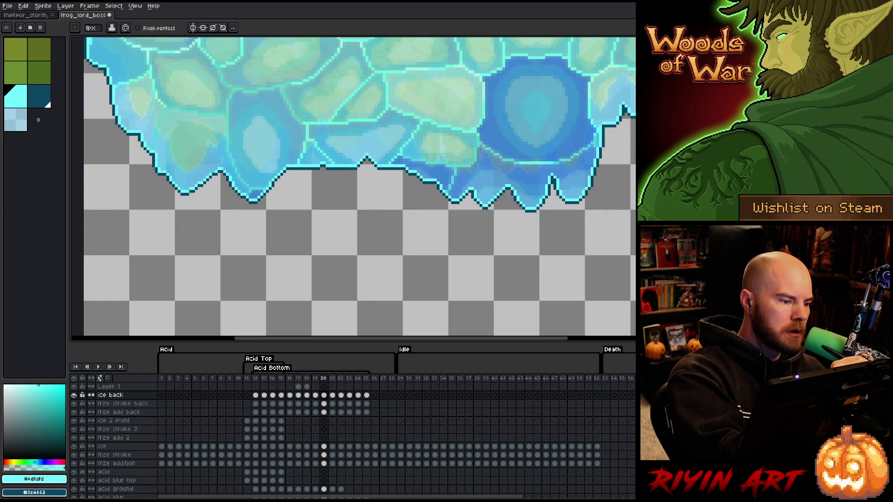
alt+click(162, 176)
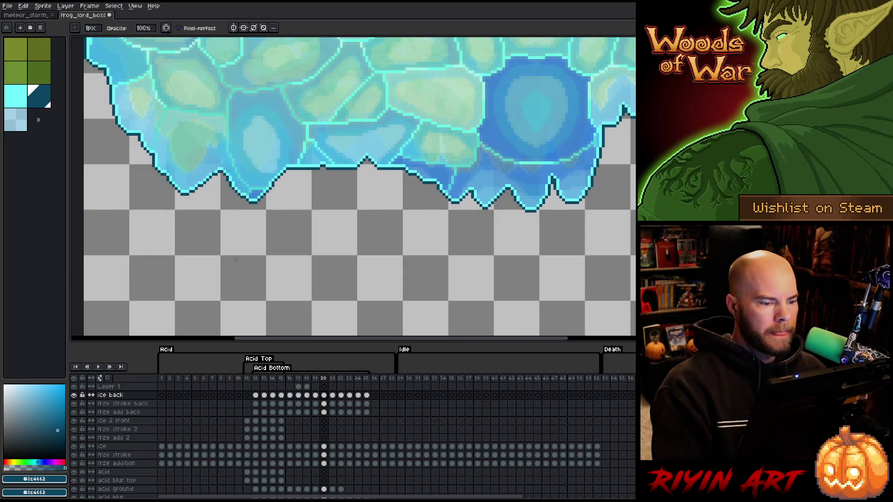
scroll(139, 227, down, 3)
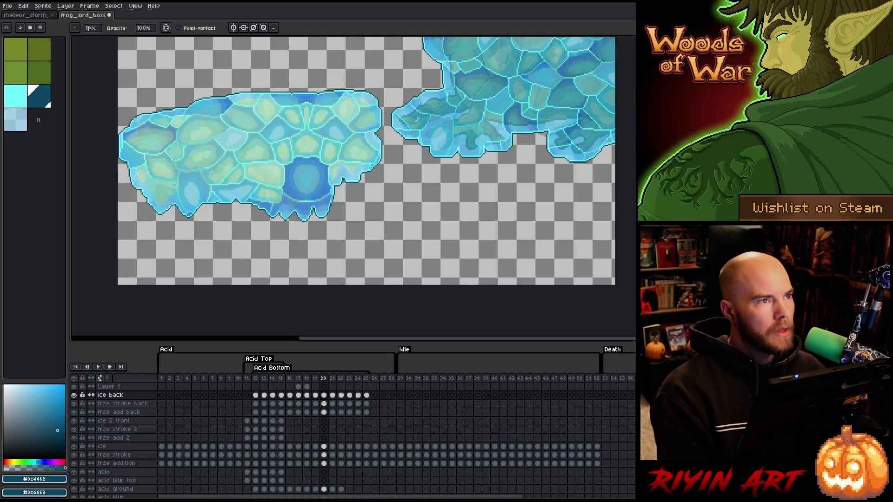
Step: Move to frame 21, compare it against frame 20, and save the sprite
key(Right)
mouse_move(277, 244)
mouse_down()
mouse_move(302, 231)
mouse_move(325, 235)
mouse_up()
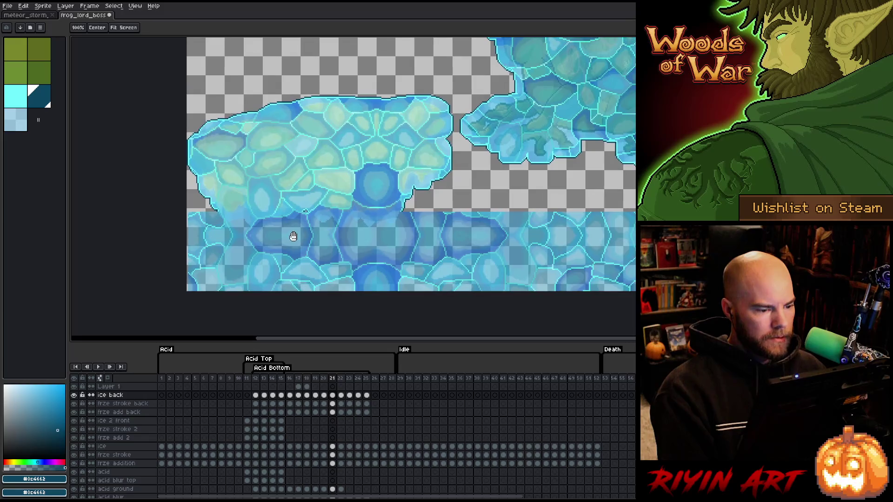
key(Left)
key(Right)
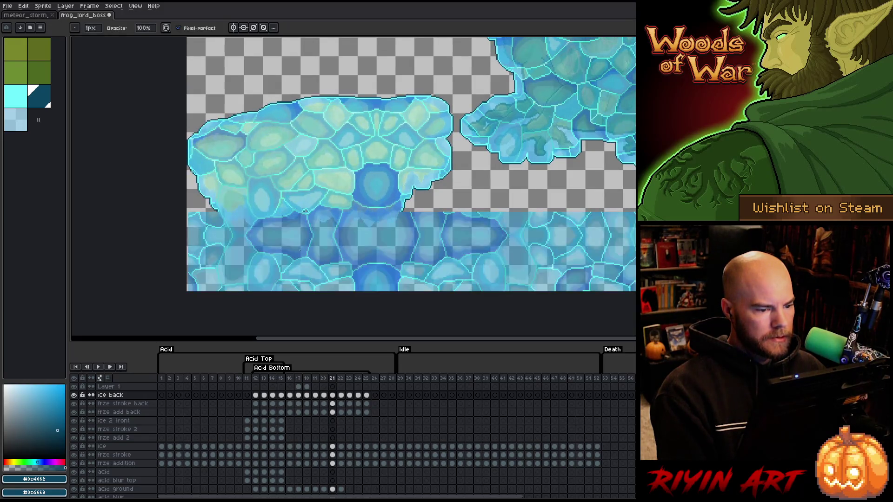
key(Left)
key(Right)
key(ctrl+s)
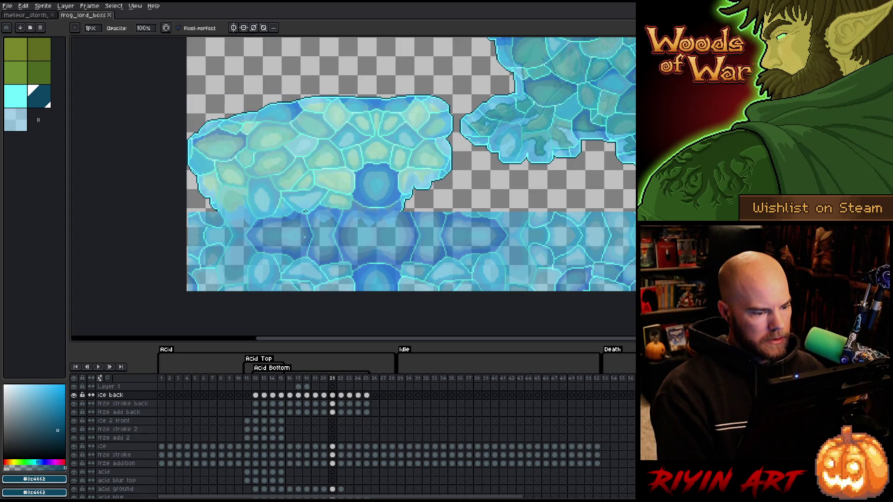
Step: Check the ice back layer on frame 21, then paste the copied ice patch into its lower band
key(w)
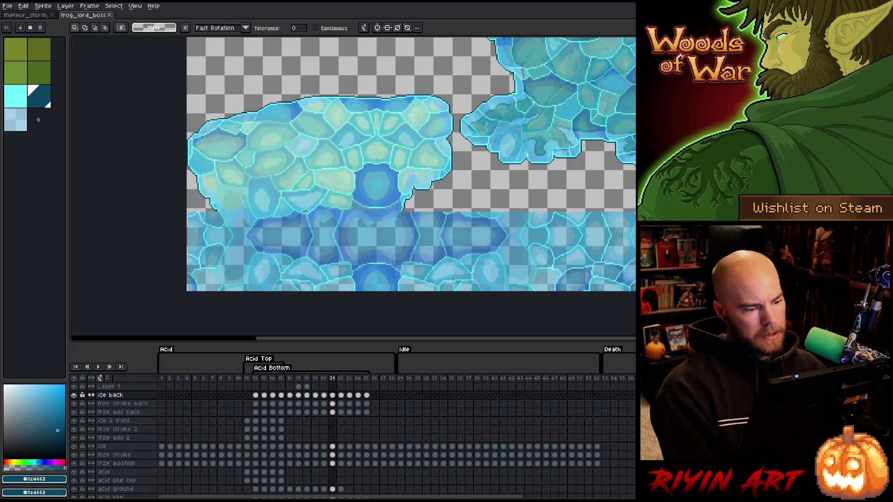
click(394, 224)
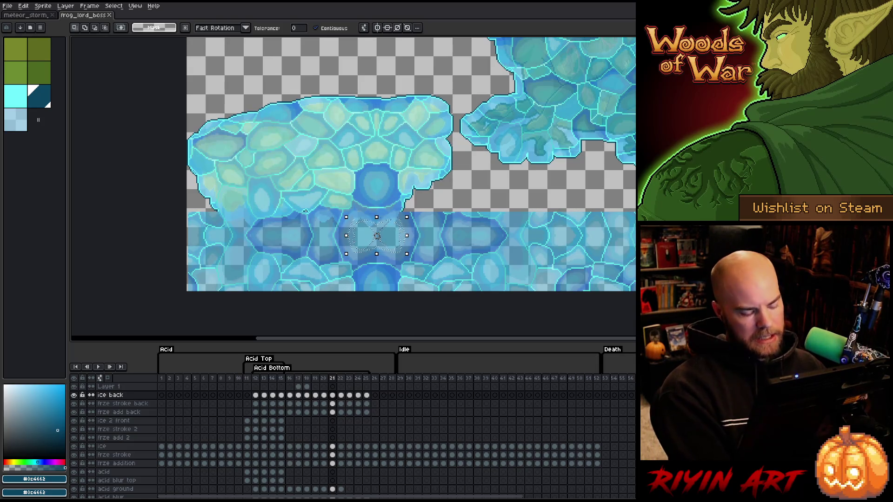
key(ctrl+d)
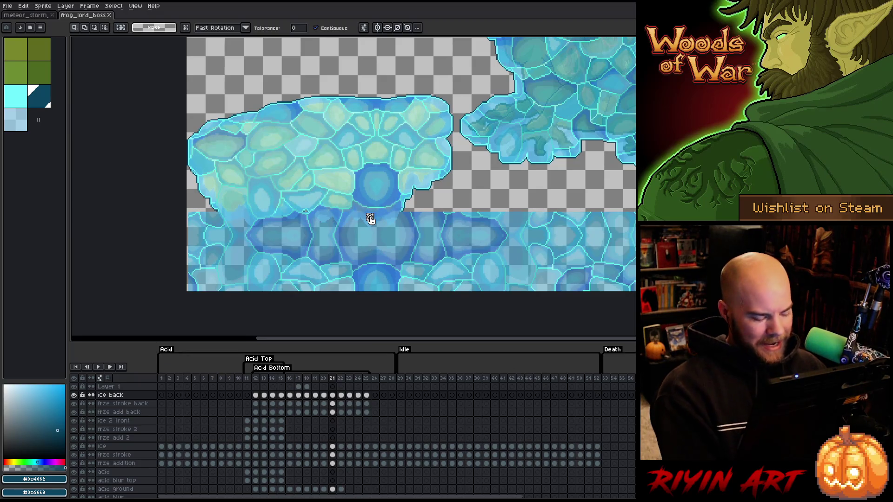
click(333, 396)
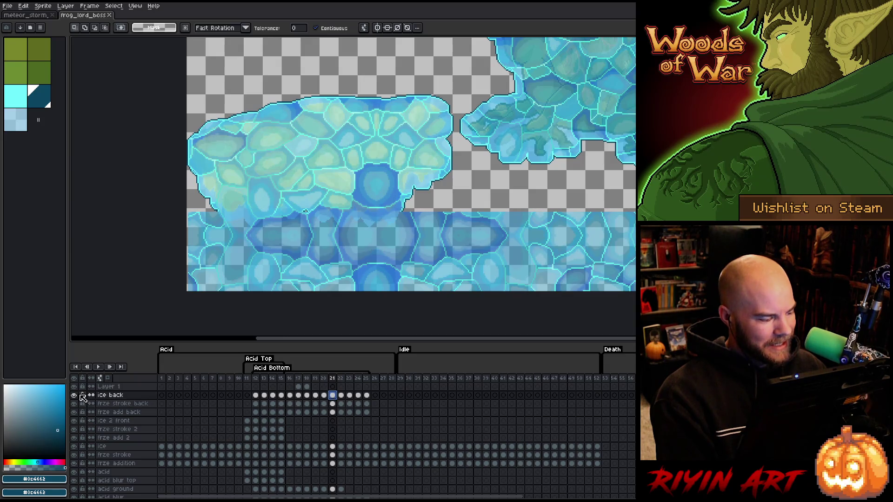
click(74, 395)
click(74, 394)
click(74, 395)
click(74, 394)
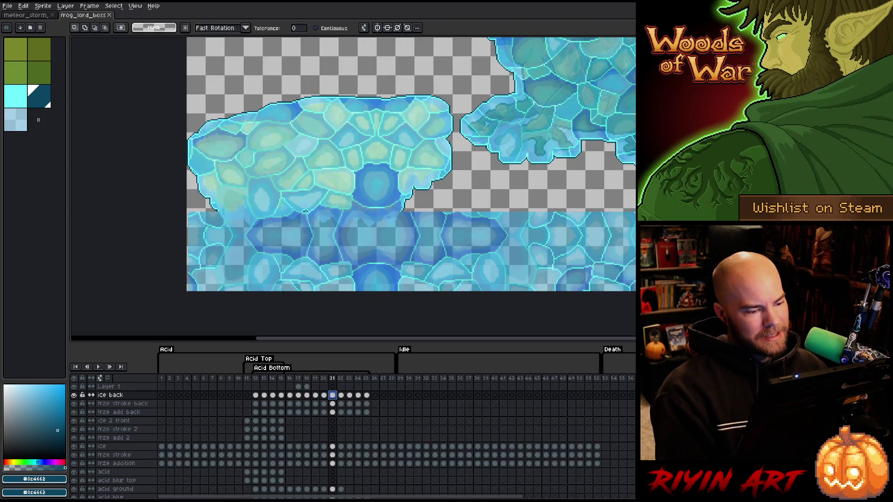
key(ctrl+v)
key(Return)
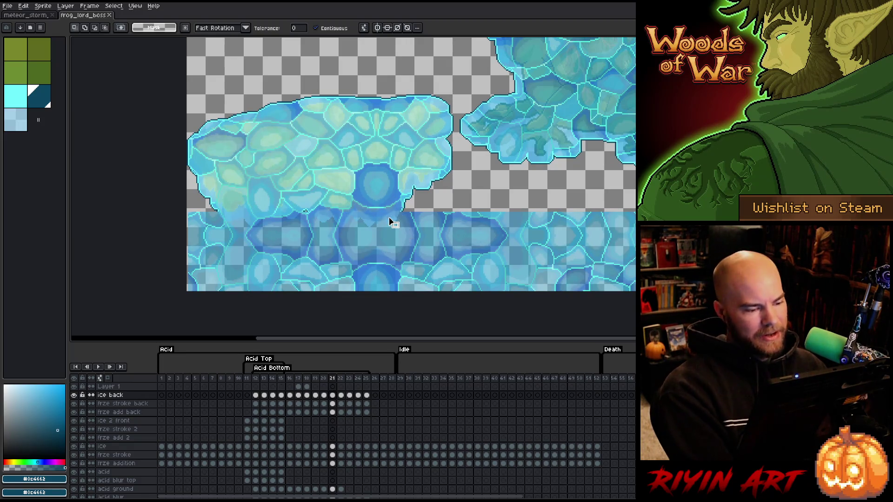
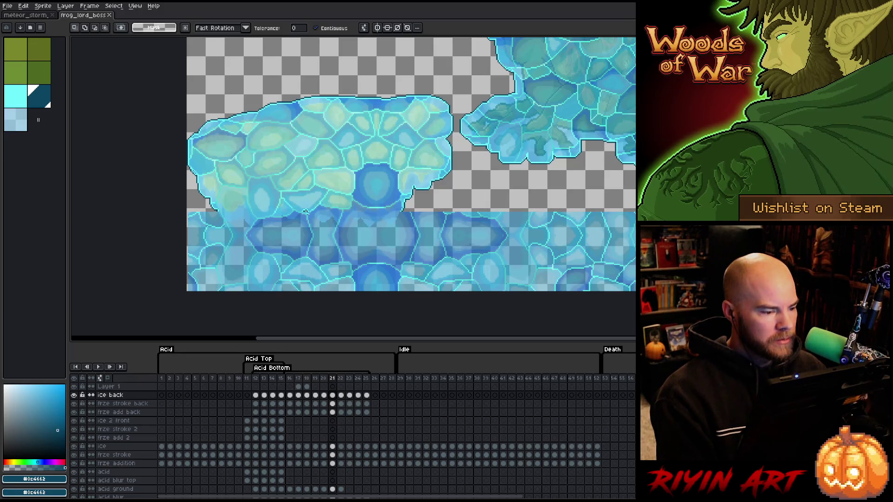
Step: On frame 21 of the ice back layer, erase the lower-right part of the ice strip with a 17px eraser
click(324, 403)
click(333, 404)
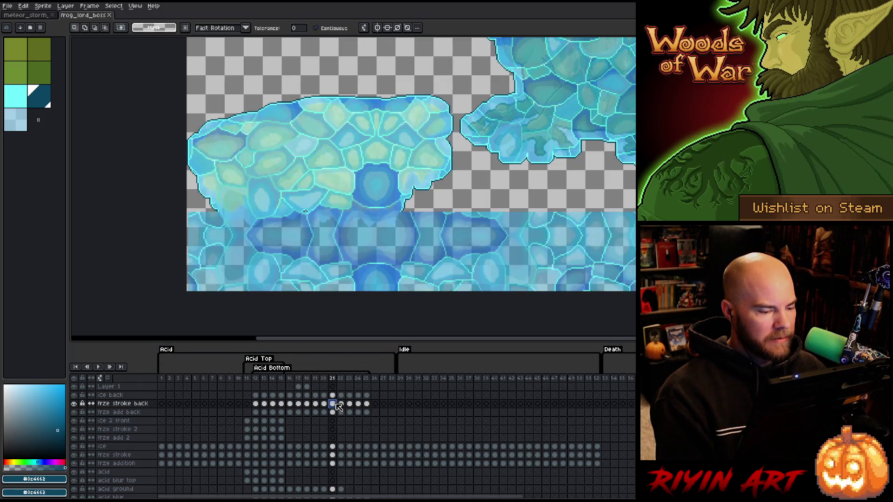
ctrl+click(338, 407)
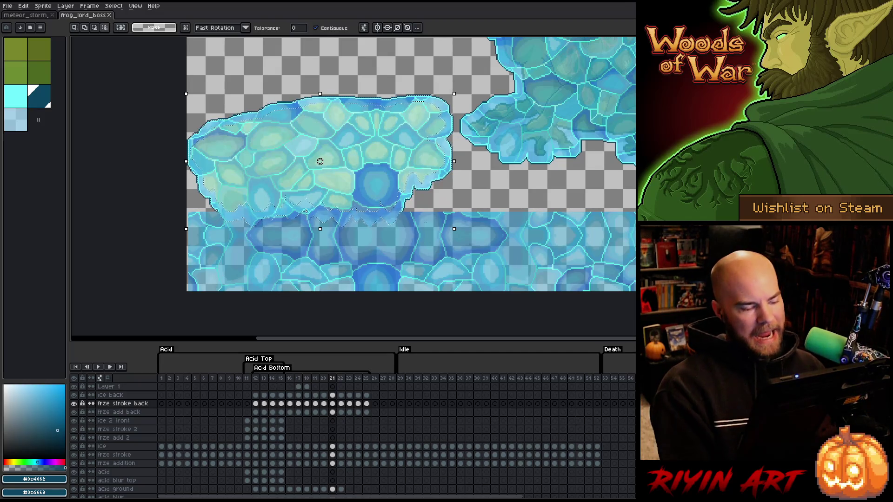
ctrl+click(328, 386)
click(332, 394)
key(b)
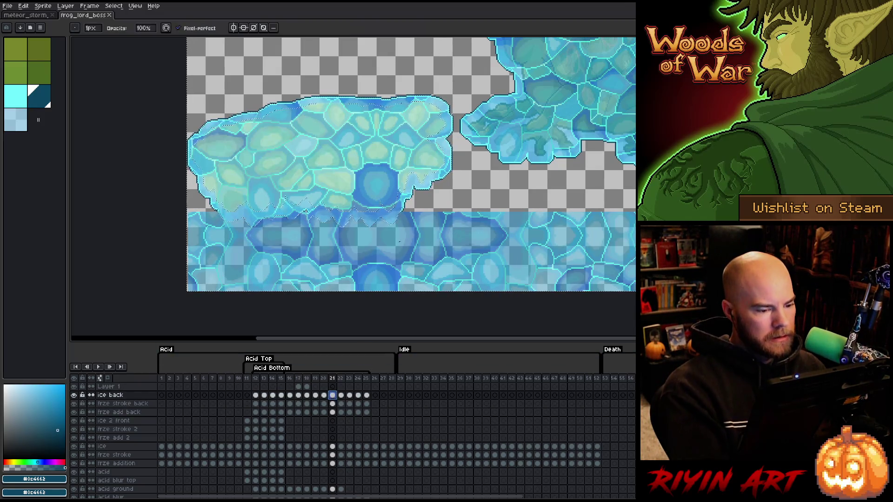
scroll(173, 83, up, 16)
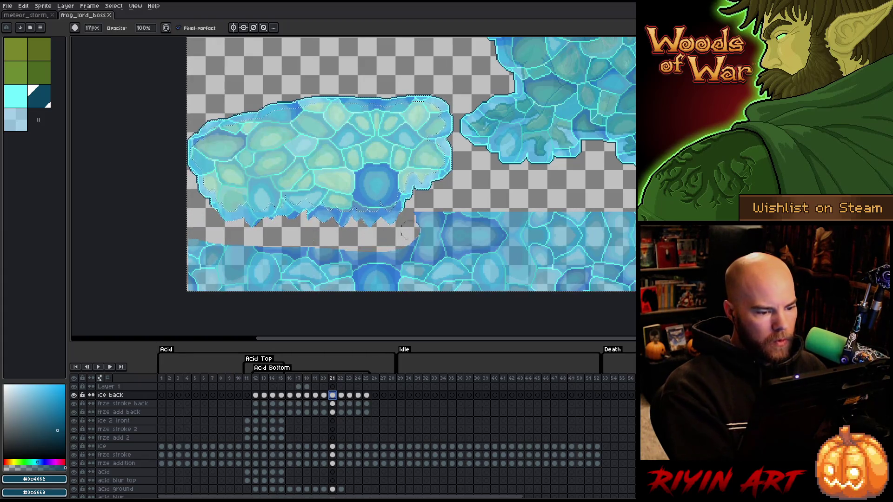
mouse_move(436, 217)
mouse_down()
mouse_move(618, 221)
mouse_move(437, 244)
mouse_move(556, 249)
mouse_move(492, 258)
mouse_move(623, 262)
mouse_up()
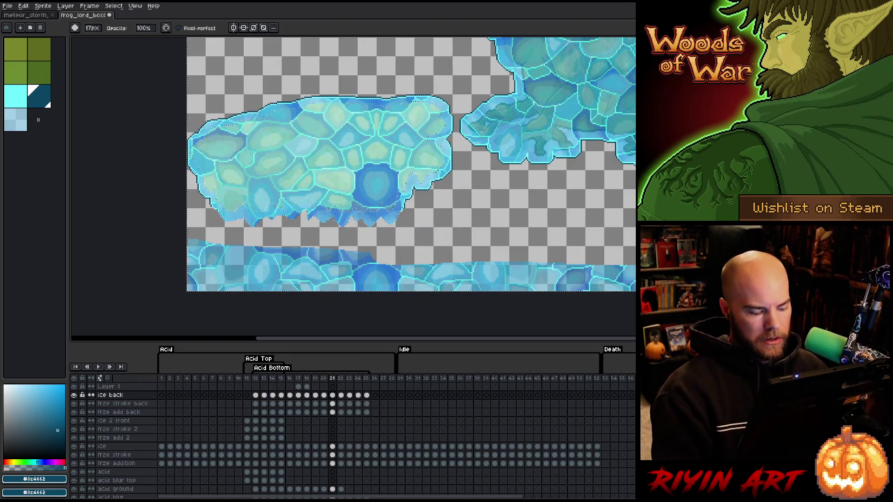
Step: Marquee-select the remaining bottom ice strip and delete it
key(m)
mouse_move(633, 292)
mouse_down()
mouse_move(185, 262)
mouse_move(185, 240)
mouse_move(222, 255)
mouse_move(185, 233)
mouse_up()
key(Delete)
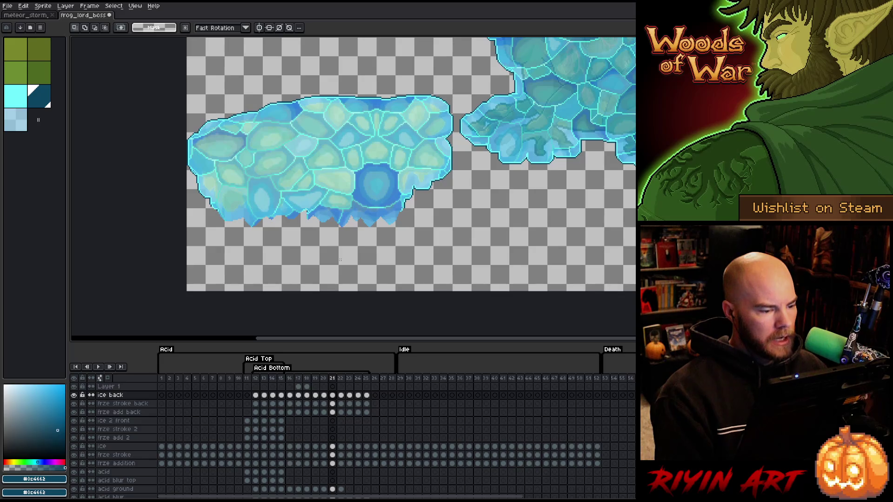
scroll(384, 198, up, 4)
Step: Pick cyan #4dfafd from the canvas and marquee-select the ice's jagged bottom spikes
key(i)
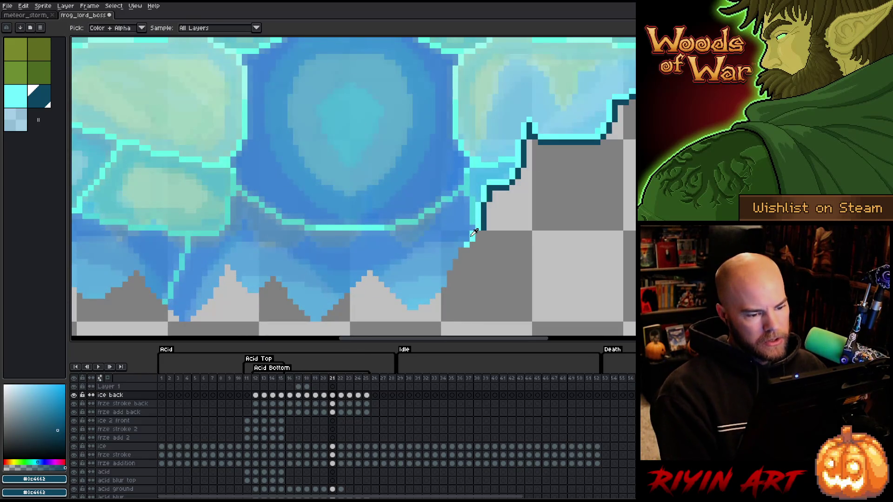
click(474, 232)
scroll(474, 232, down, 4)
key(m)
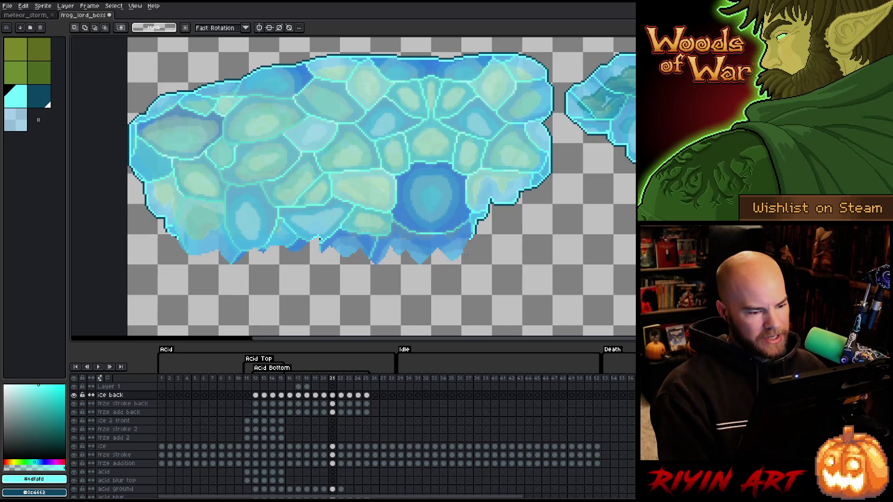
mouse_move(469, 241)
mouse_down()
mouse_move(318, 289)
mouse_move(170, 305)
mouse_up()
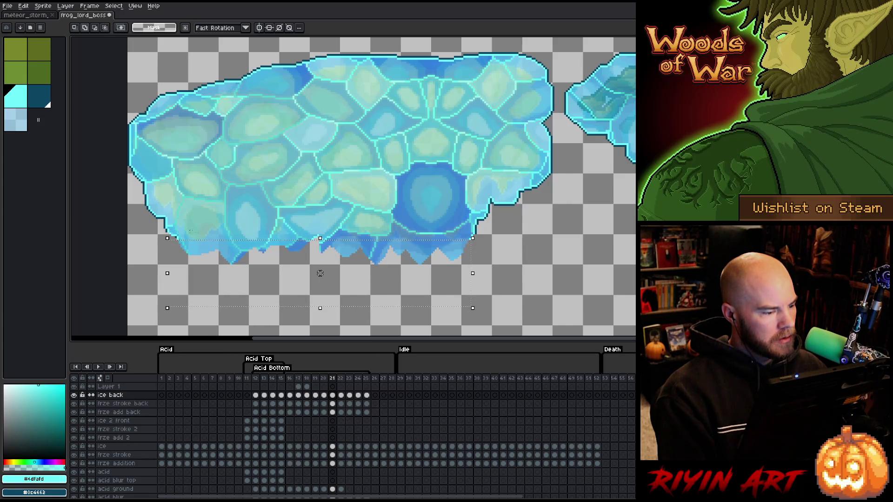
drag(273, 224, 359, 272)
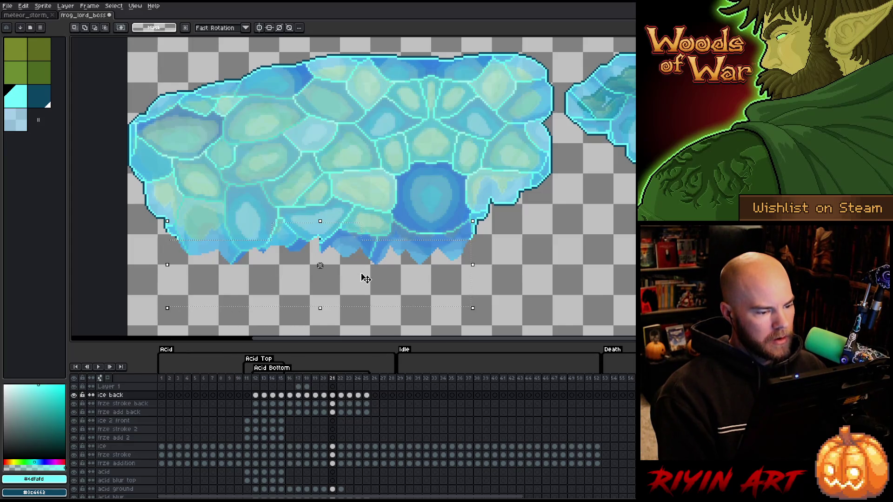
key(ctrl+z)
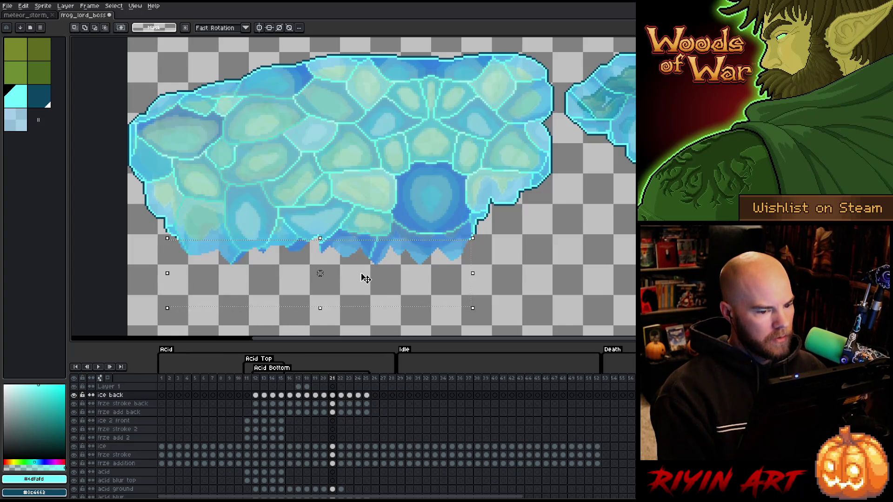
scroll(514, 244, up, 4)
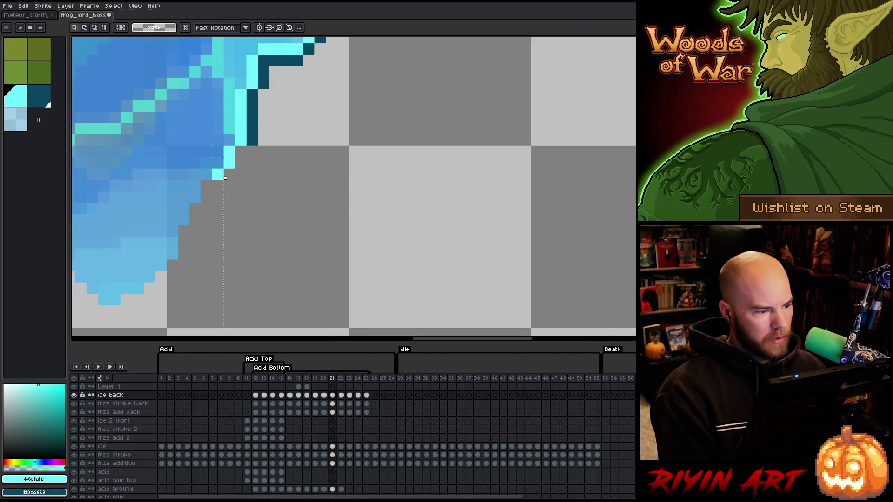
Step: Apply a cyan Outline effect to the selected spikes, then go to frame 14 of the ice layer
key(h)
scroll(217, 207, down, 3)
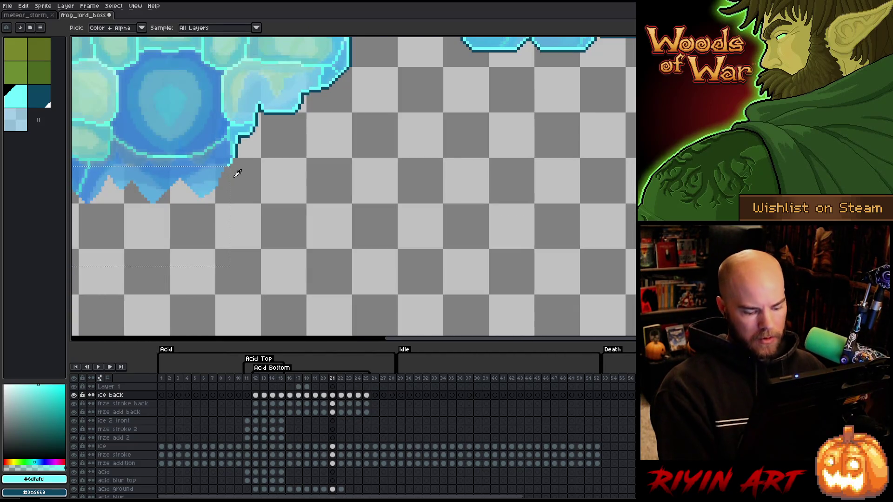
key(shift+o)
drag(218, 208, 634, 208)
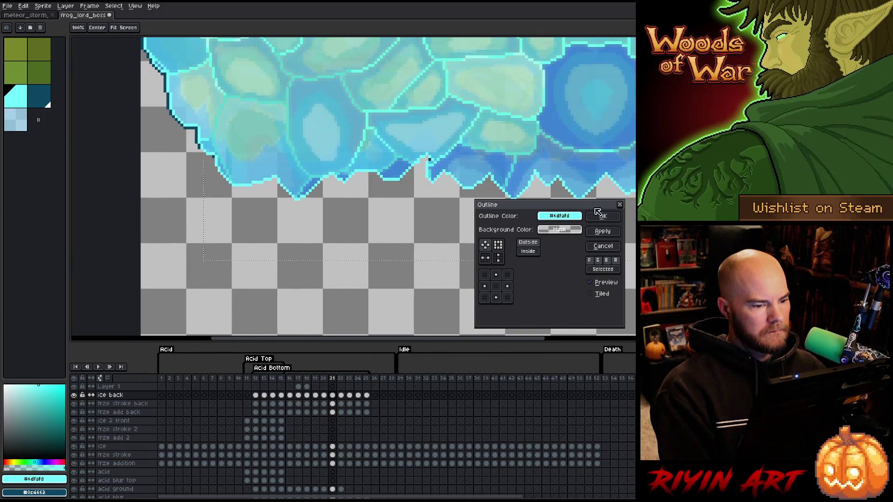
key(Return)
key(i)
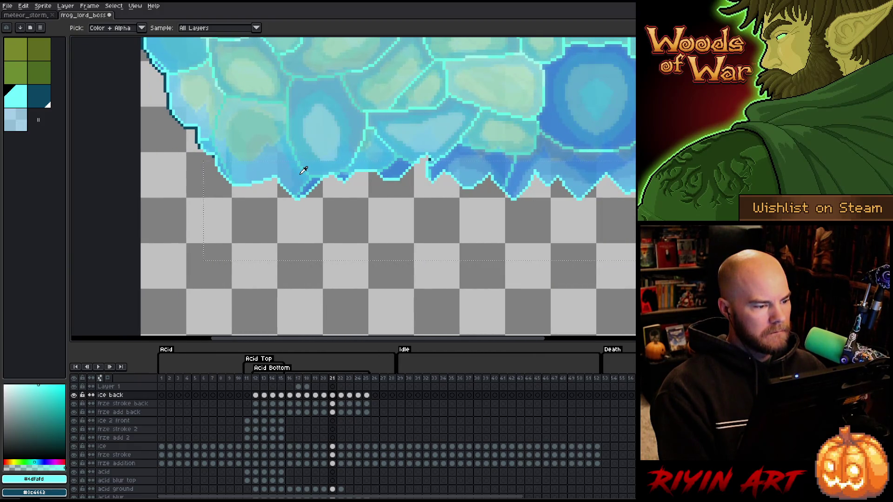
key(b)
scroll(301, 182, down, 3)
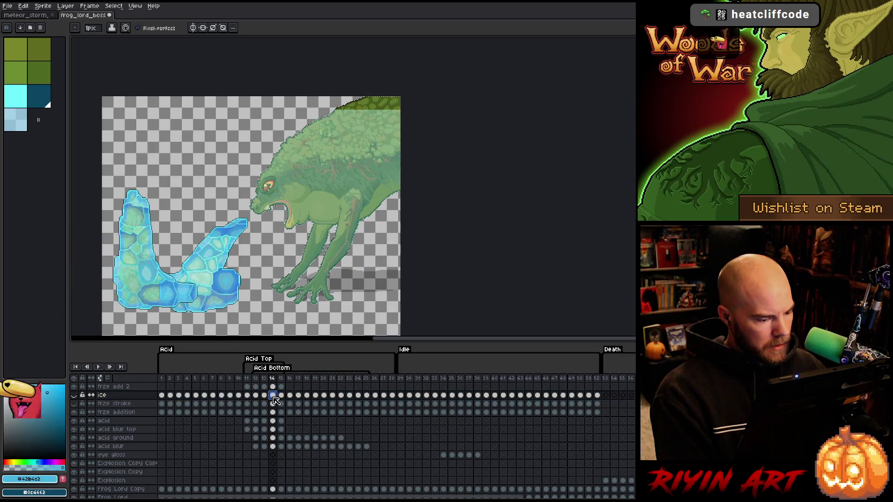
Step: Choose the light cyan colour and make frze addition the active layer, toggling its visibility
scroll(300, 188, up, 3)
key(space)
mouse_move(368, 121)
mouse_down()
mouse_move(305, 232)
mouse_move(249, 226)
mouse_up()
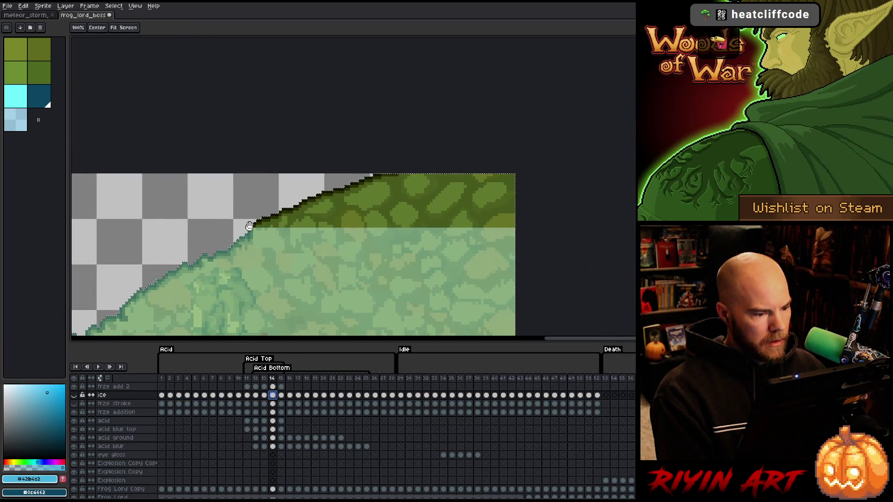
click(21, 99)
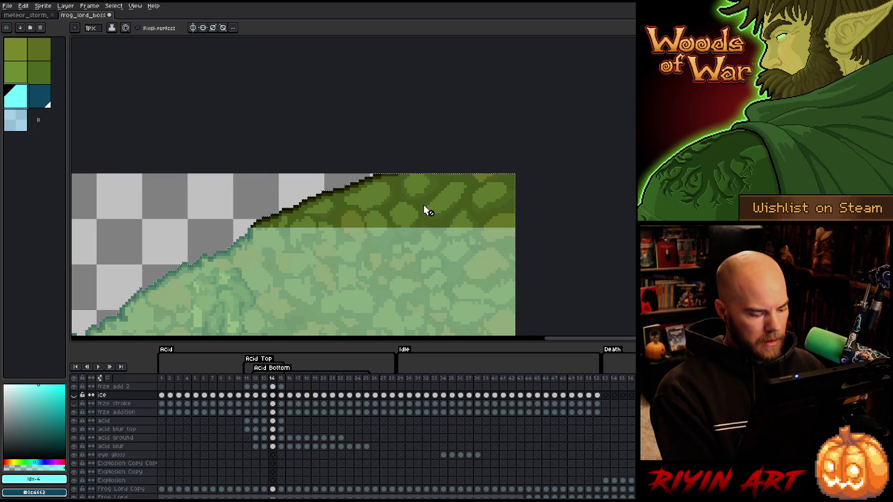
key(g)
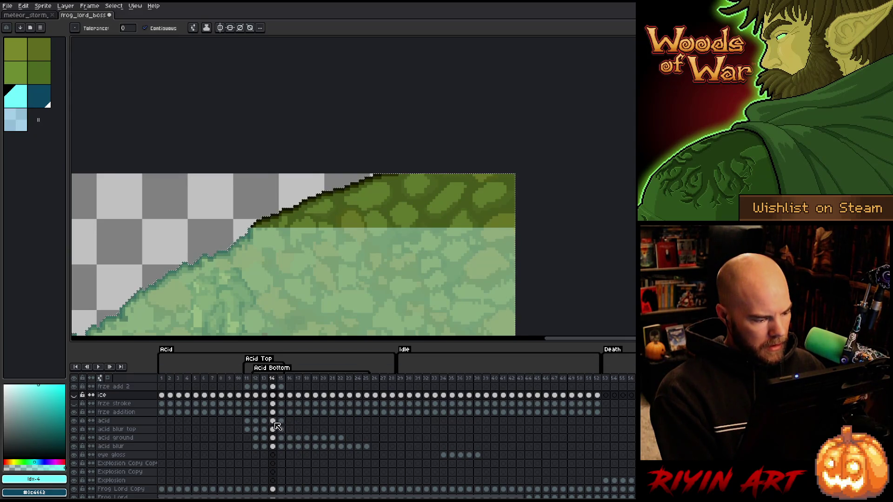
click(274, 412)
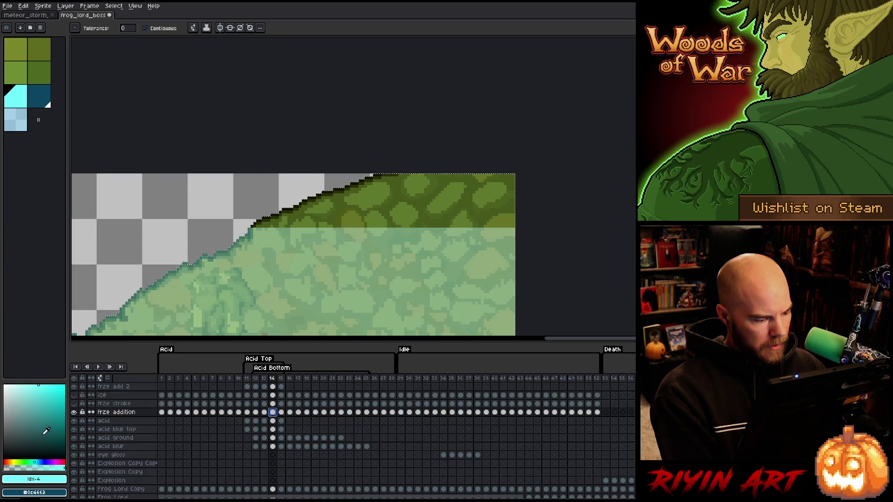
click(75, 412)
click(74, 412)
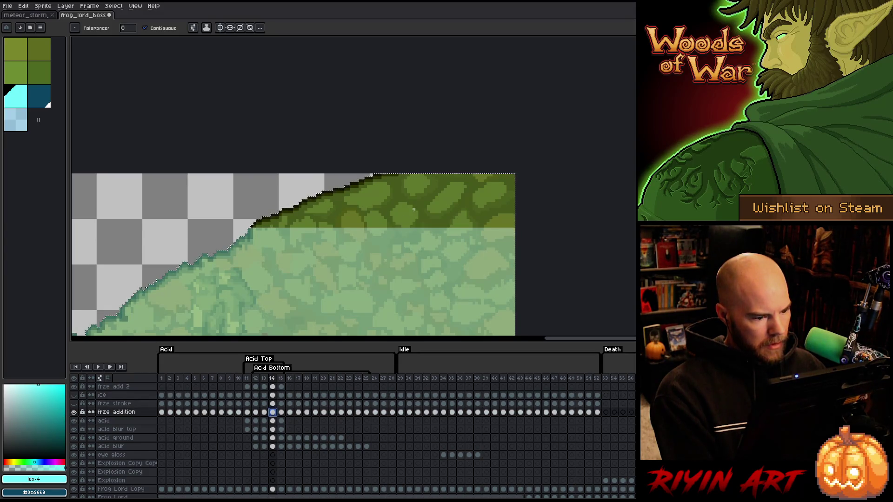
Step: Hide frze addition, show the frze stroke outline, restore the overlay, and select frze stroke frame 14
scroll(410, 122, down, 3)
mouse_move(410, 122)
mouse_down()
mouse_move(397, 70)
mouse_move(397, 101)
mouse_up()
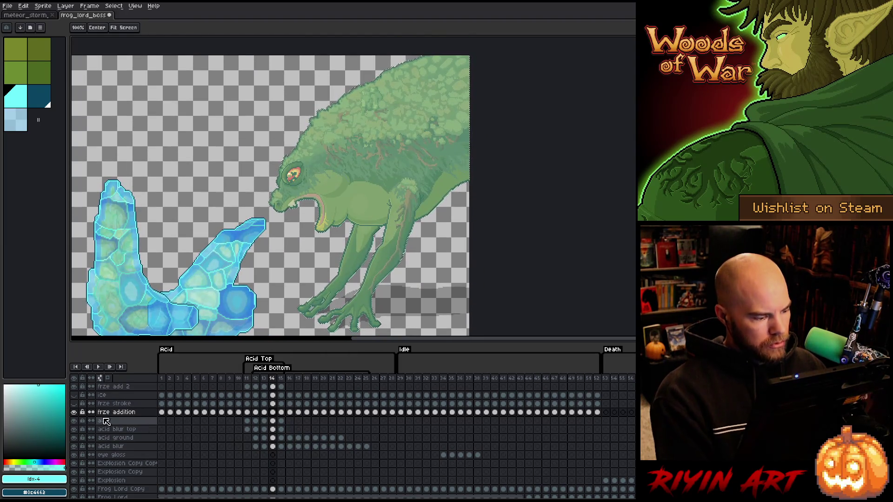
click(74, 413)
click(74, 403)
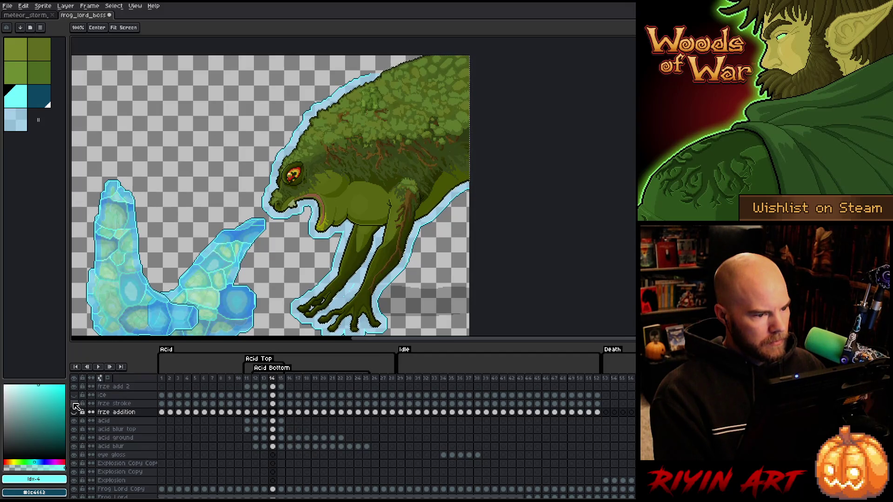
key(w)
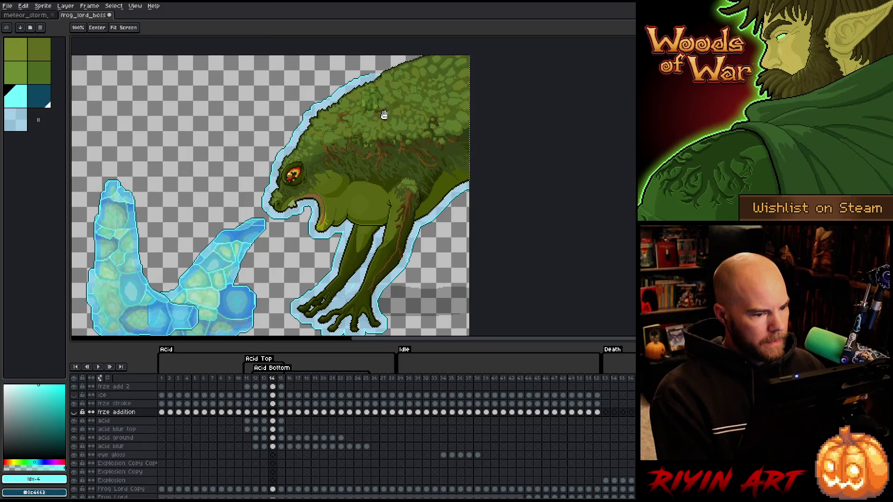
drag(378, 74, 378, 149)
key(v)
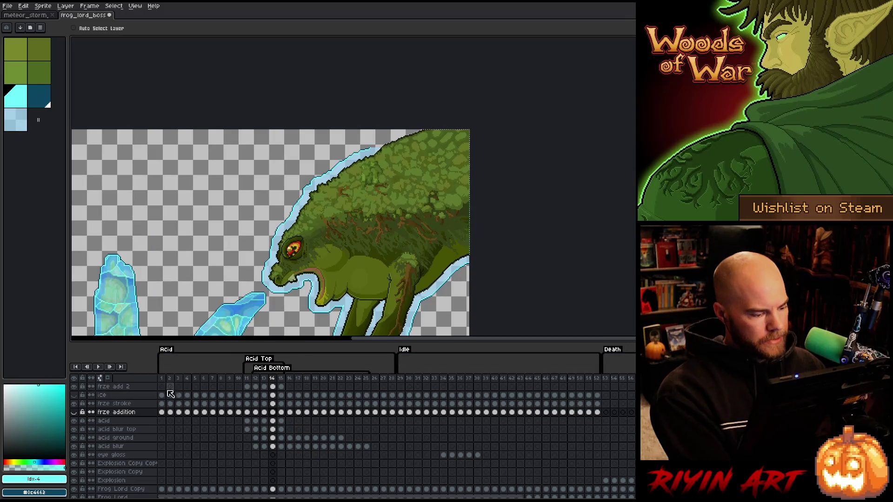
click(75, 413)
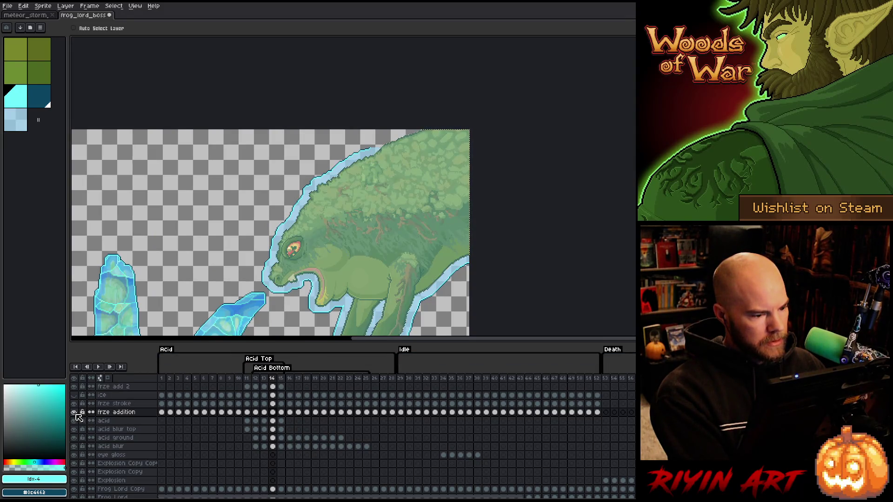
click(274, 404)
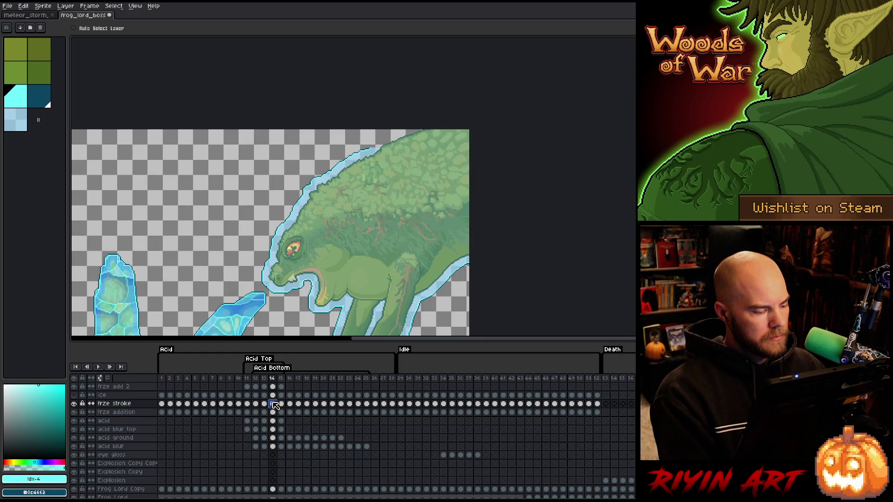
Step: Sample the cyan outline colour and draw a cyan ice edge up to the canvas top
key(w)
scroll(379, 212, up, 3)
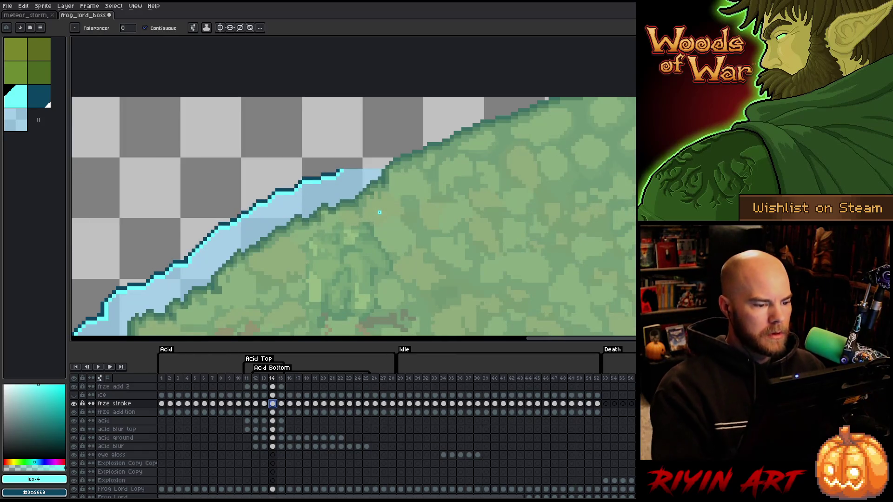
key(i)
click(346, 166)
key(b)
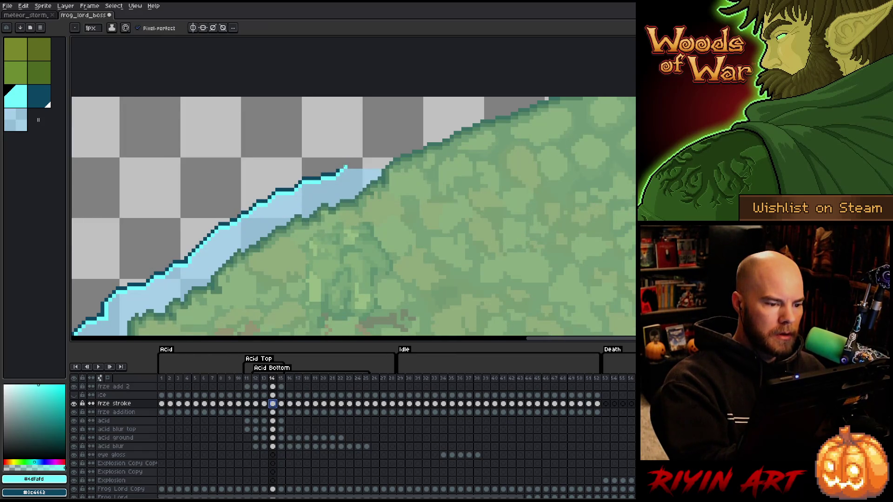
mouse_move(341, 168)
mouse_down()
mouse_move(425, 109)
mouse_move(518, 77)
mouse_up()
key(ctrl+z)
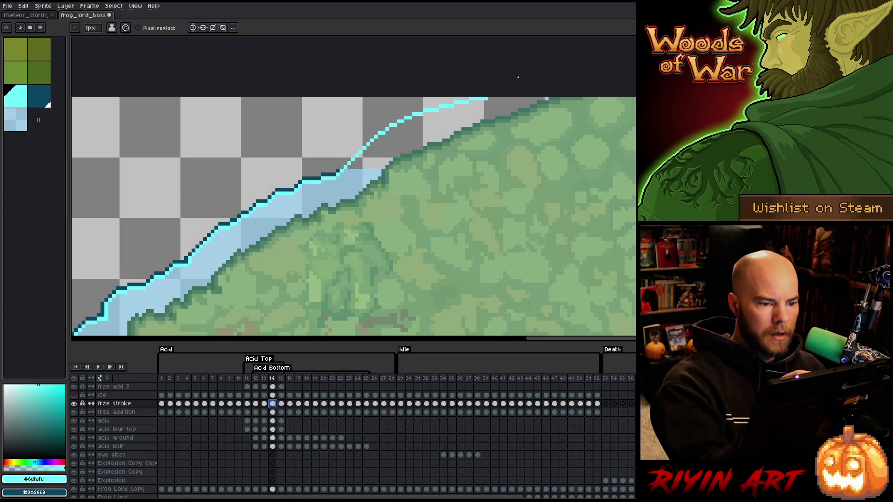
key(ctrl+z)
drag(366, 155, 472, 108)
key(ctrl+z)
mouse_move(377, 140)
mouse_down()
mouse_move(453, 112)
mouse_move(509, 76)
mouse_up()
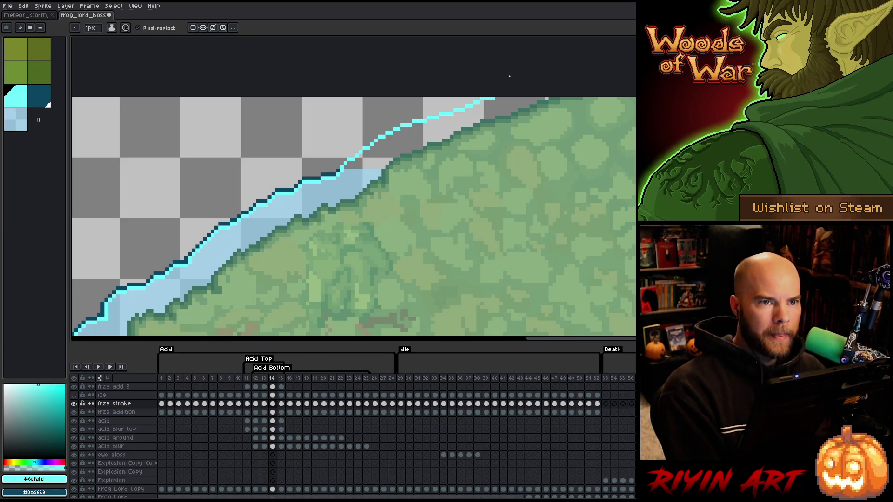
Step: Fill the gap below the new cyan edge with light blue
key(g)
alt+click(371, 176)
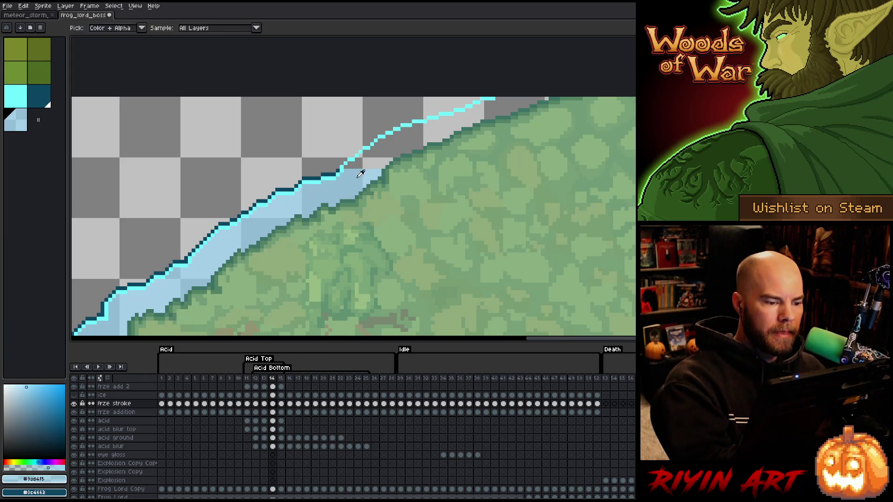
click(390, 144)
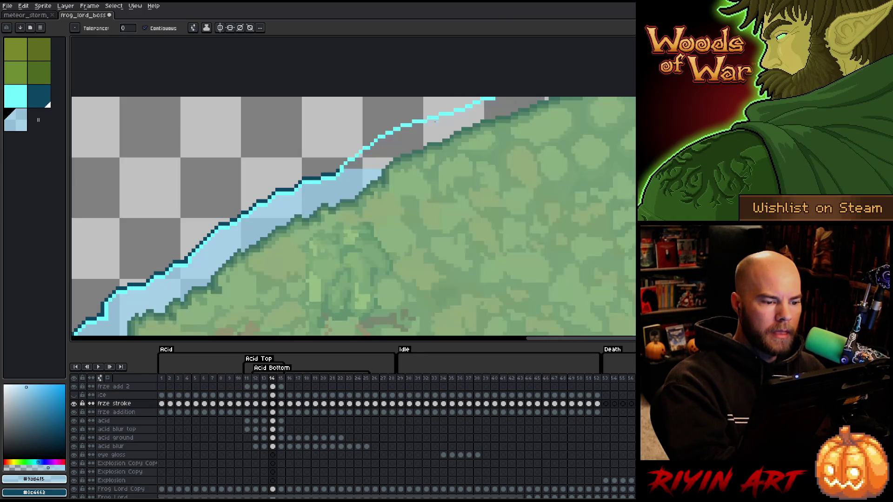
key(ctrl+z)
key(b)
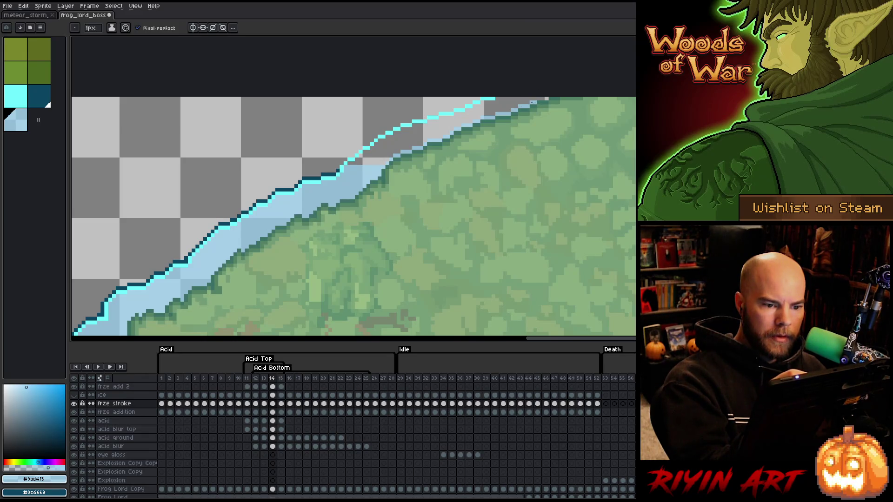
click(368, 163)
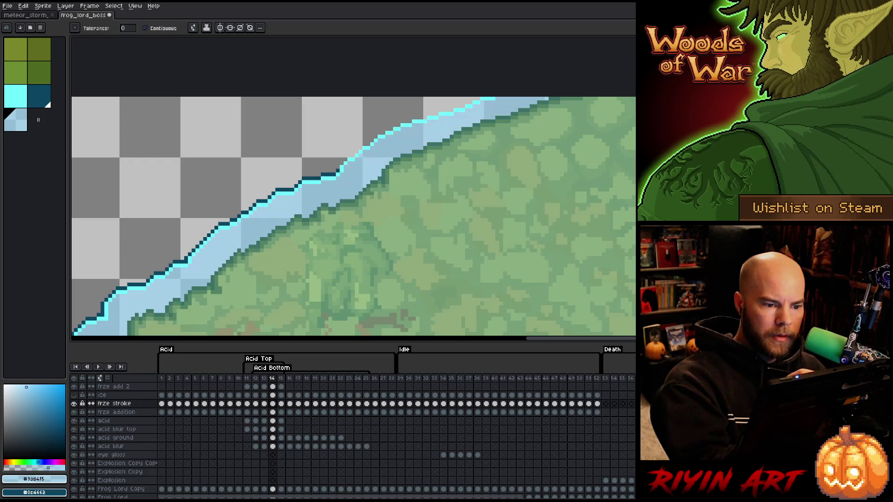
Step: Lasso the new ice edge and give it a dark #0c4662 outline
alt+click(368, 162)
key(q)
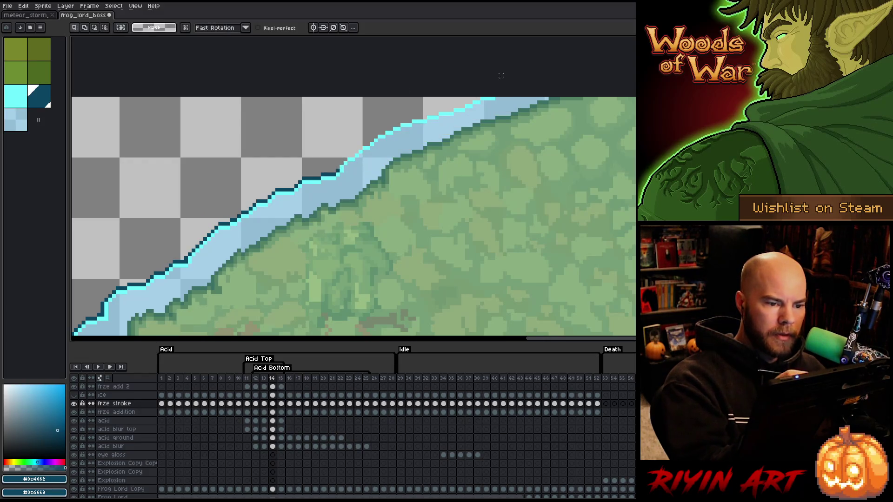
mouse_move(437, 97)
mouse_down()
mouse_move(337, 154)
mouse_move(372, 168)
mouse_move(429, 133)
mouse_up()
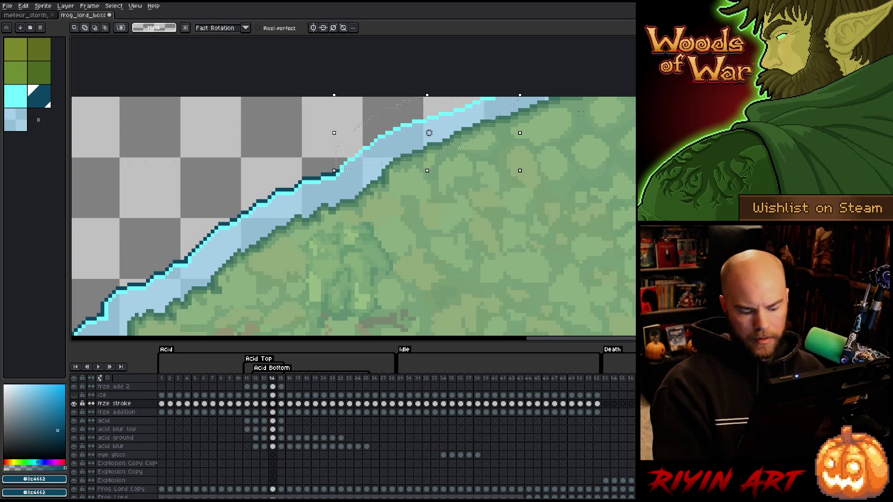
key(shift+o)
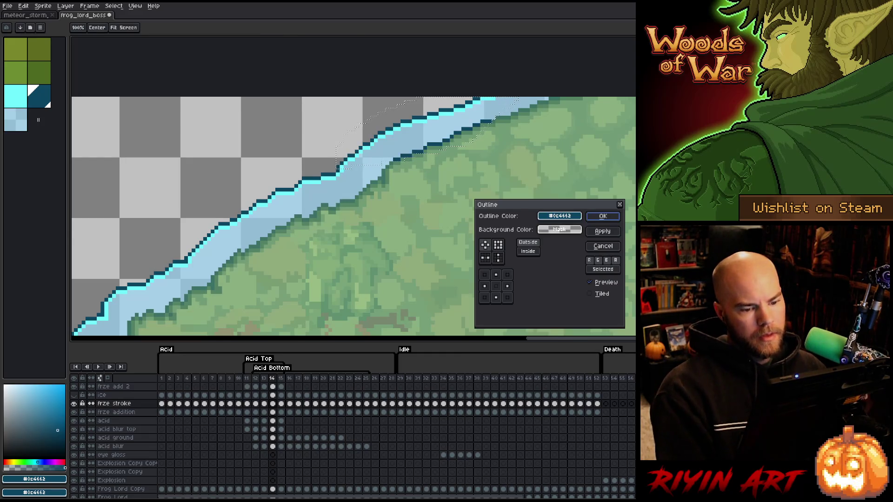
click(603, 246)
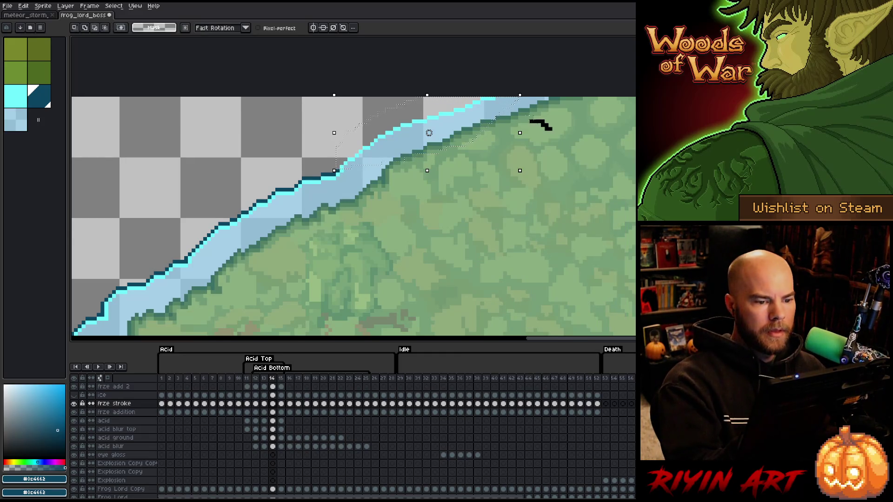
key(shift+o)
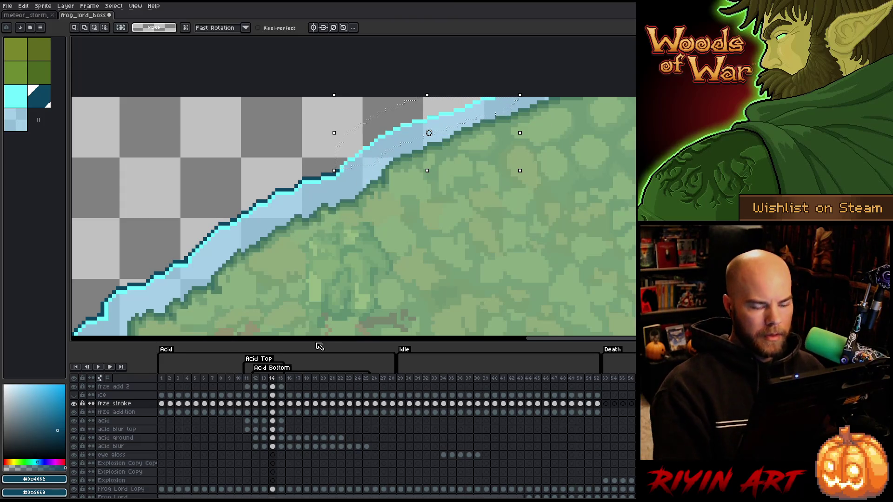
key(Return)
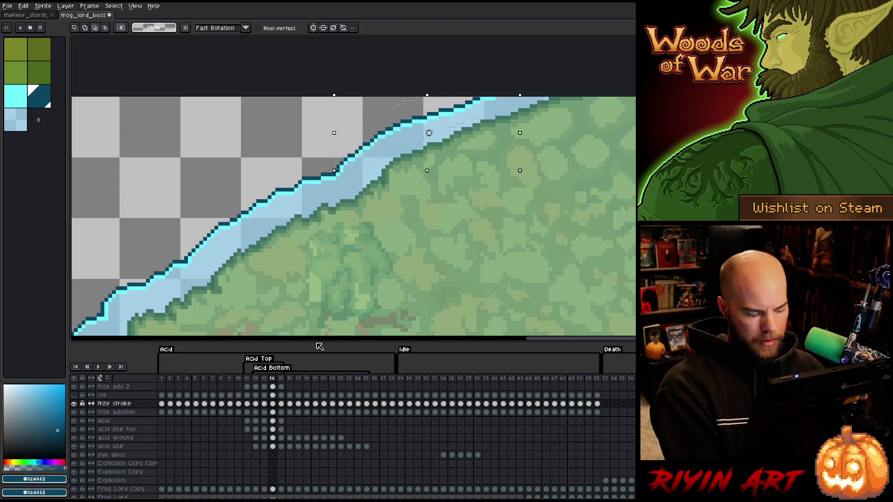
Step: Show the ice layer over the whole frog and save the sprite
scroll(326, 209, down, 5)
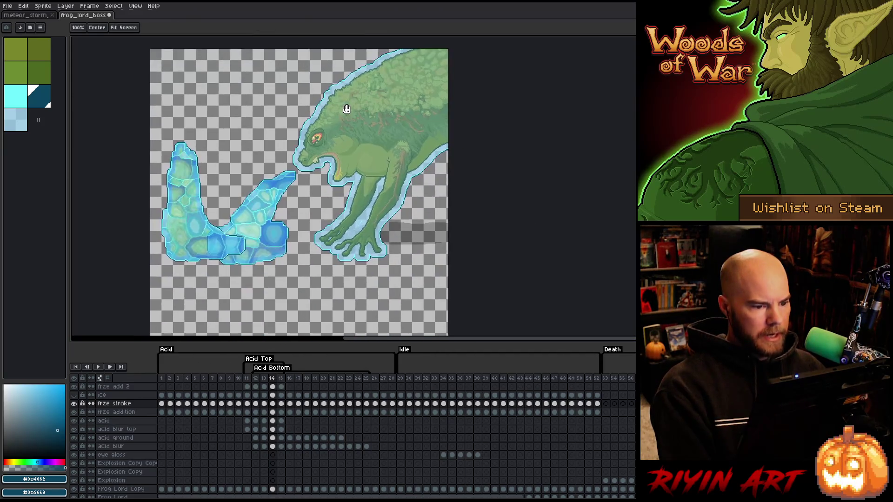
drag(347, 109, 341, 136)
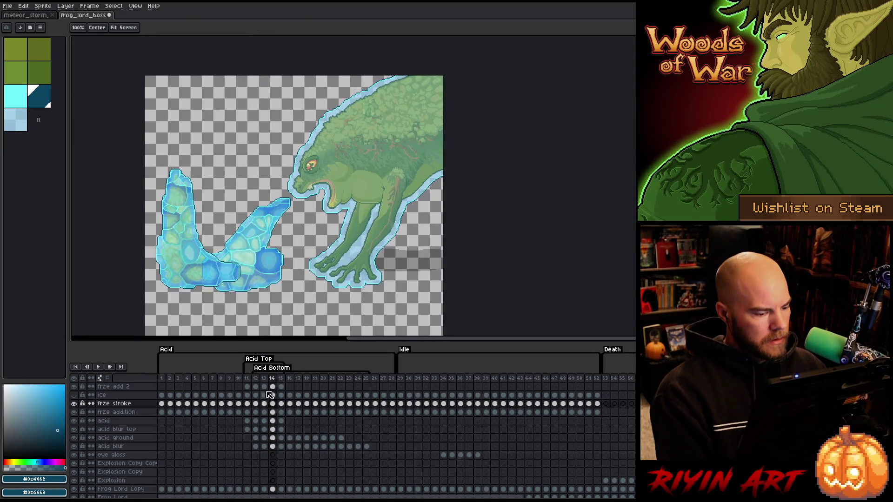
click(77, 396)
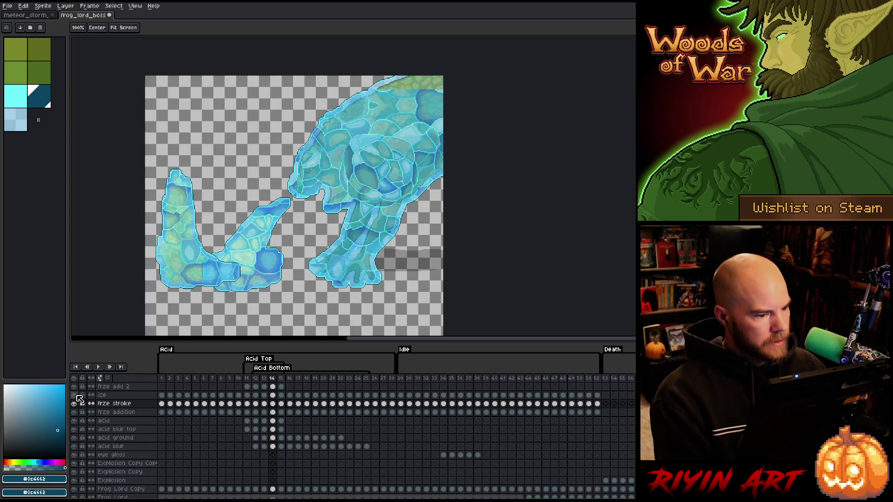
key(m)
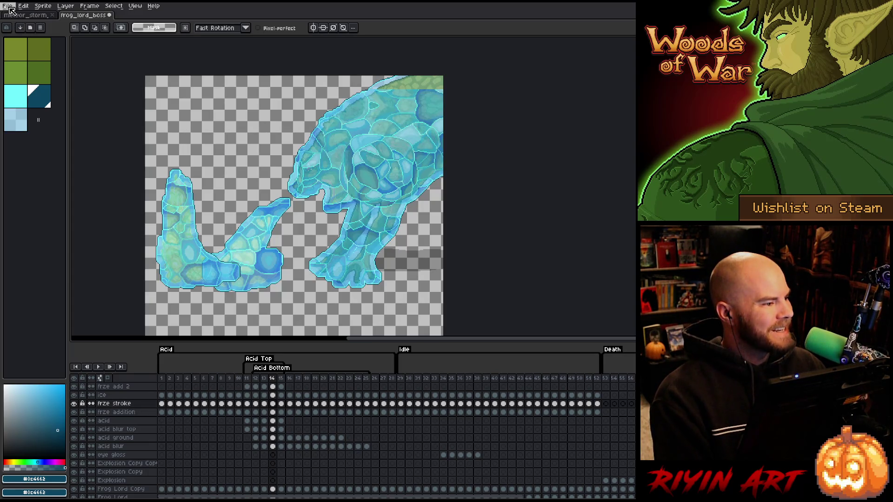
key(ctrl+s)
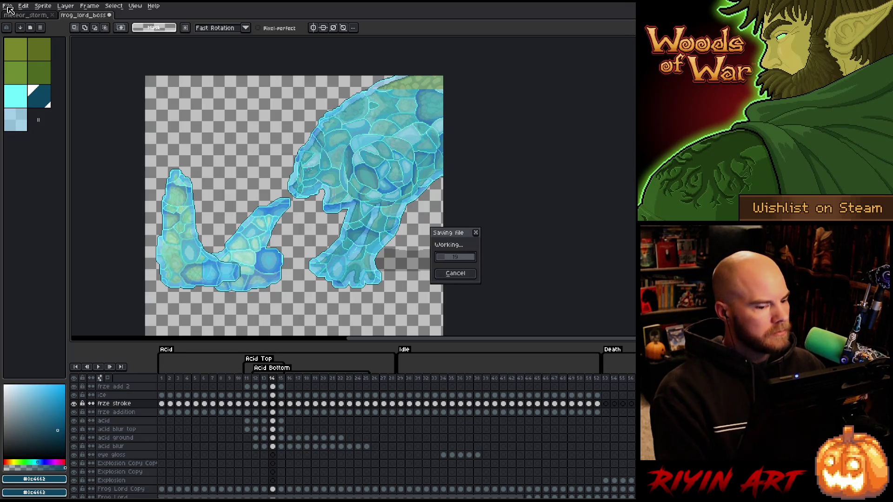
Step: Open ice_texture.aseprite from the TreeRevenge folder, select all of it, and return to frog_lord_boss
click(8, 6)
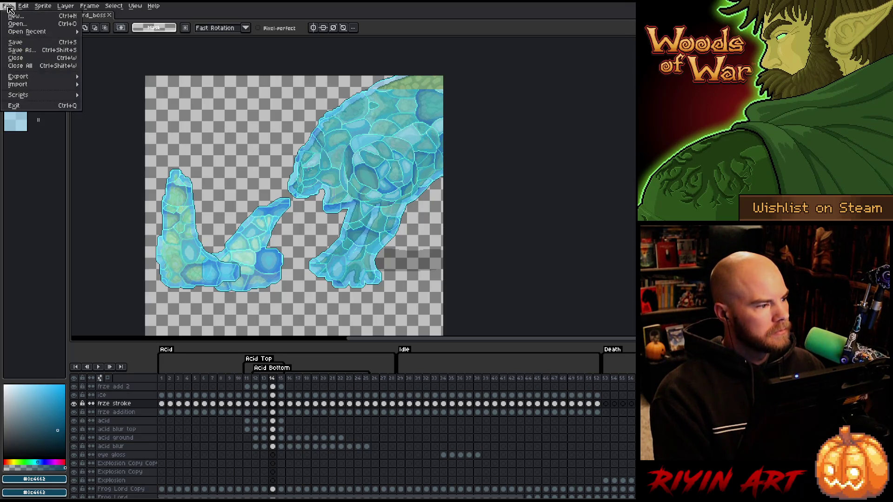
click(18, 28)
click(251, 138)
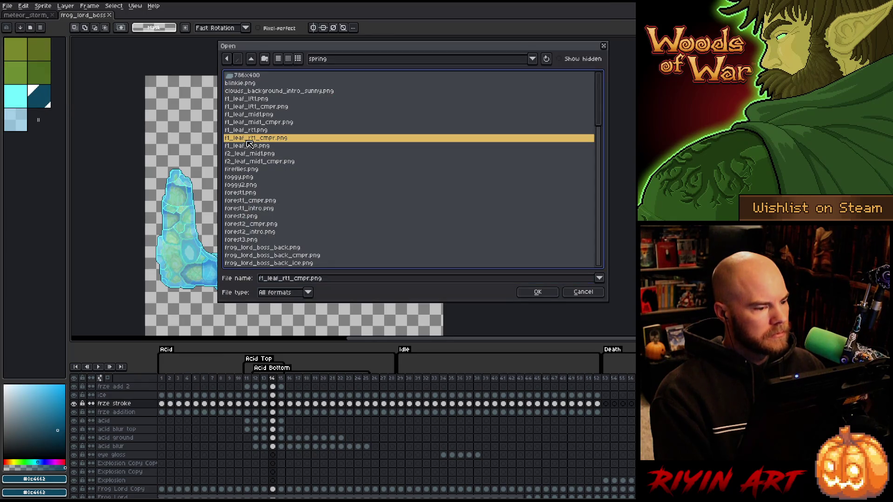
click(328, 61)
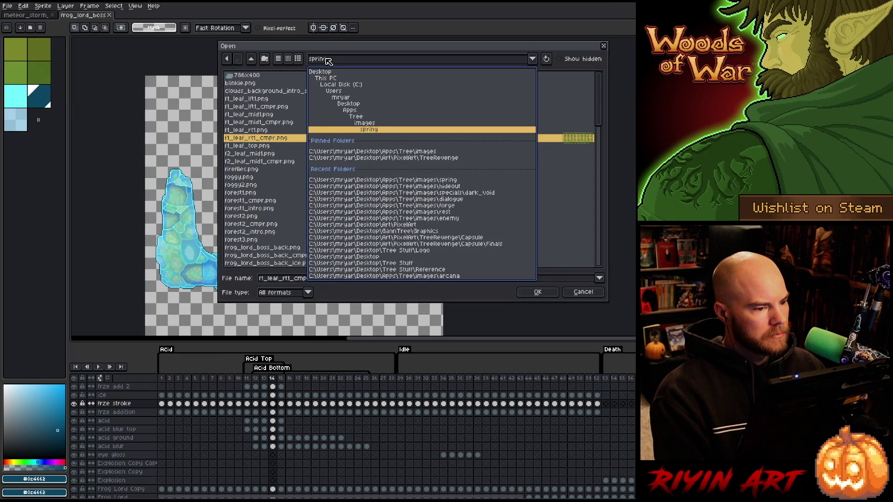
click(378, 158)
click(319, 148)
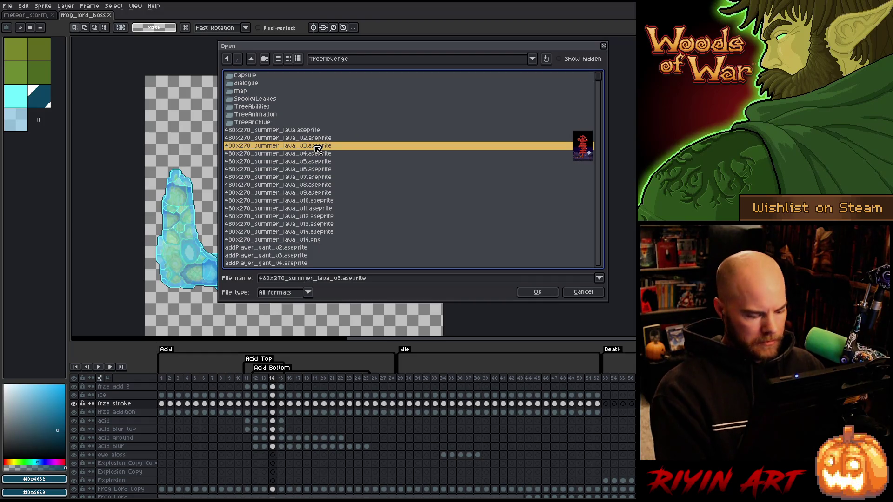
text(ice_shatter)
scroll(319, 200, down, 3)
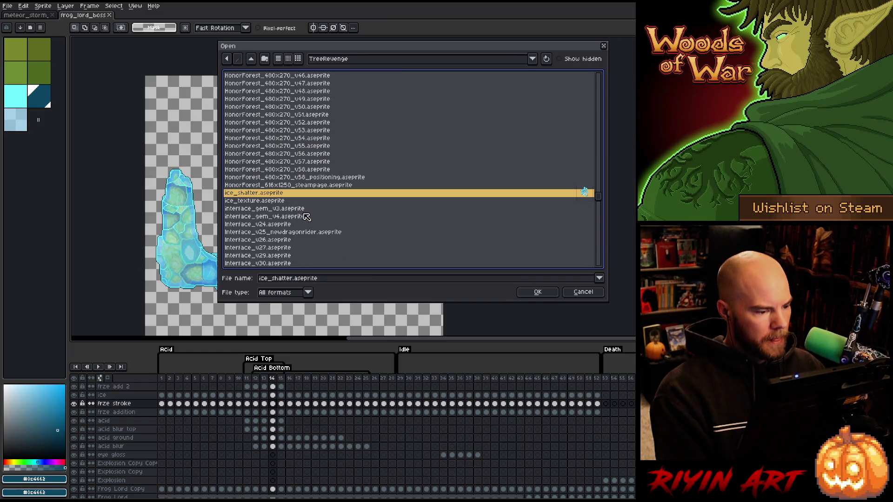
double_click(280, 202)
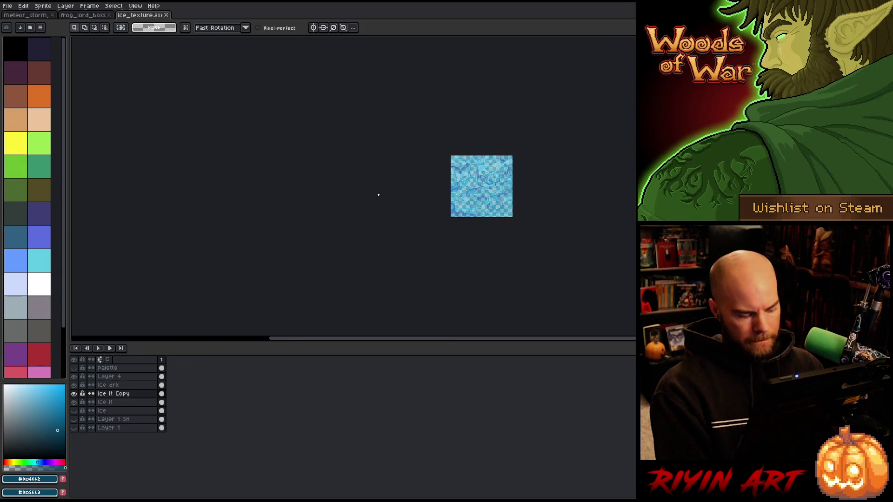
key(ctrl+a)
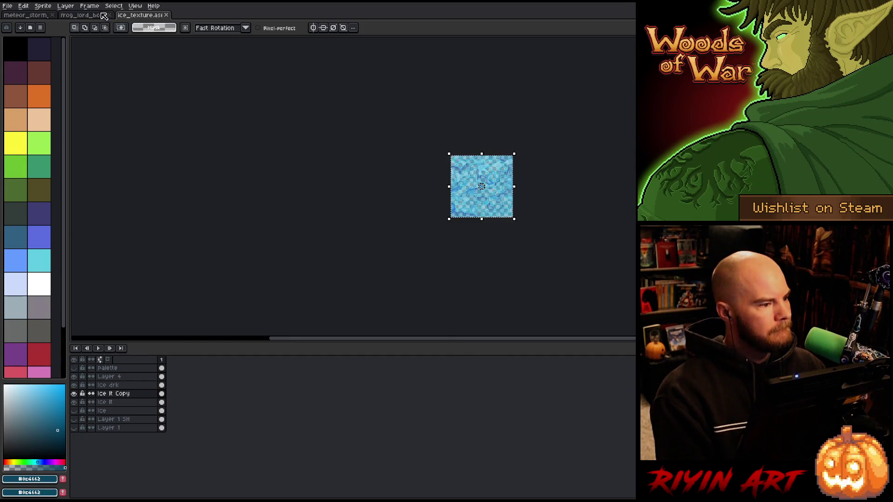
click(88, 15)
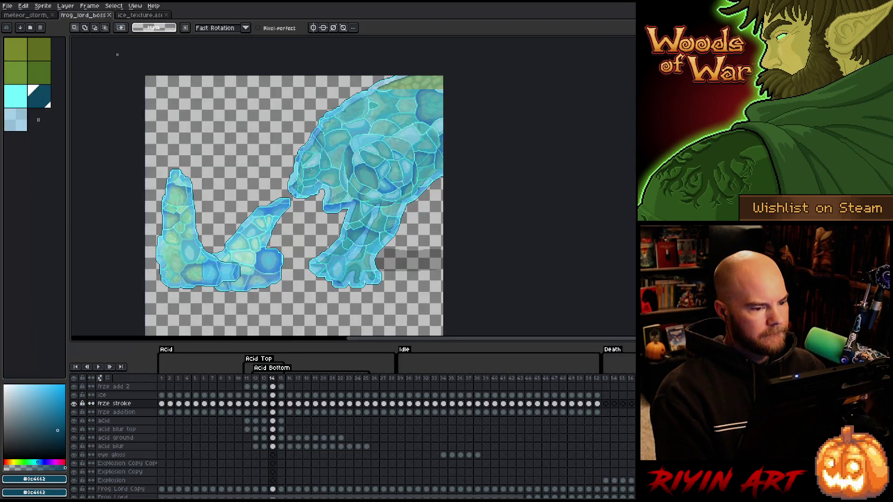
Step: Paste the ice texture into frame 14 of the ice layer and drag it over the frog
click(273, 386)
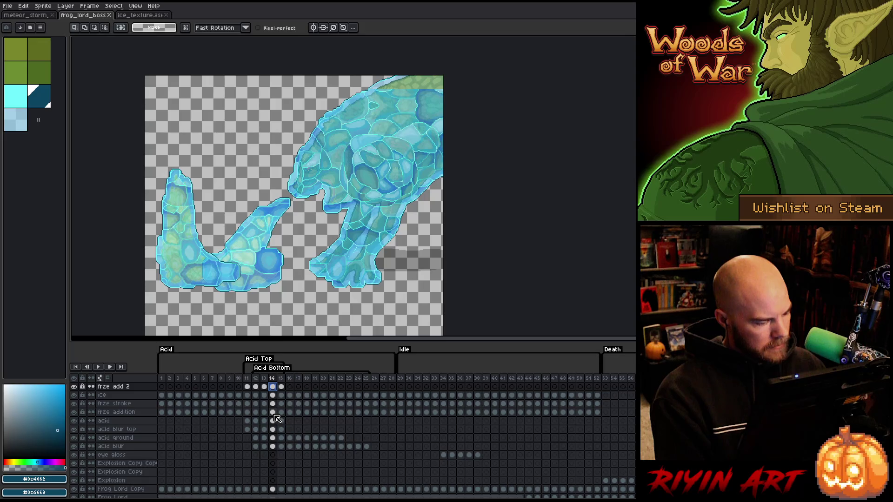
click(272, 395)
key(Left)
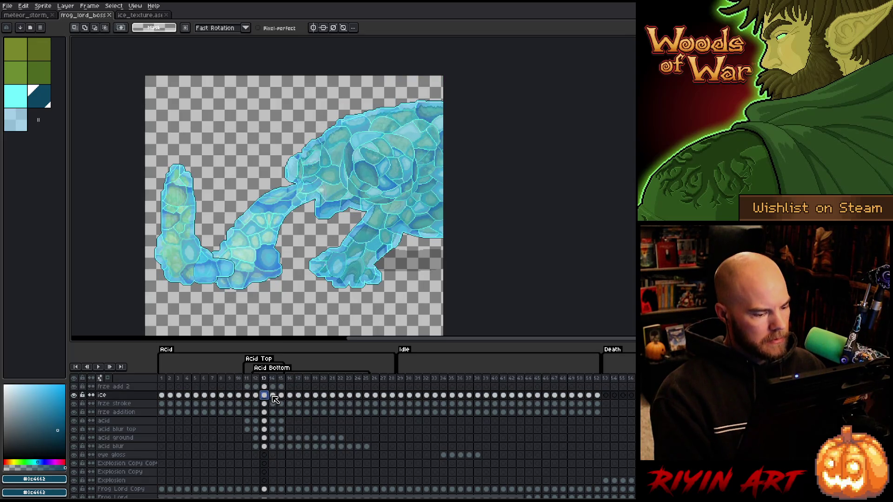
click(273, 396)
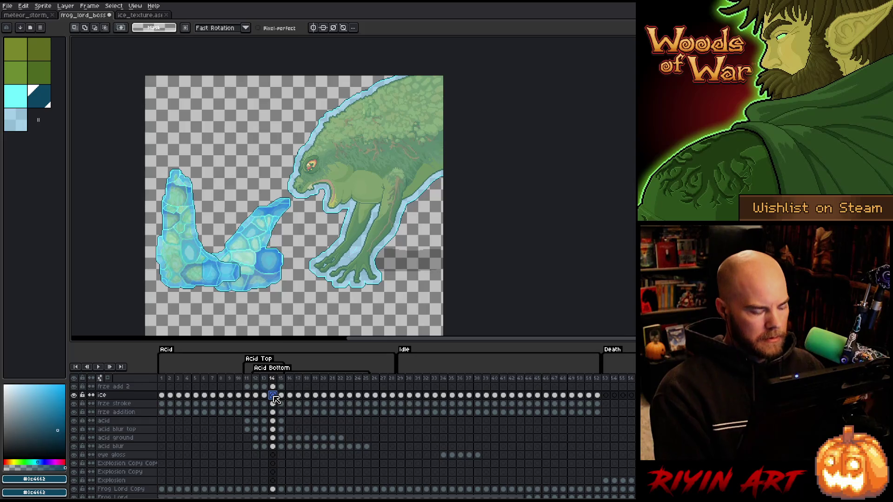
key(ctrl+v)
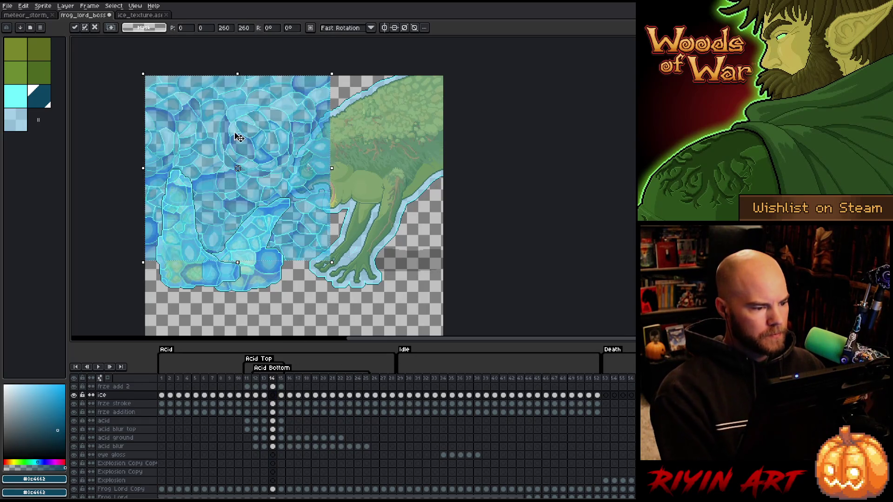
mouse_move(235, 136)
mouse_down()
mouse_move(403, 143)
mouse_move(390, 162)
mouse_move(372, 165)
mouse_move(378, 153)
mouse_move(367, 175)
mouse_move(373, 163)
mouse_move(361, 169)
mouse_move(295, 152)
mouse_up()
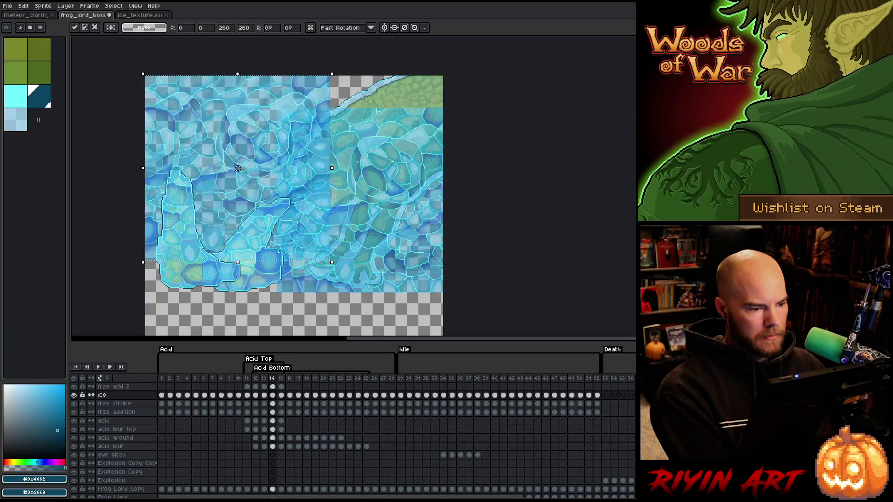
Step: Flip the pasted texture vertically, shift it up and right over the frog, and drop it
click(23, 5)
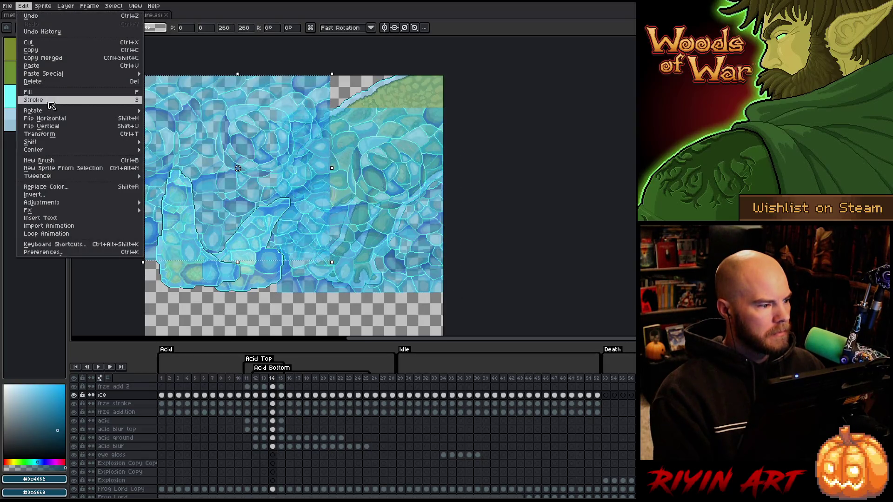
click(56, 127)
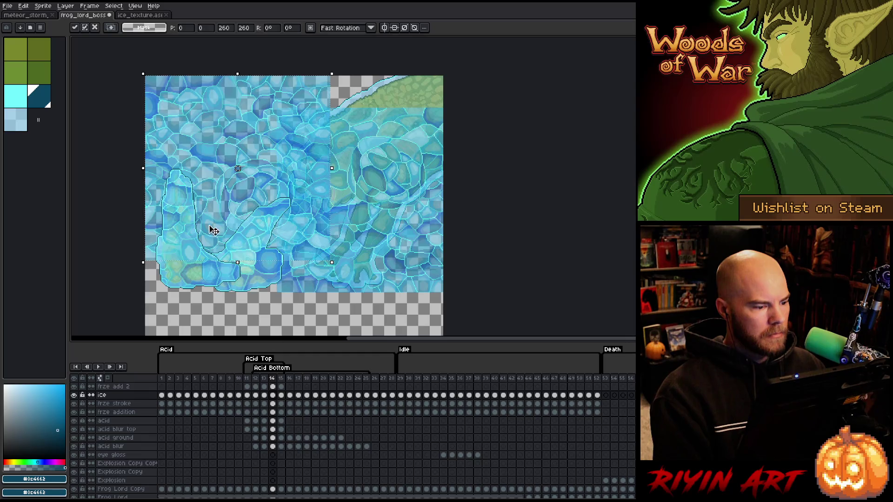
mouse_move(209, 229)
mouse_down()
mouse_move(285, 113)
mouse_move(381, 68)
mouse_move(347, 66)
mouse_up()
scroll(367, 80, up, 3)
key(Left)
key(Left)
key(Left)
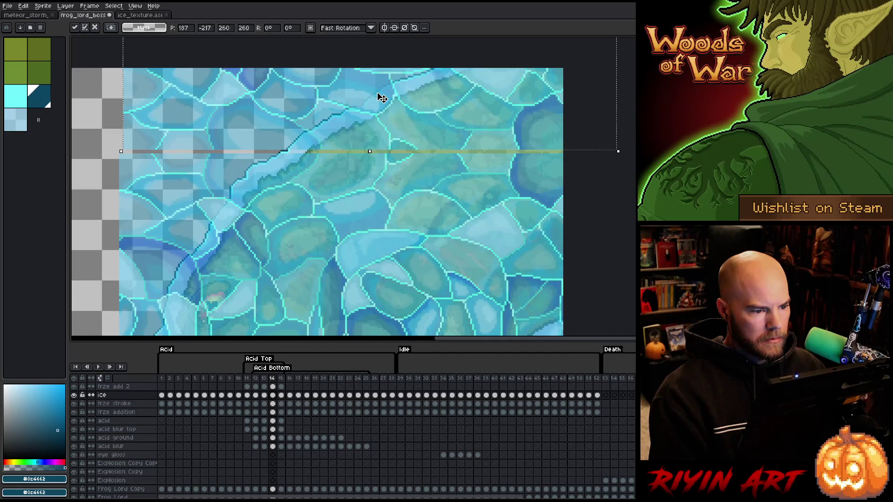
key(Down)
key(Down)
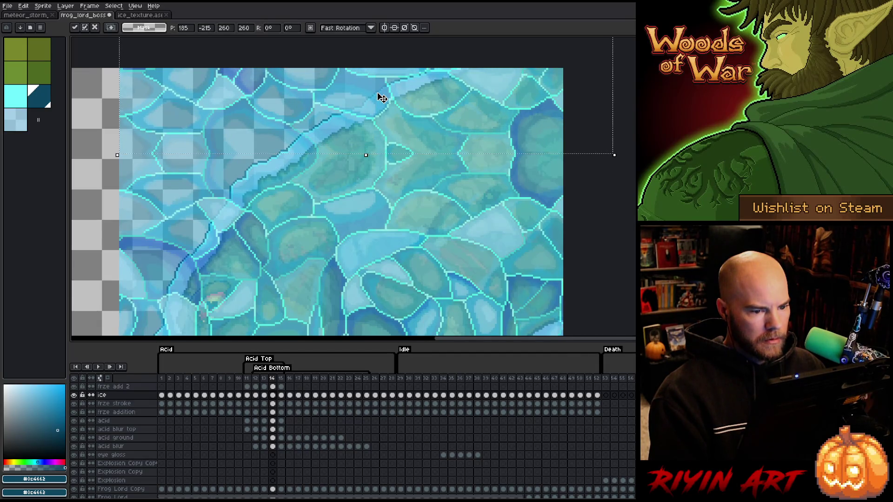
key(Return)
scroll(474, 223, down, 4)
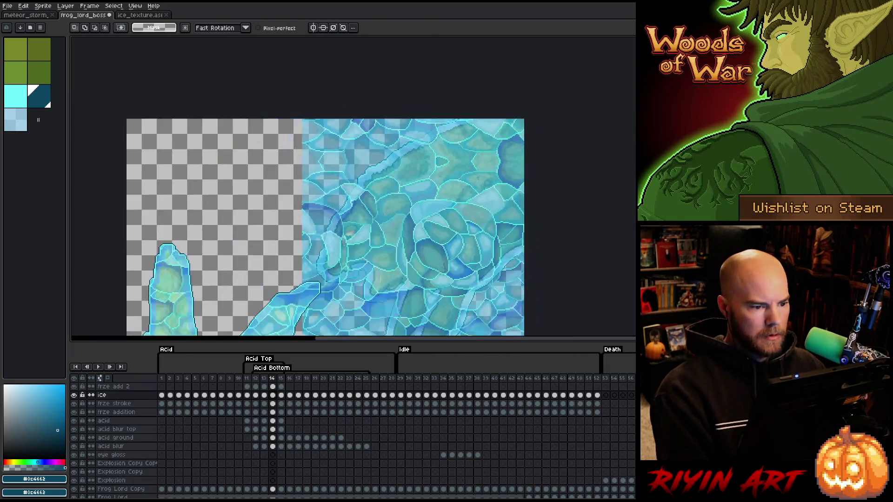
mouse_move(474, 224)
mouse_down()
mouse_move(440, 127)
mouse_move(432, 190)
mouse_up()
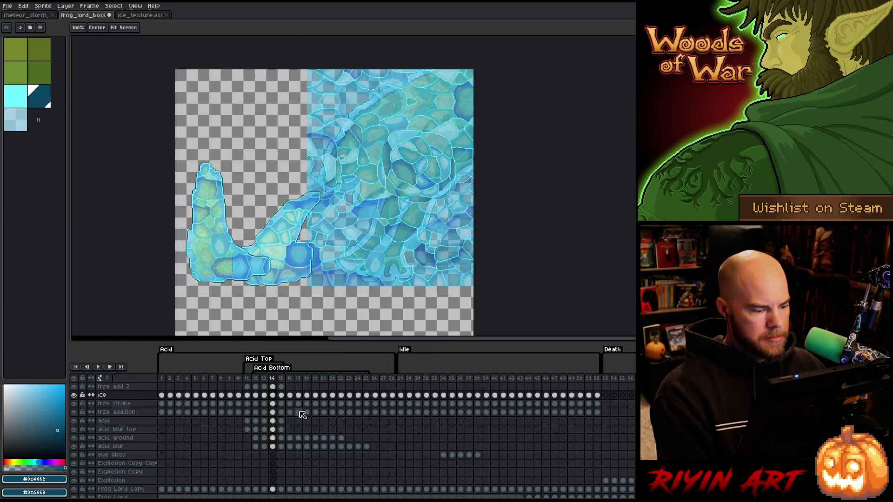
Step: Use the frze stroke cel's artwork at frame 14 to trim the ice cel to the frog's silhouette
click(275, 404)
key(ctrl+t)
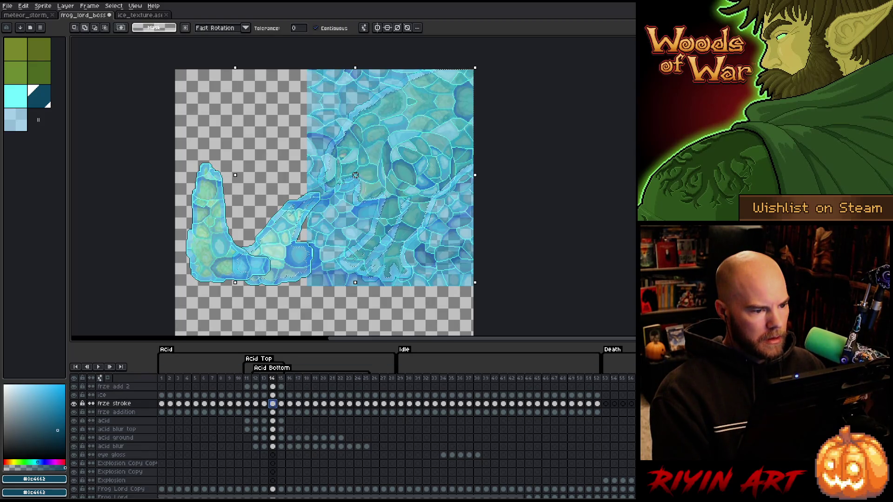
click(273, 395)
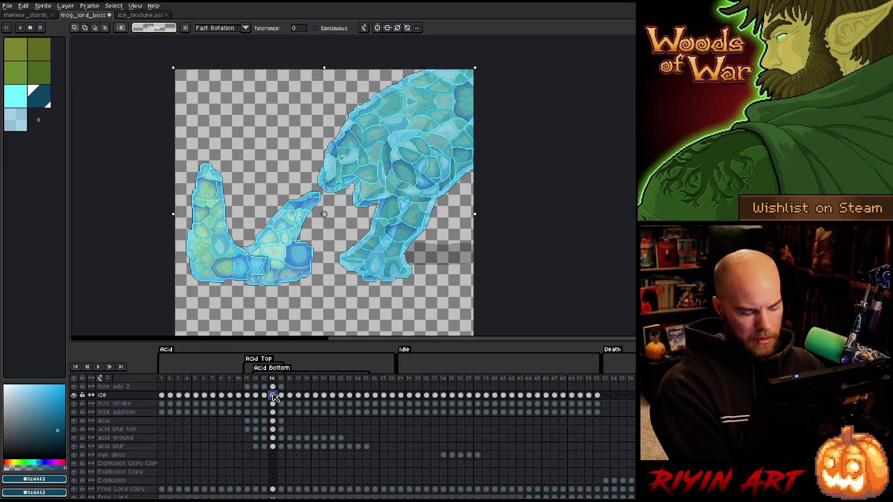
click(275, 398)
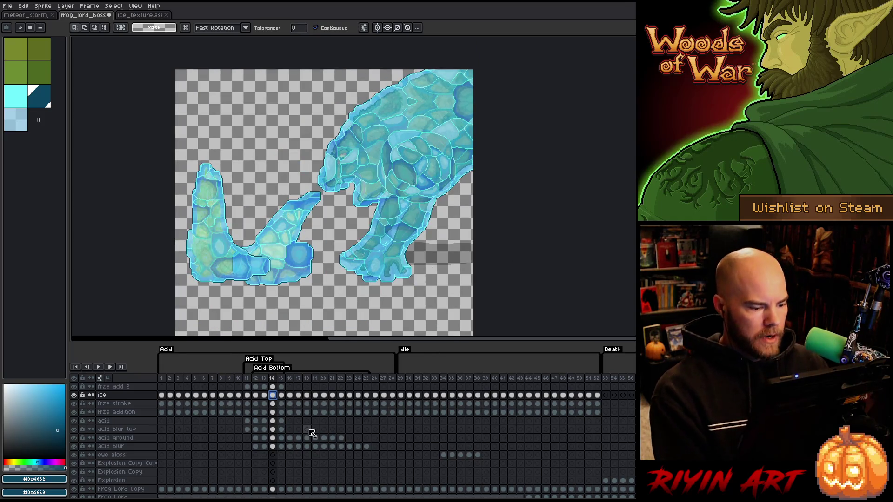
drag(337, 497, 628, 491)
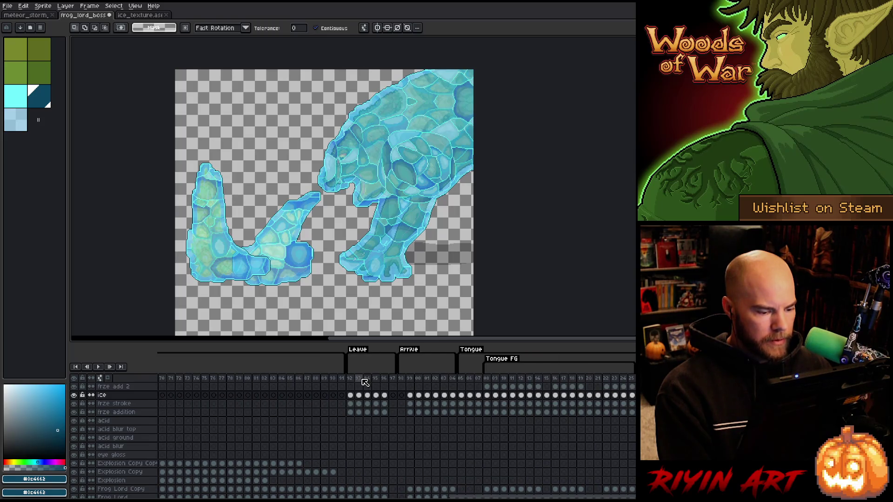
Step: On frame 94, turn off Auto Select Layer and drag the ice, frze stroke and frze addition cels upward
click(360, 379)
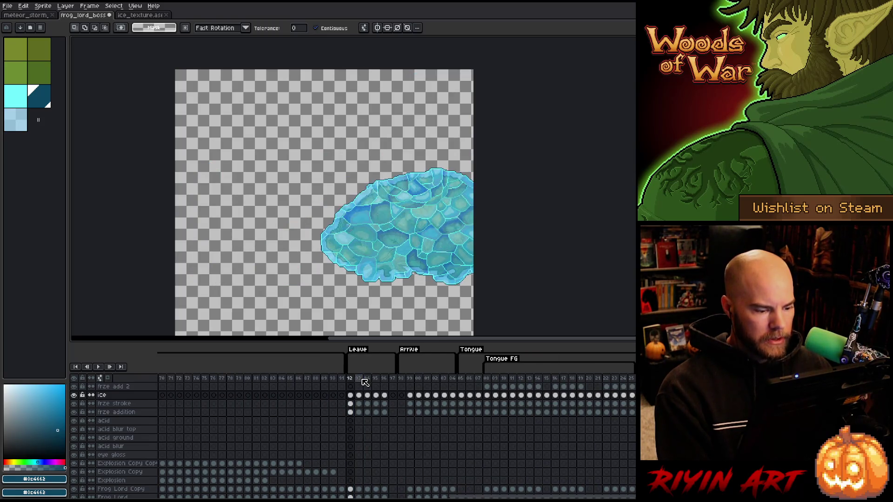
key(Right)
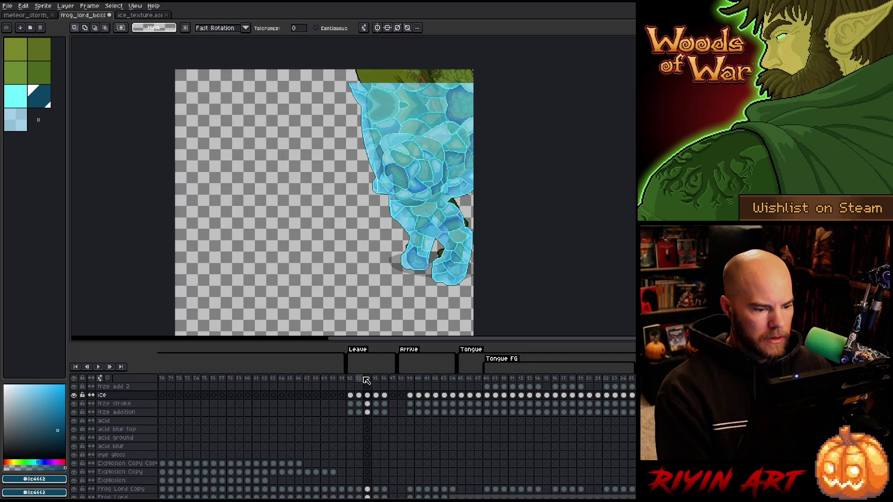
scroll(367, 401, up, 3)
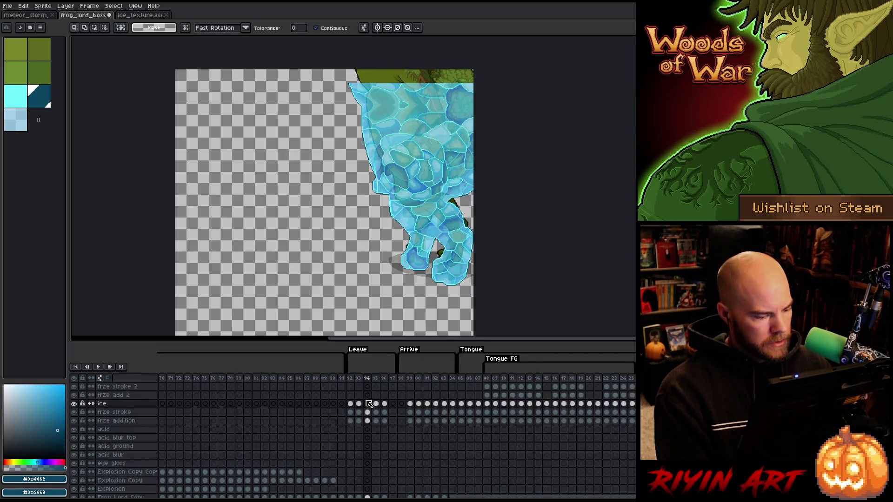
mouse_move(368, 425)
mouse_down()
mouse_move(372, 439)
mouse_move(370, 424)
mouse_up()
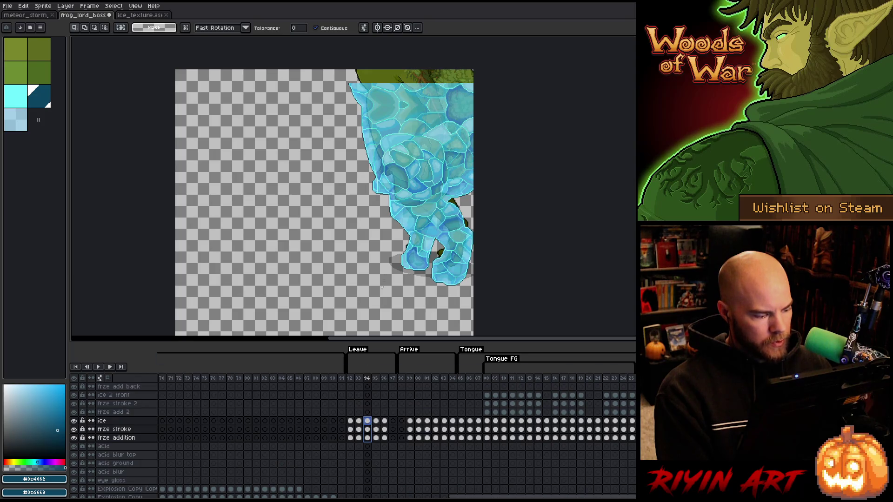
scroll(453, 212, up, 2)
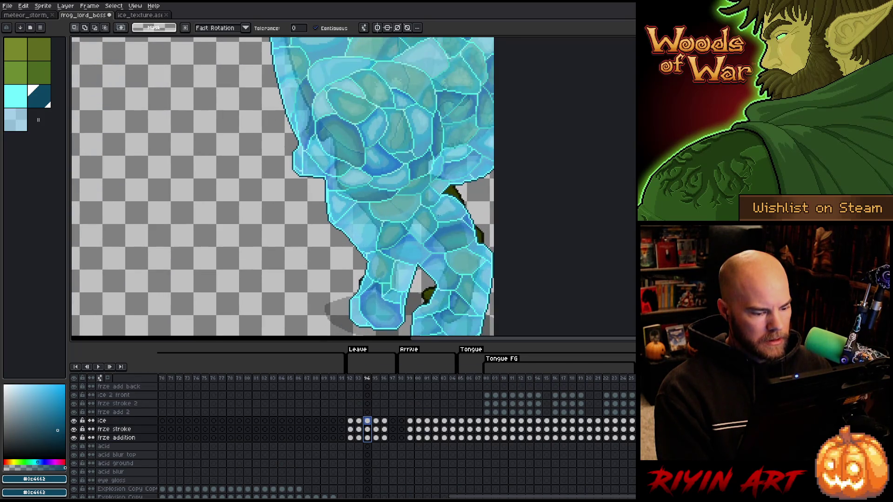
scroll(433, 237, down, 1)
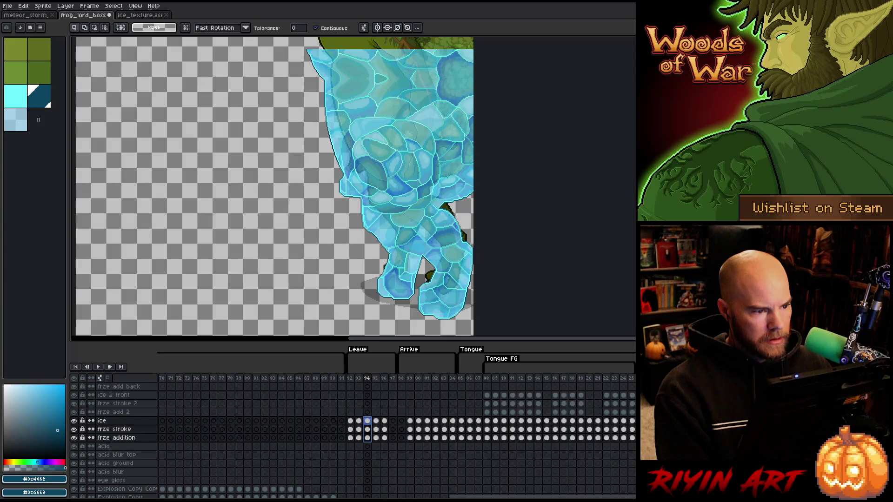
key(space)
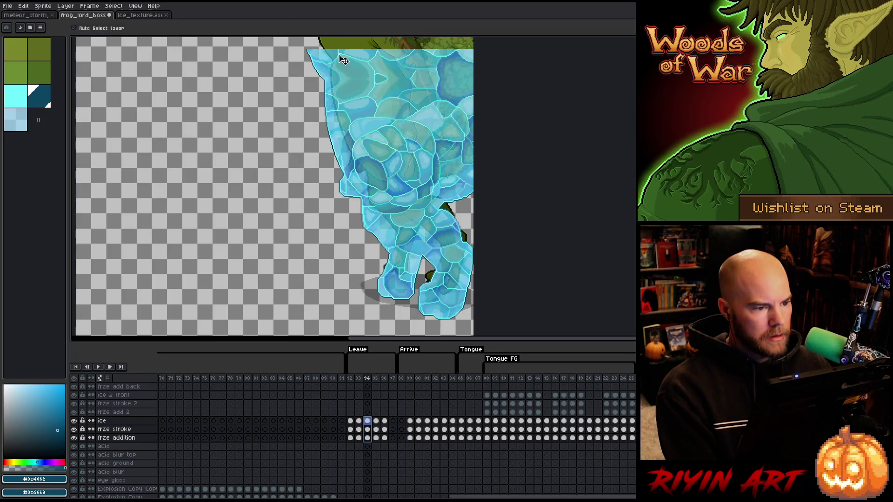
drag(322, 54, 356, 193)
scroll(349, 196, up, 3)
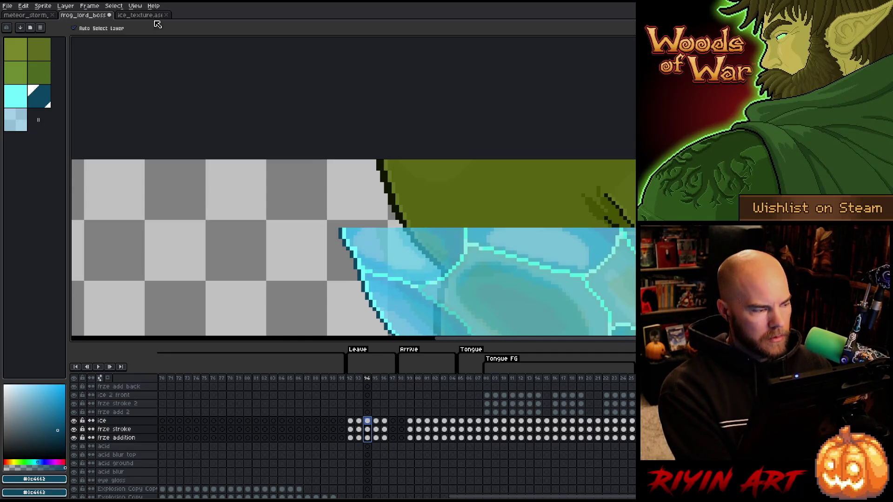
click(103, 29)
drag(378, 243, 376, 179)
scroll(398, 210, down, 3)
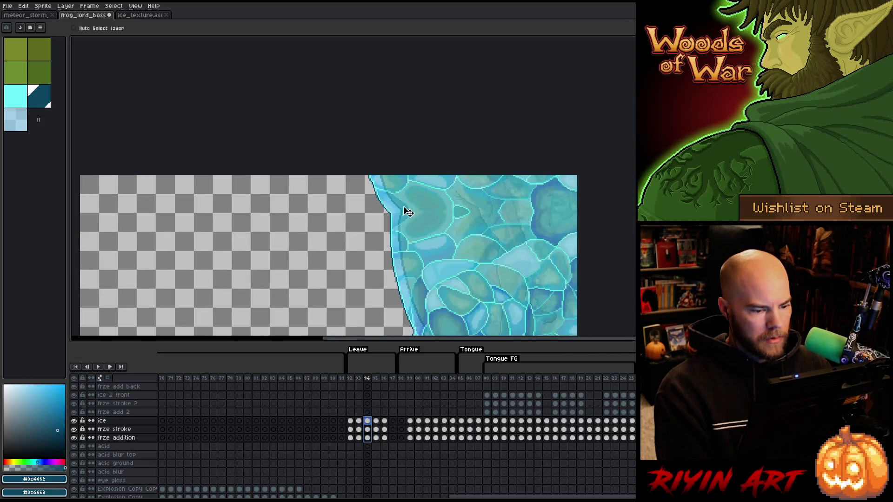
scroll(405, 212, down, 2)
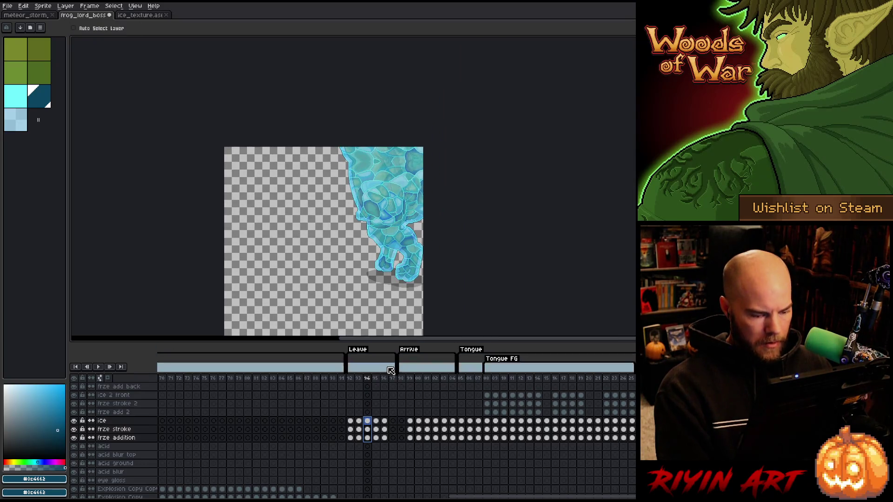
Step: Select frame 95's ice, frze stroke and frze addition cels and shift them up about 98 px
scroll(385, 435, down, 1)
click(376, 429)
drag(381, 431, 376, 412)
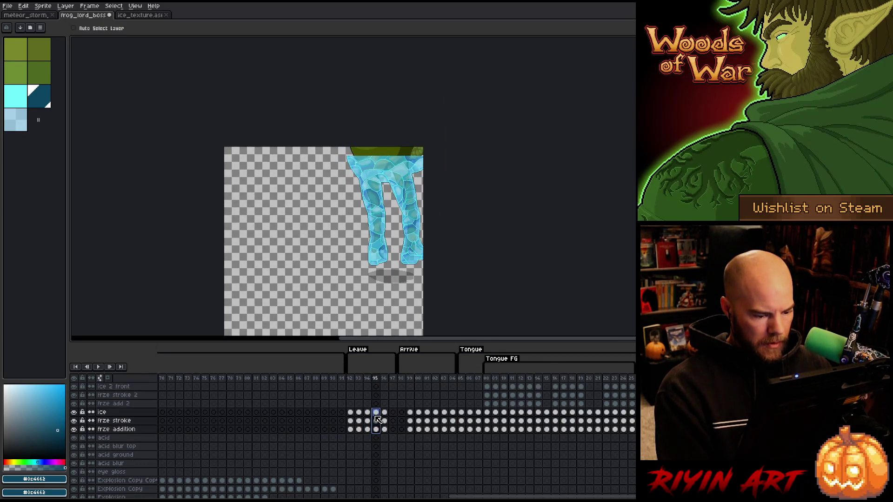
scroll(360, 164, up, 4)
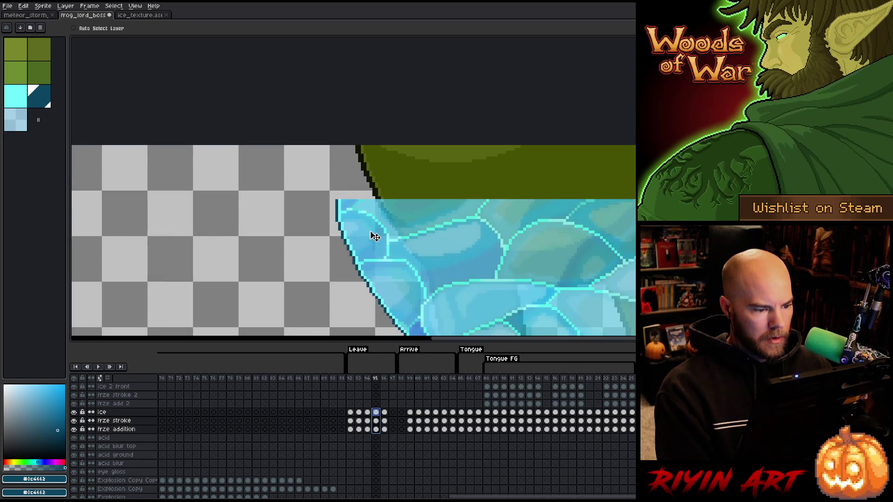
drag(370, 236, 372, 187)
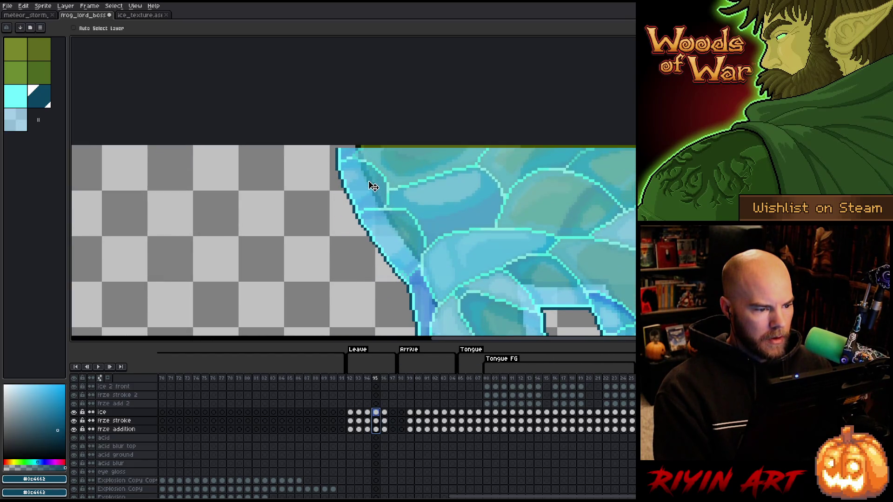
scroll(369, 184, down, 5)
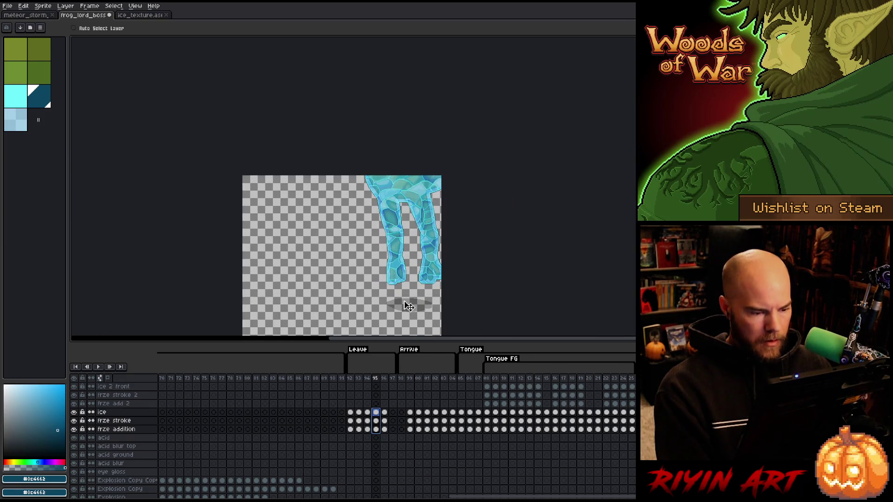
Step: Clear the old ice, frze stroke and frze addition cels from frame 96
key(Right)
scroll(415, 185, up, 2)
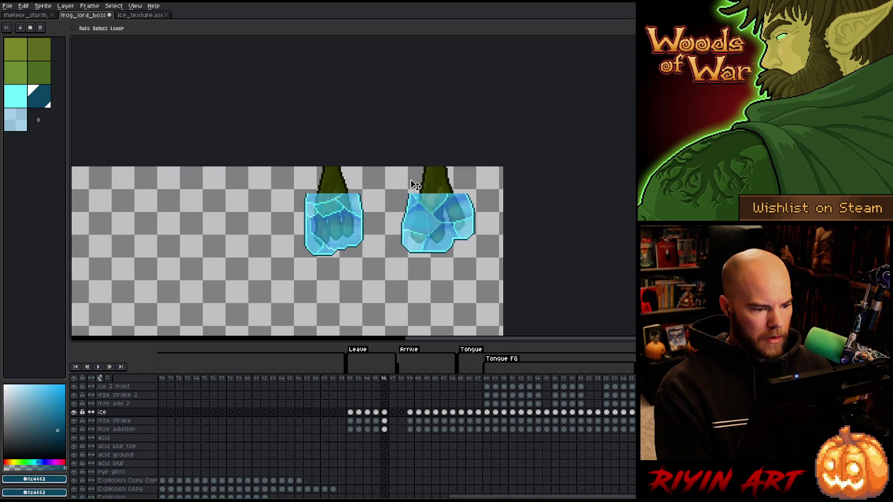
key(Left)
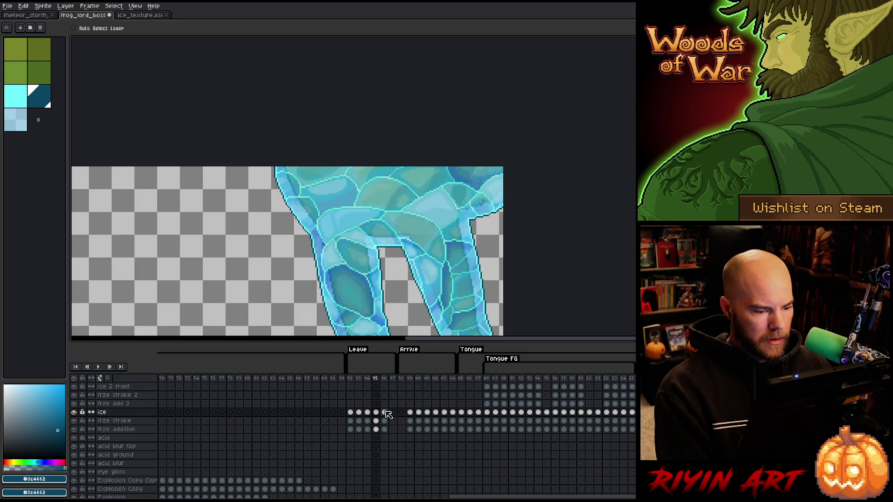
scroll(380, 301, down, 2)
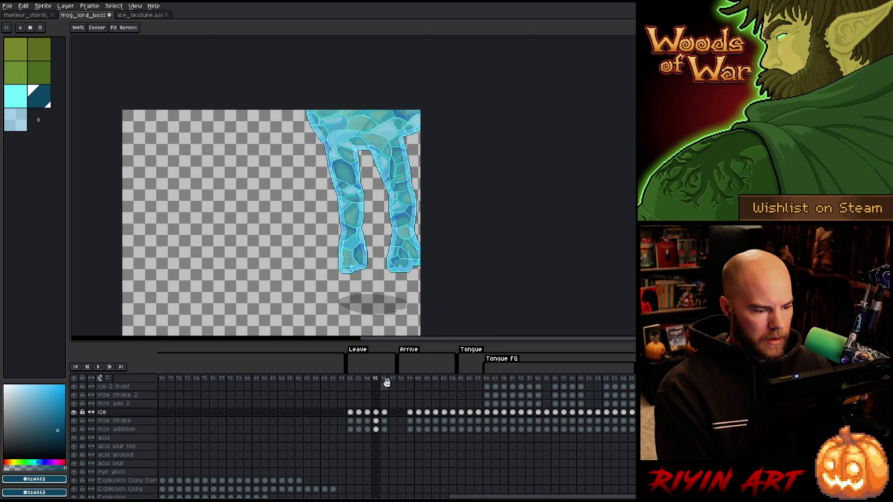
click(388, 413)
drag(389, 420, 388, 430)
key(Delete)
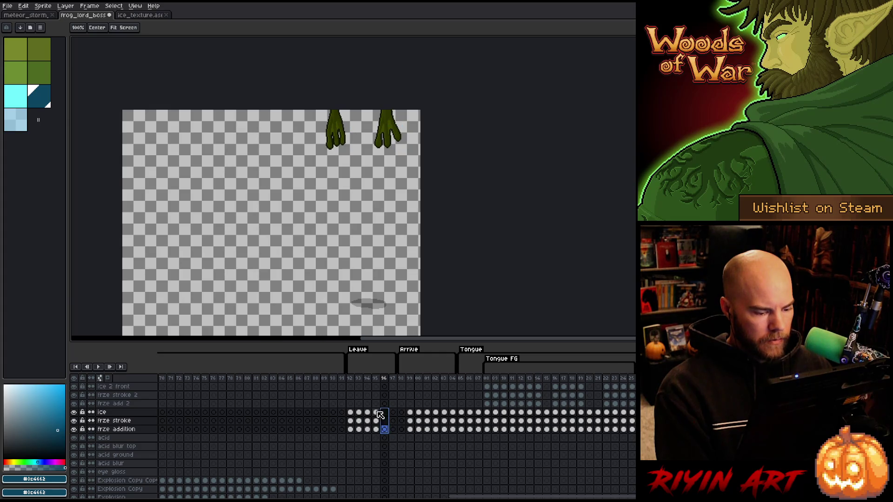
Step: Copy frame 95's three ice cels into frame 96 and move them up over the frog's feet
key(Left)
key(ctrl+c)
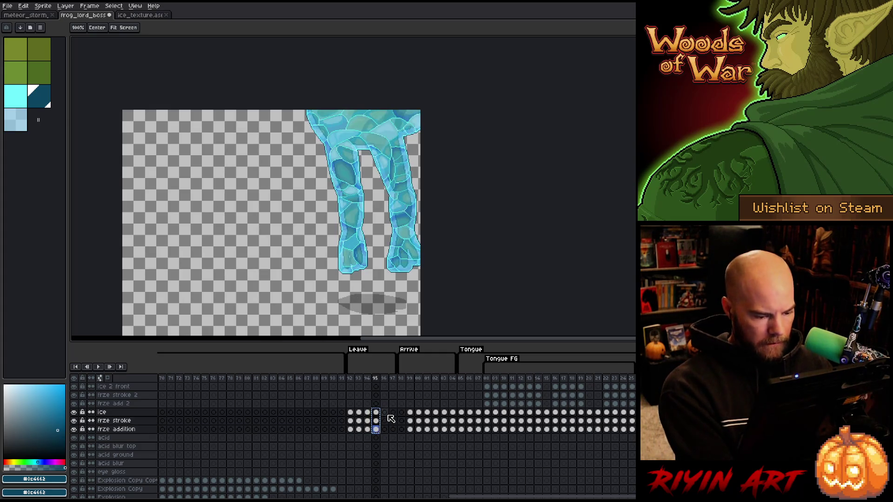
click(388, 414)
key(ctrl+v)
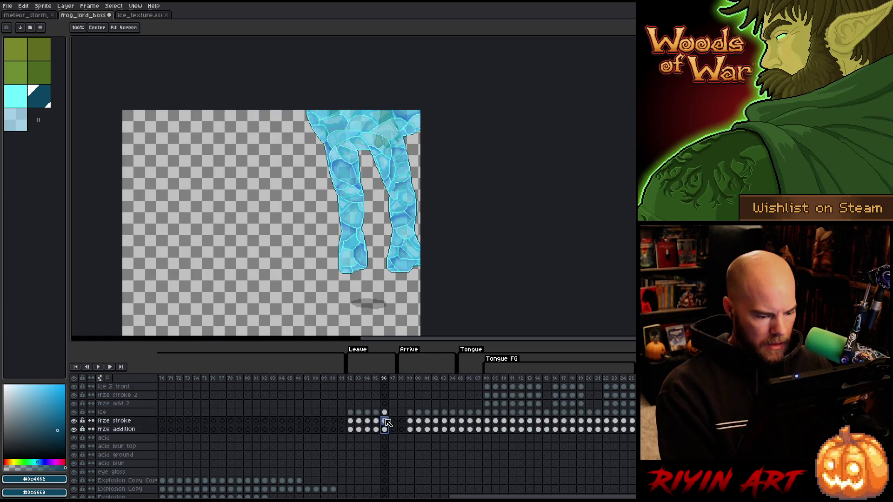
key(v)
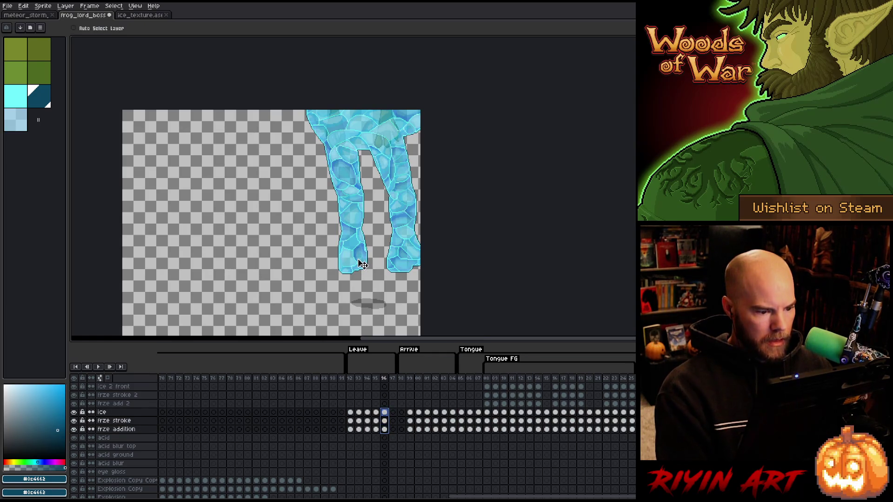
drag(362, 264, 343, 145)
drag(344, 147, 346, 148)
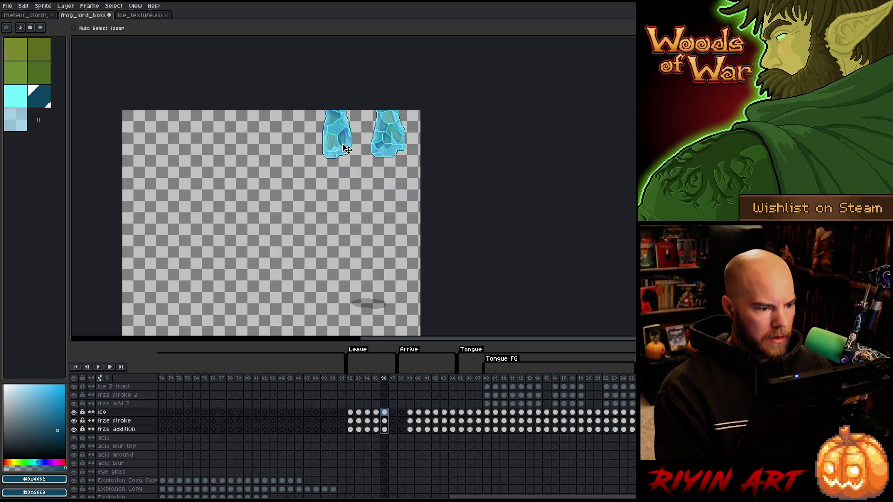
scroll(344, 145, up, 5)
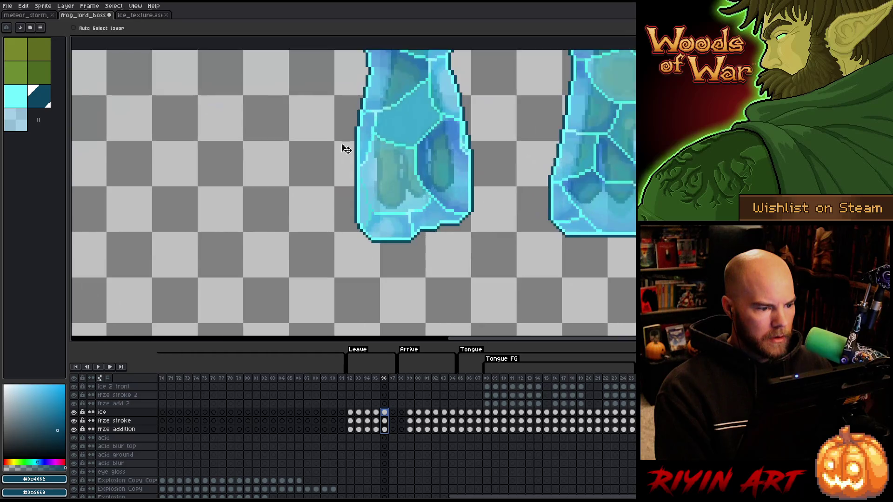
mouse_move(447, 239)
mouse_down()
mouse_move(438, 265)
mouse_move(468, 271)
mouse_move(454, 214)
mouse_move(464, 217)
mouse_move(475, 260)
mouse_move(450, 215)
mouse_up()
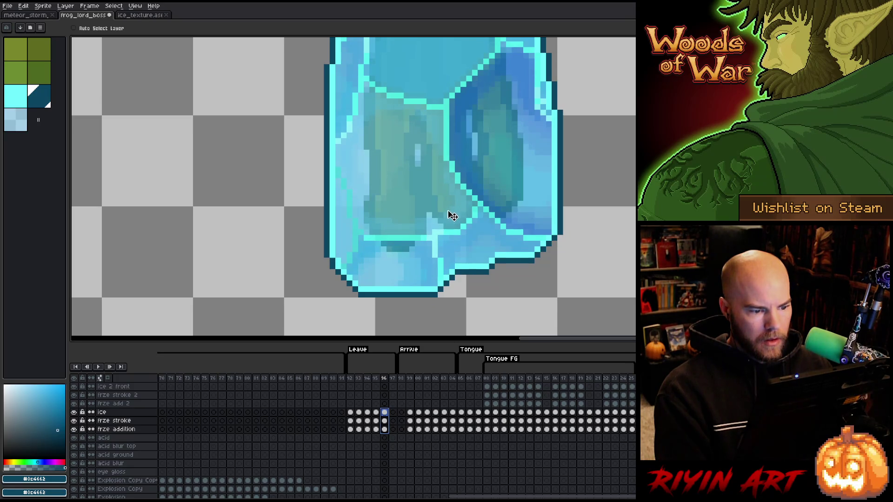
Step: Check the feet with the ice layer hidden, then shift frame 96's ice down one pixel
click(74, 412)
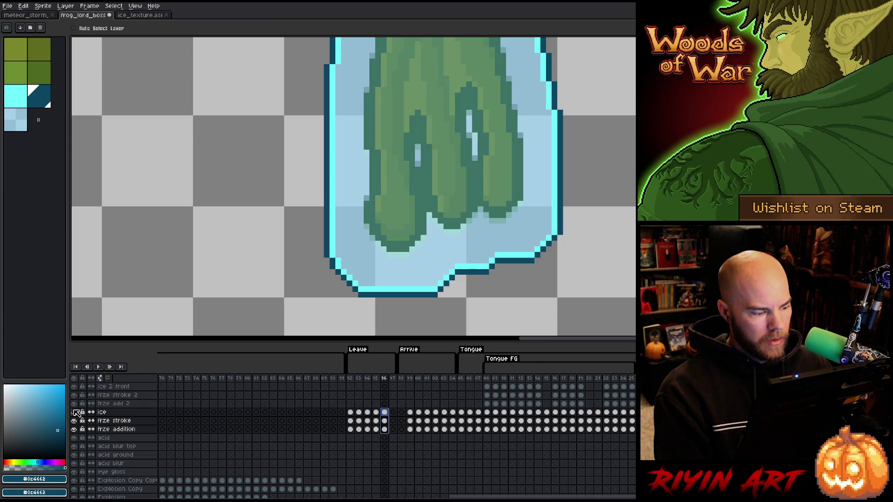
click(74, 412)
drag(384, 428, 387, 413)
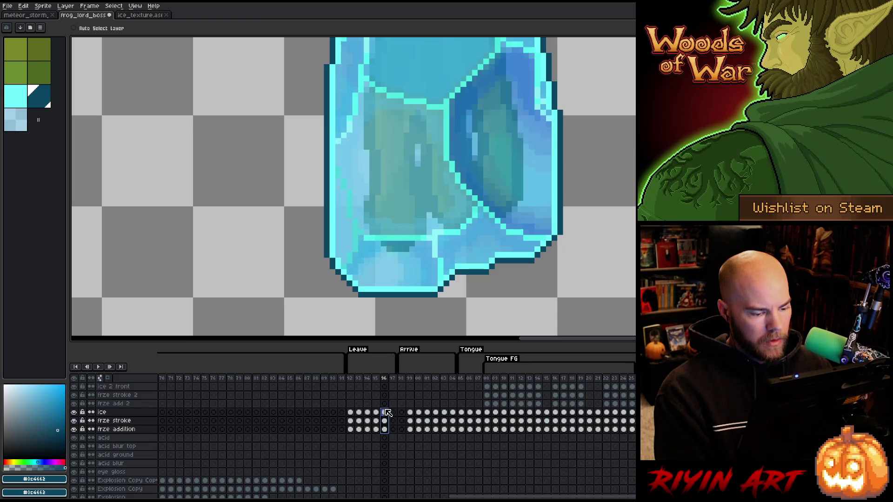
drag(490, 249, 488, 245)
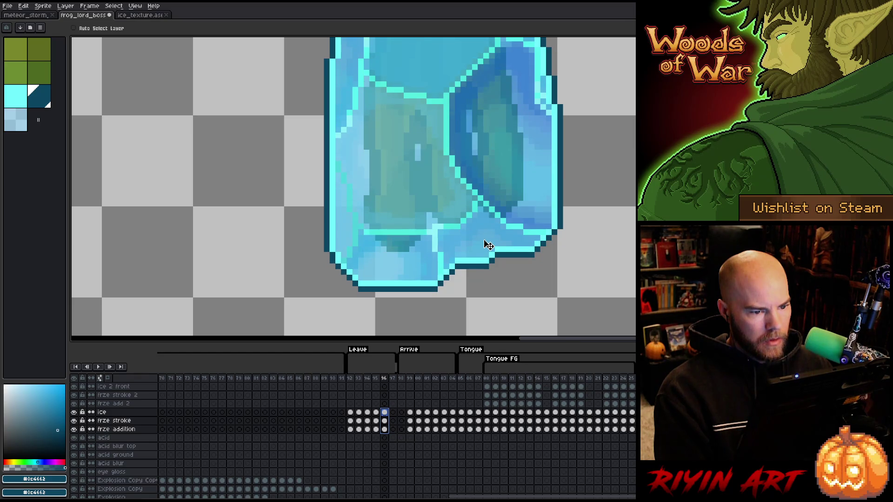
Step: Toggle the ice layer off and on to verify alignment, then compare with frame 95's ice
click(74, 412)
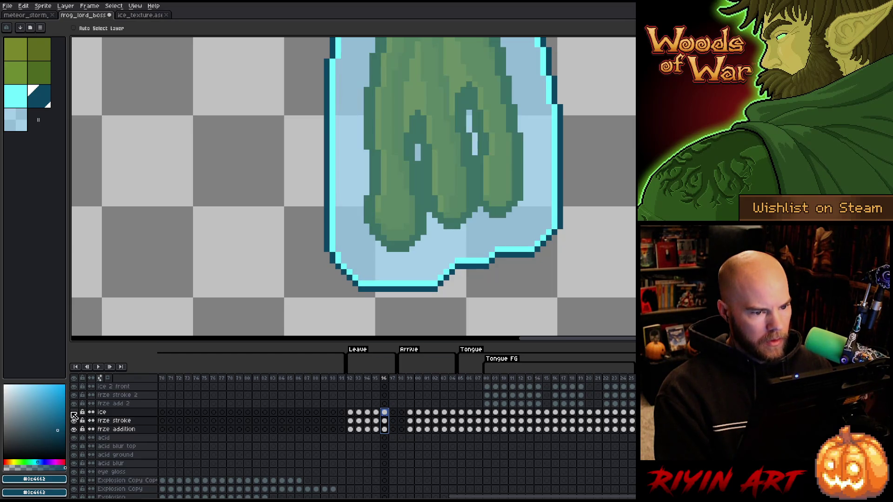
scroll(334, 273, down, 3)
scroll(436, 240, up, 2)
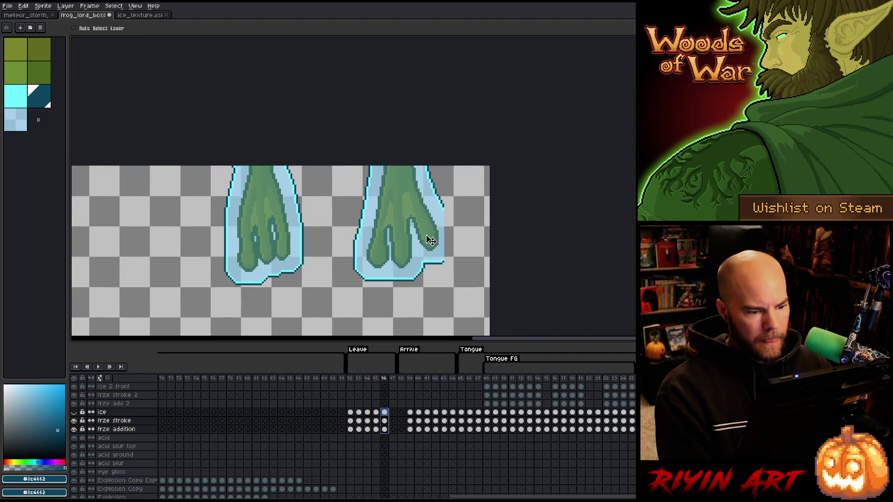
scroll(418, 241, down, 1)
scroll(411, 243, up, 1)
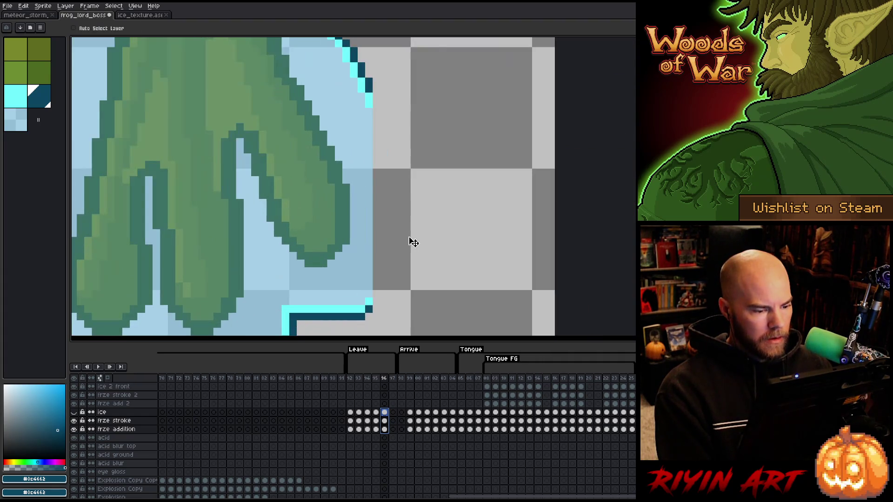
scroll(407, 247, down, 1)
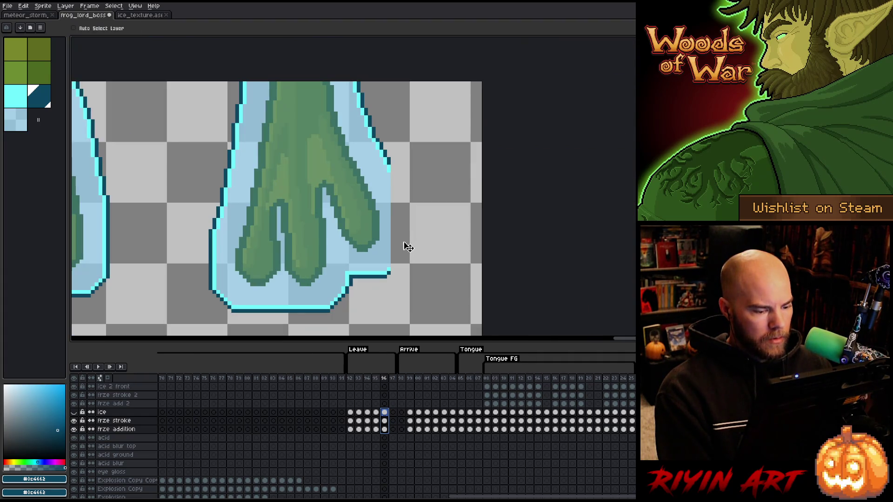
click(78, 412)
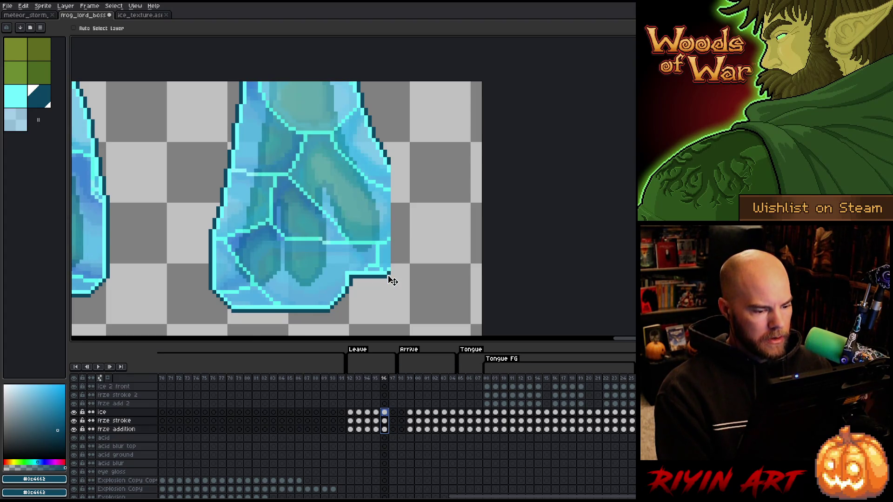
click(376, 412)
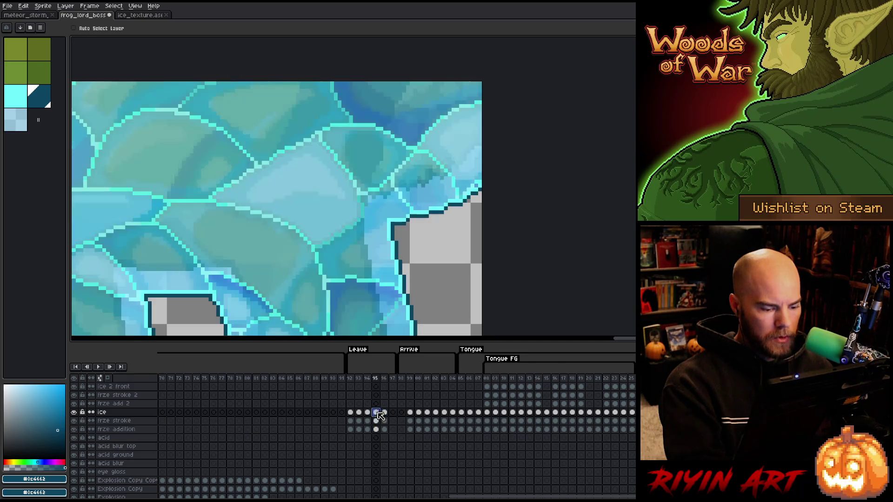
Step: On frame 96, eyedrop the ice's cyan and draw it down the right foot's right edge
scroll(448, 302, down, 3)
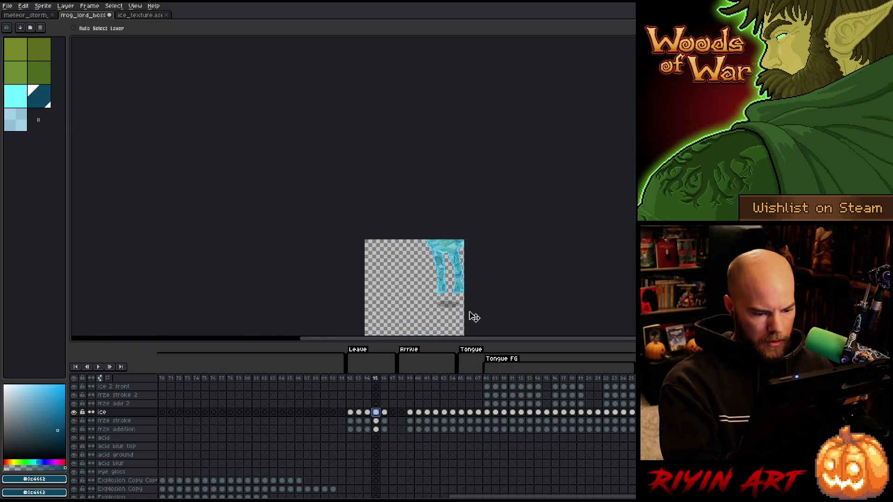
scroll(472, 315, up, 2)
scroll(472, 296, down, 2)
click(384, 413)
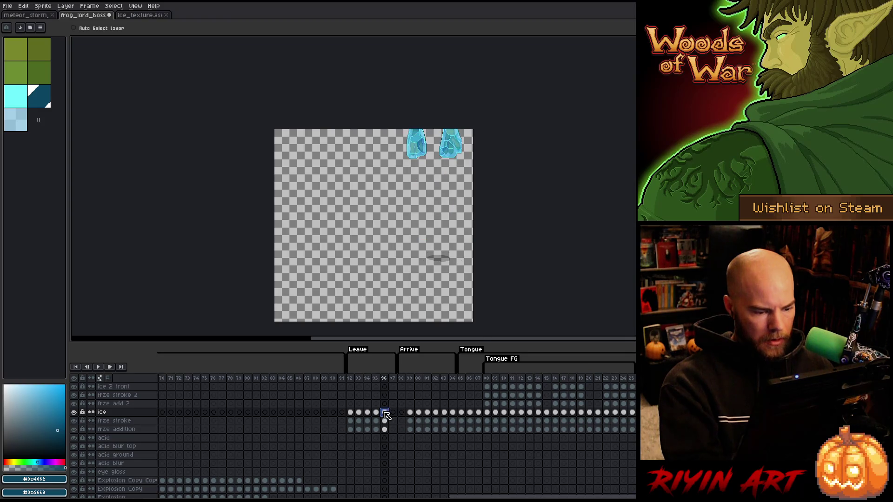
scroll(469, 146, up, 5)
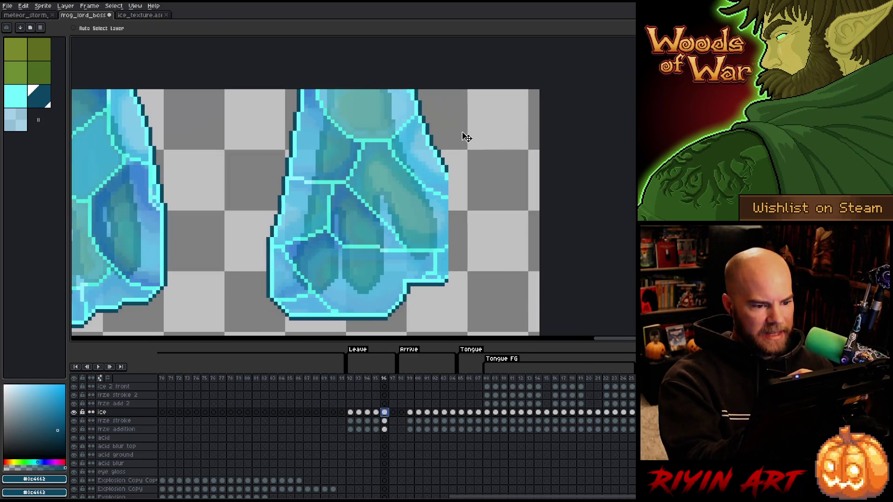
key(i)
click(446, 173)
key(b)
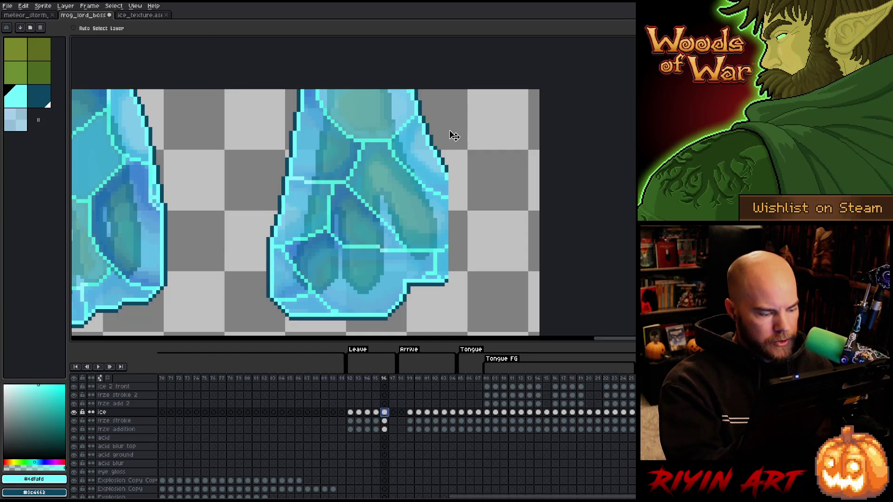
drag(454, 270, 450, 184)
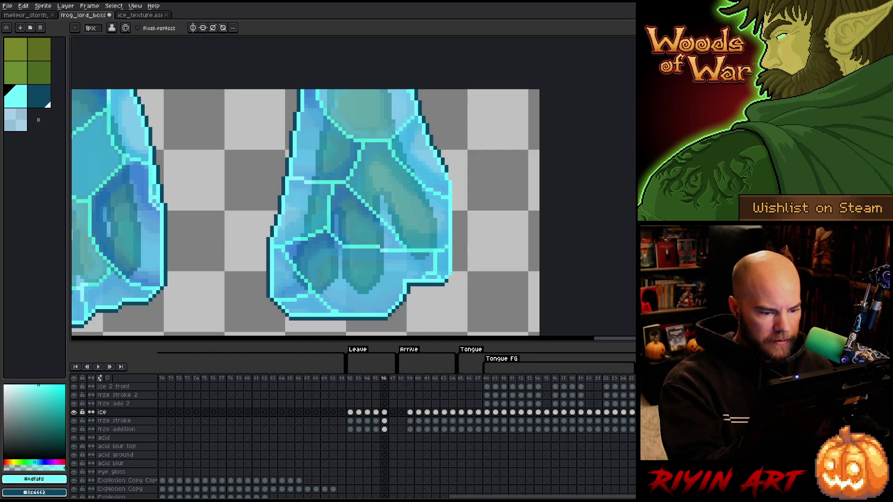
Step: Add a dark-teal outline along that edge, then pan to see both ice feet
key(i)
click(451, 166)
key(b)
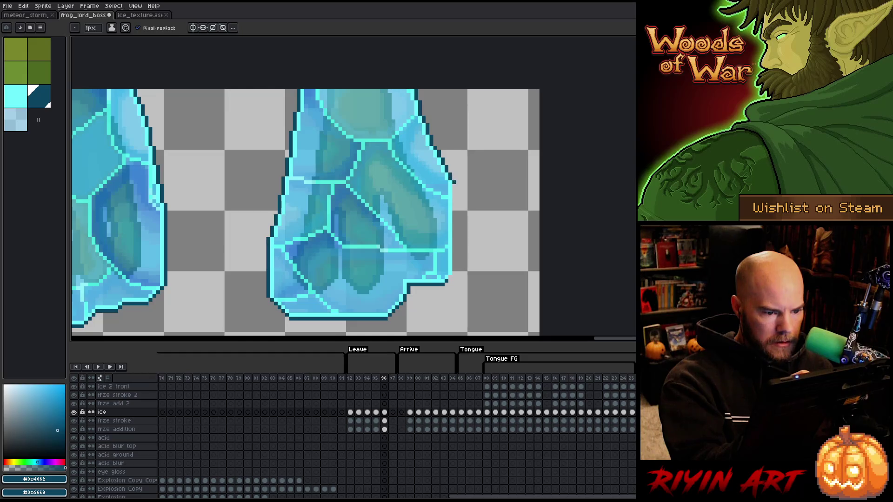
shift+click(454, 276)
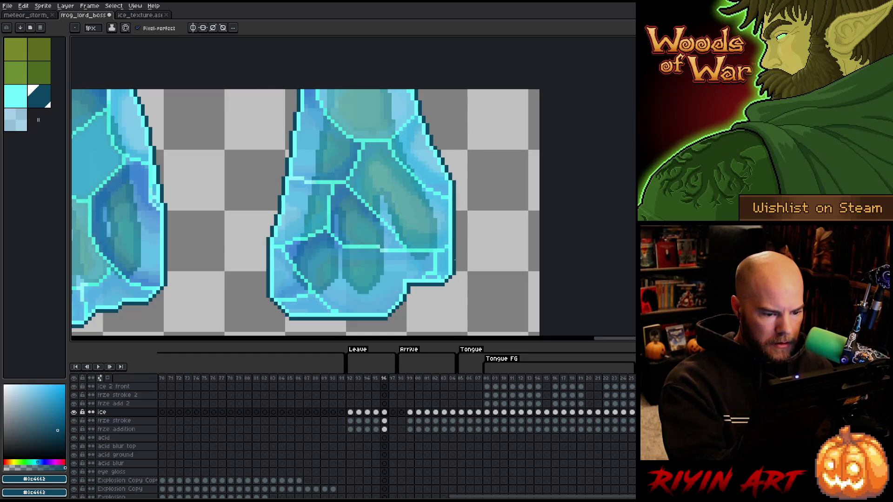
scroll(518, 163, down, 3)
key(space)
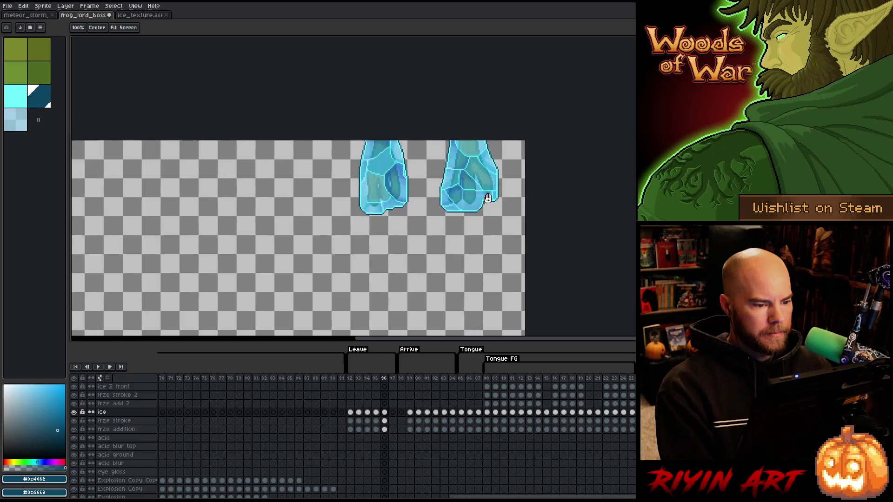
drag(487, 198, 445, 135)
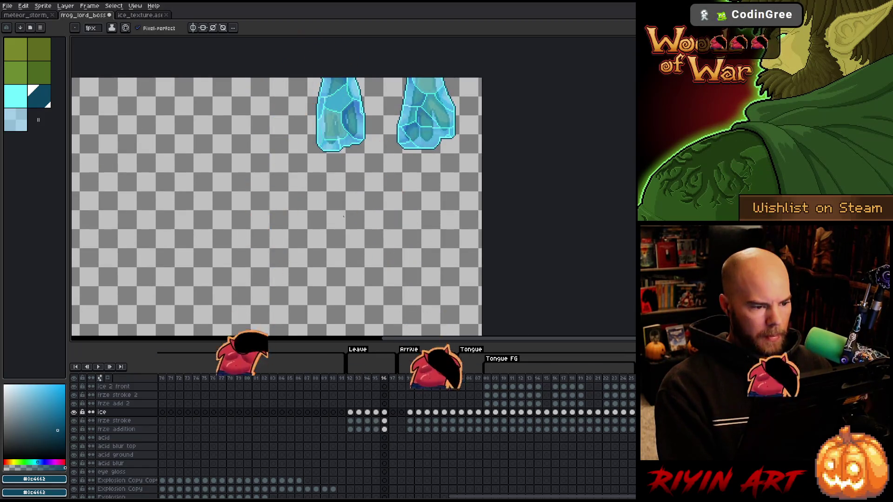
Step: Step between neighbouring frames, then jump to frame 99 and select its ice layer cels
scroll(343, 216, up, 3)
scroll(354, 214, down, 6)
key(space)
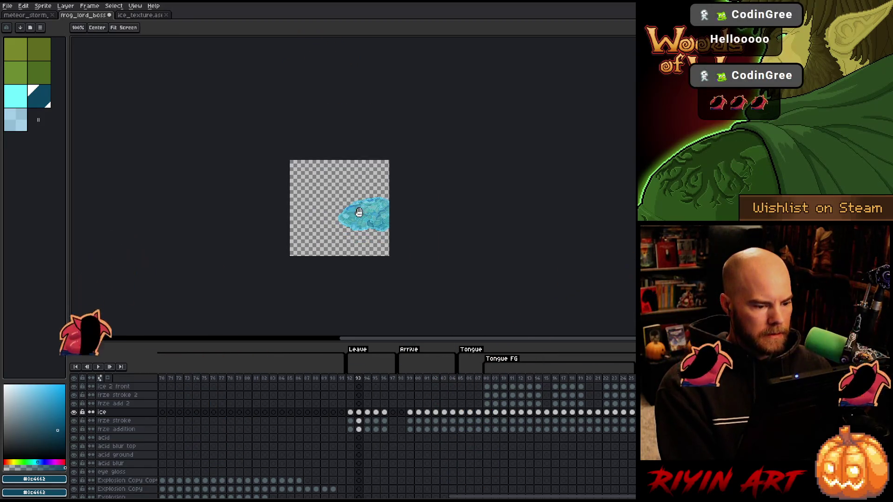
key(Left)
key(Left)
key(Right)
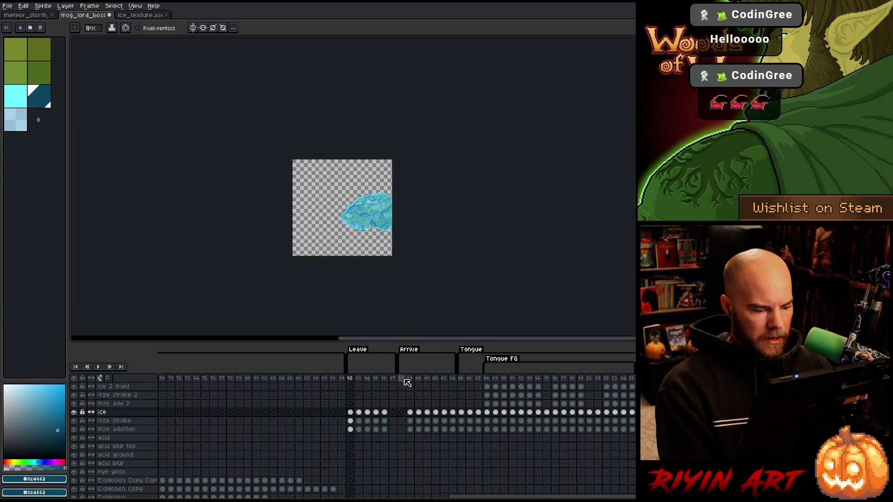
click(407, 382)
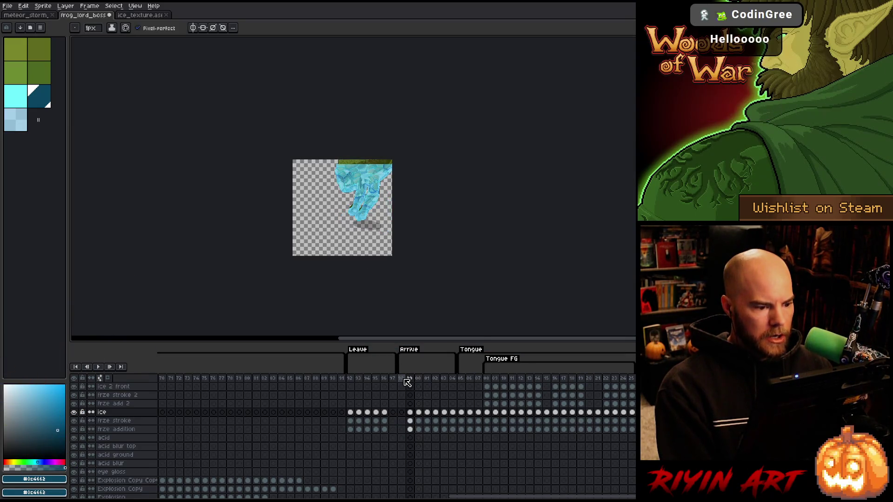
scroll(358, 183, up, 4)
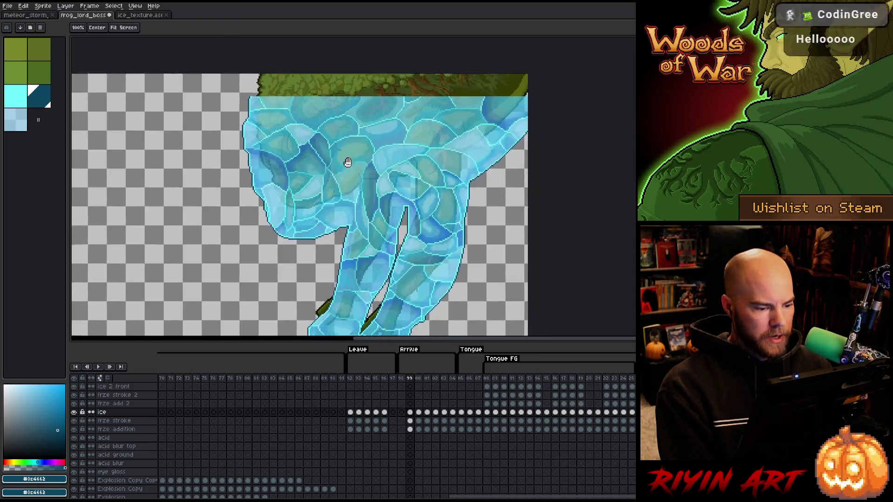
drag(412, 429, 409, 413)
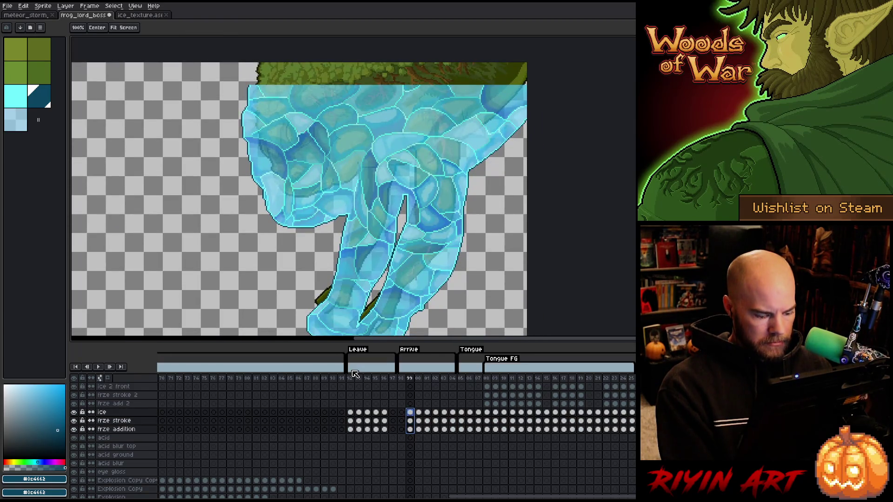
Step: Zoom and pan the view, step to frame 07, then settle on frame 02
key(v)
scroll(255, 69, up, 2)
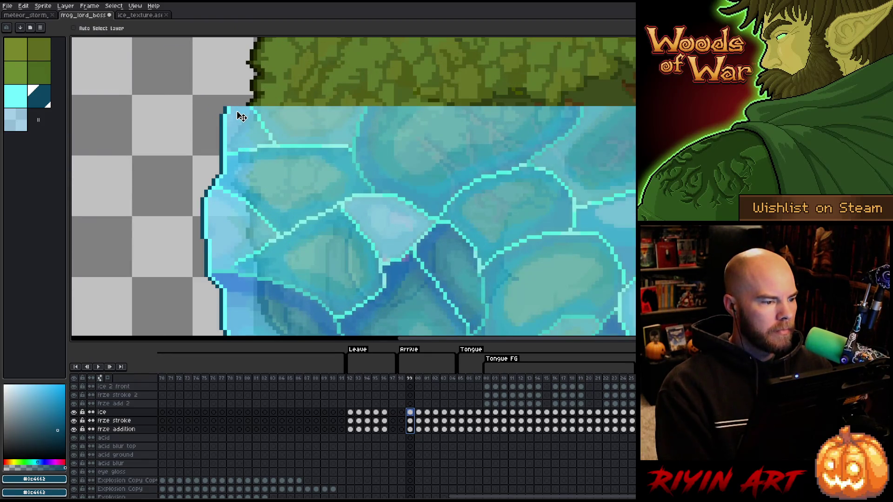
mouse_move(235, 115)
mouse_down()
mouse_move(259, 199)
mouse_move(258, 127)
mouse_up()
scroll(285, 149, down, 3)
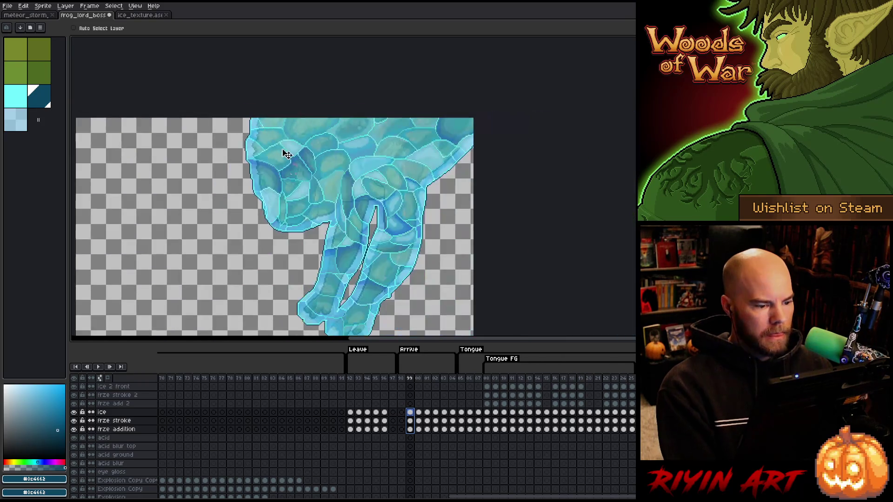
key(Right)
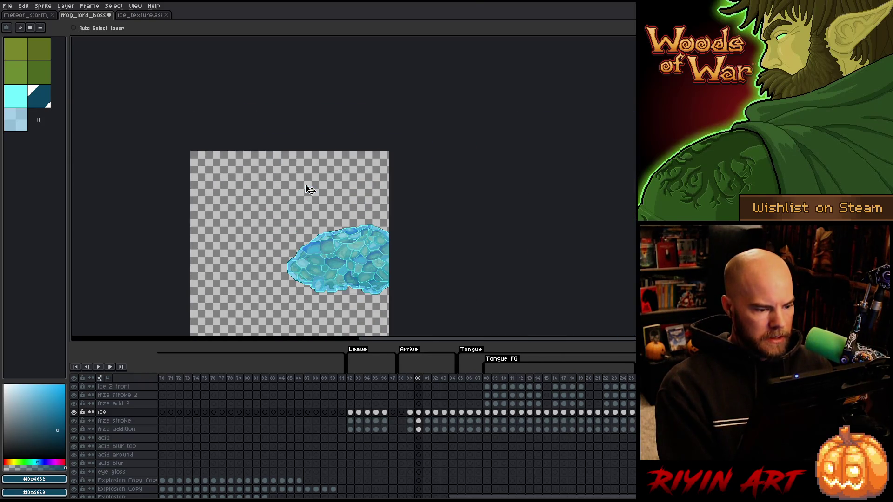
key(Right)
key(Right)
key(Right)
key(Right)
key(Right)
key(Right)
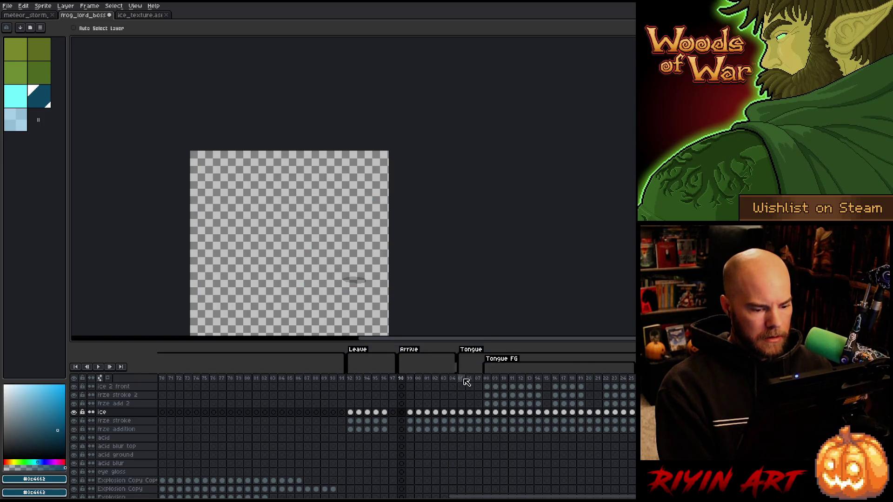
key(Right)
key(Right)
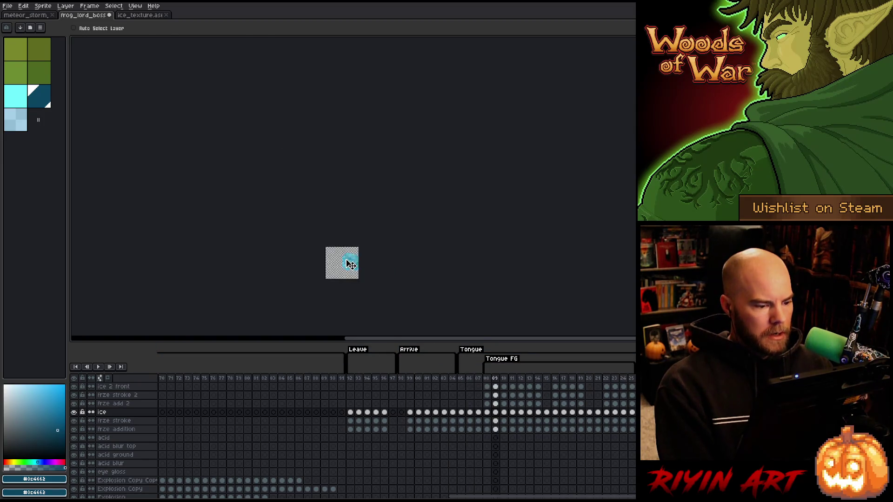
mouse_move(282, 271)
mouse_down()
mouse_move(352, 209)
mouse_move(357, 216)
mouse_up()
click(436, 378)
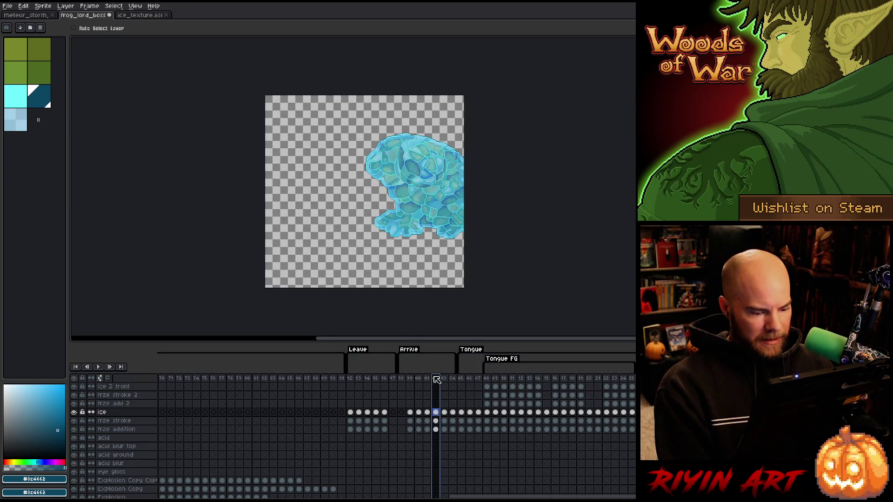
scroll(410, 419, down, 2)
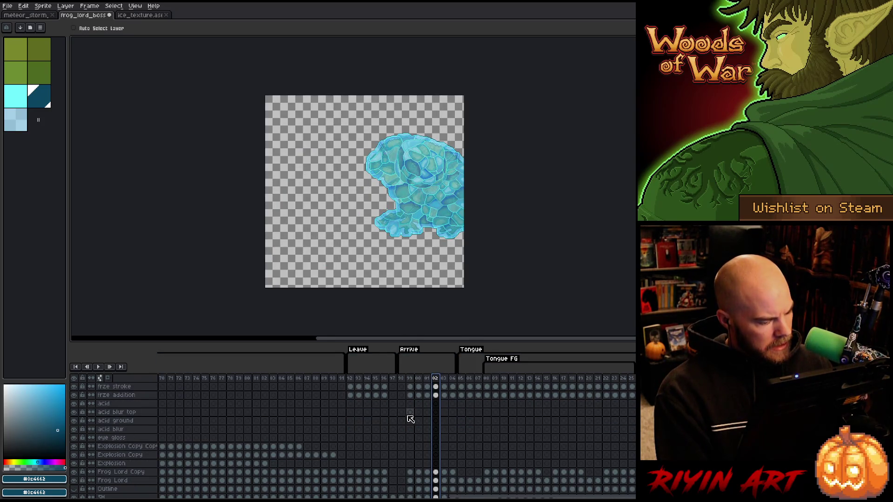
scroll(411, 419, down, 2)
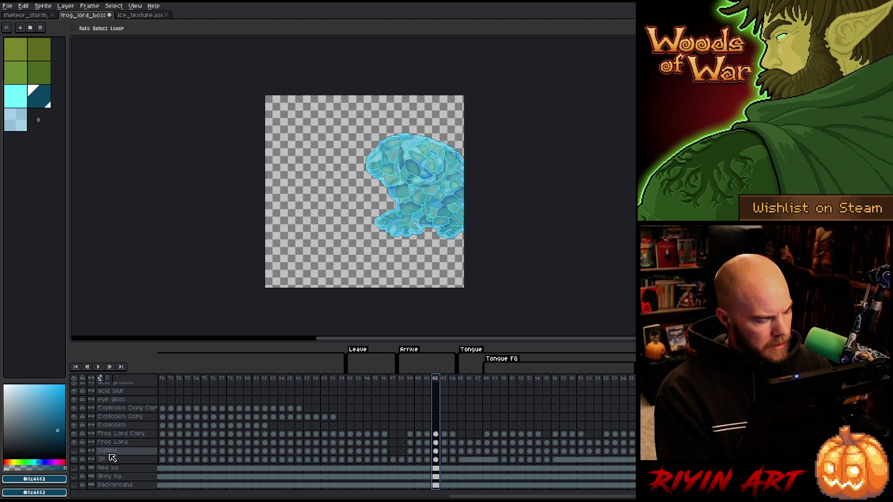
scroll(140, 451, up, 2)
scroll(184, 451, up, 2)
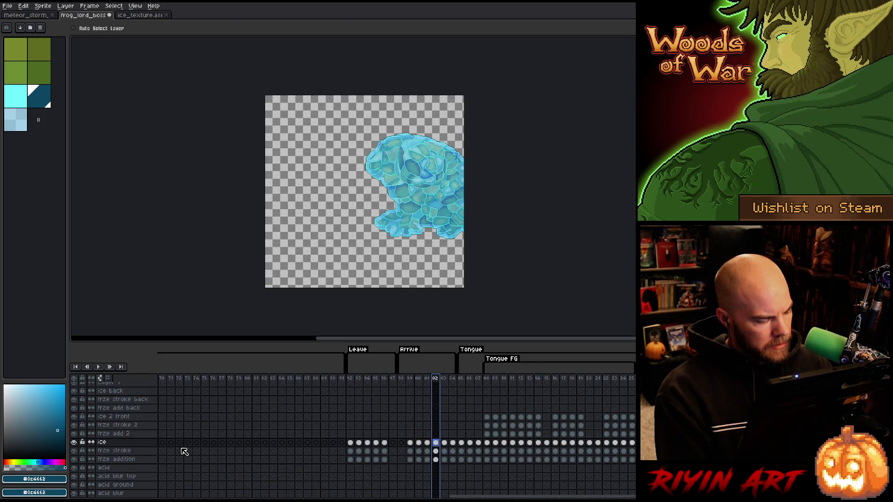
scroll(184, 451, up, 1)
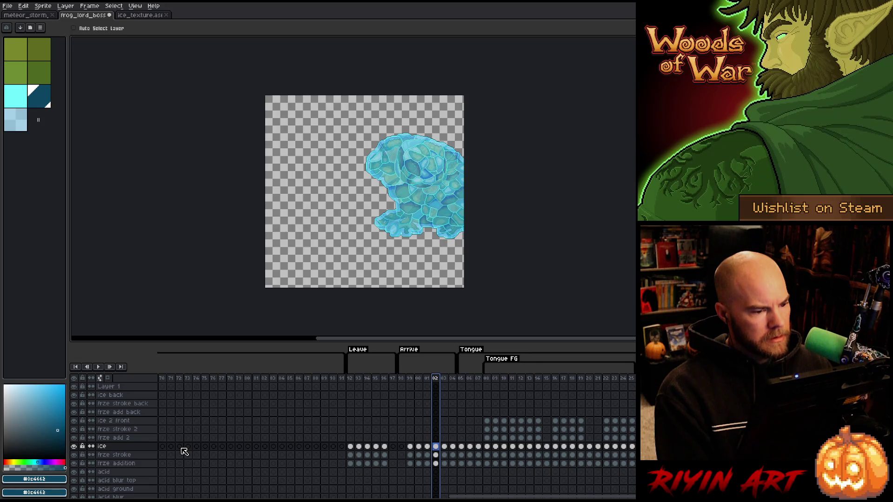
key(ctrl+s)
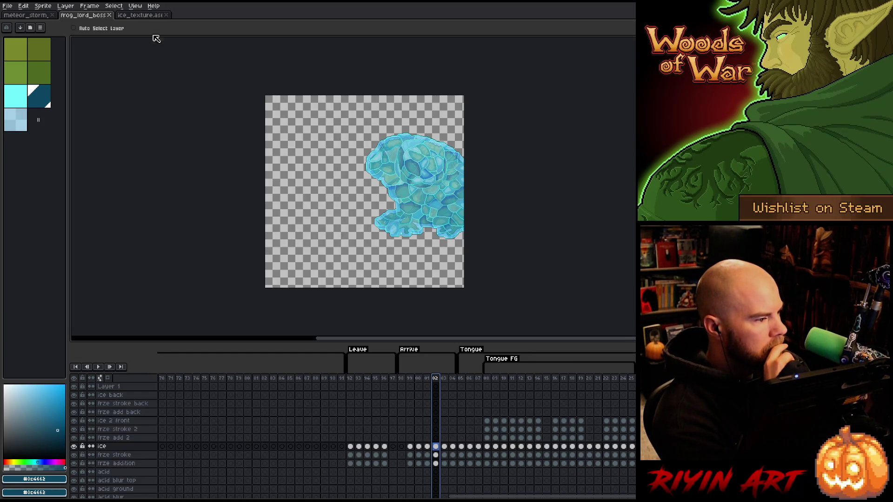
Step: Close the ice_texture file, leaving frog_lord_boss open
click(169, 15)
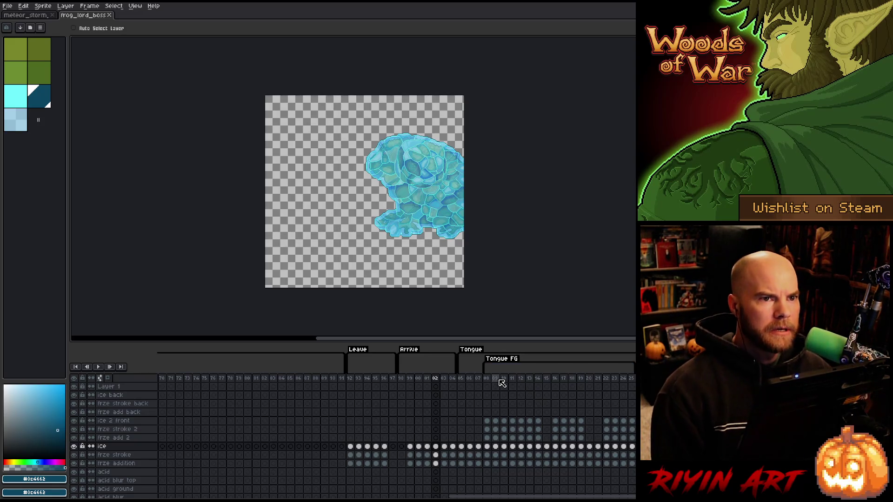
drag(468, 497, 125, 496)
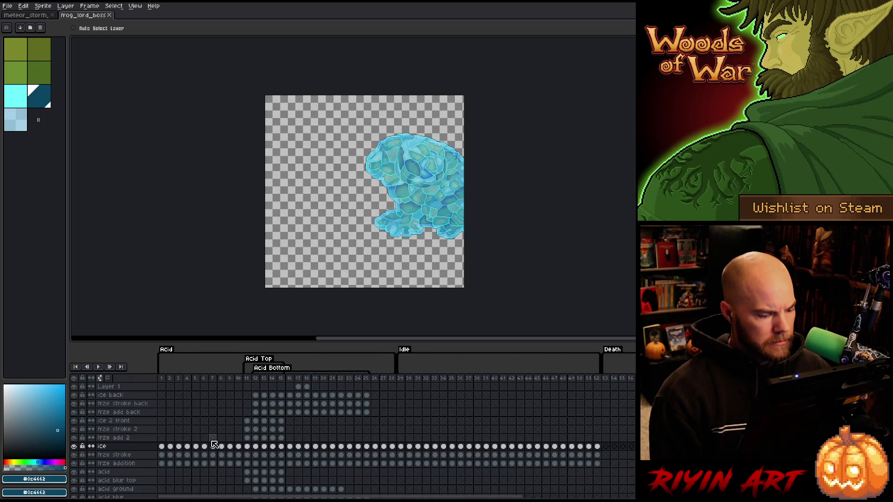
Step: In the Open dialog, go to the spring folder inside the pinned Tree images folder
click(8, 6)
click(14, 21)
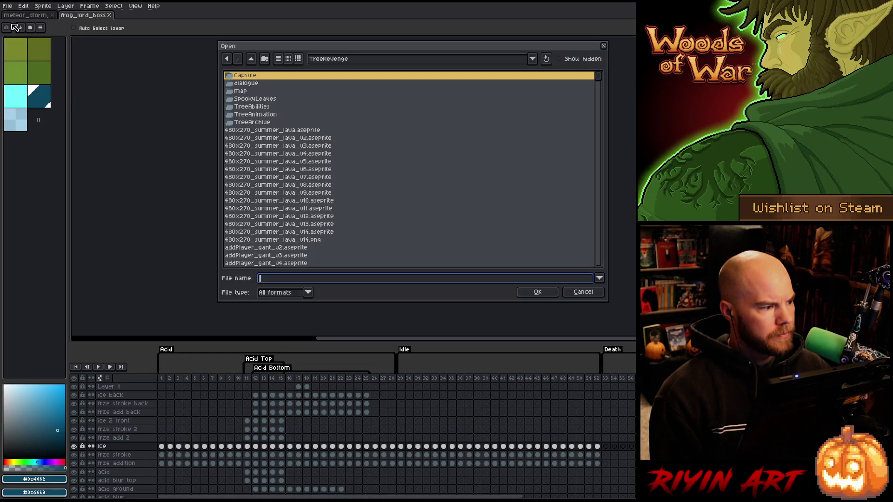
click(336, 64)
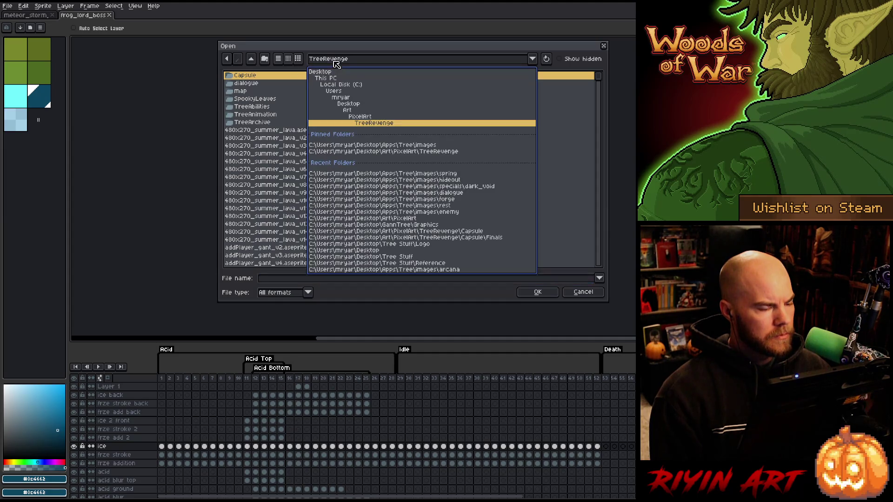
click(393, 146)
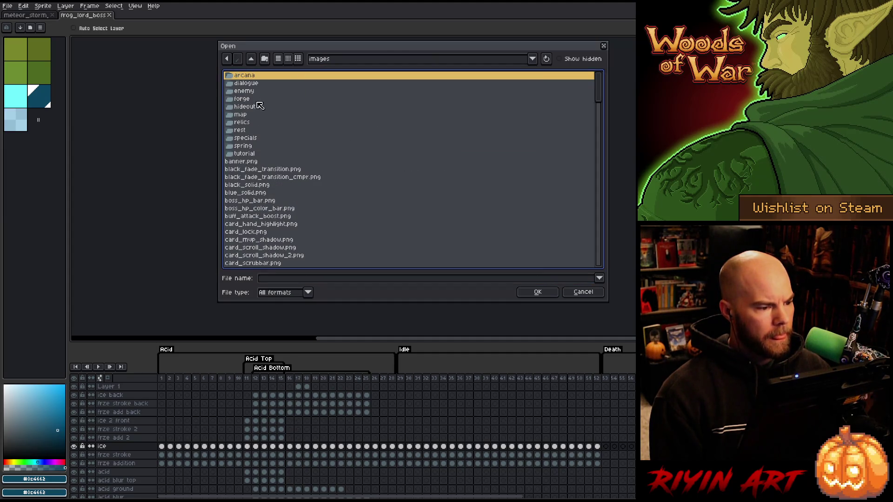
double_click(243, 146)
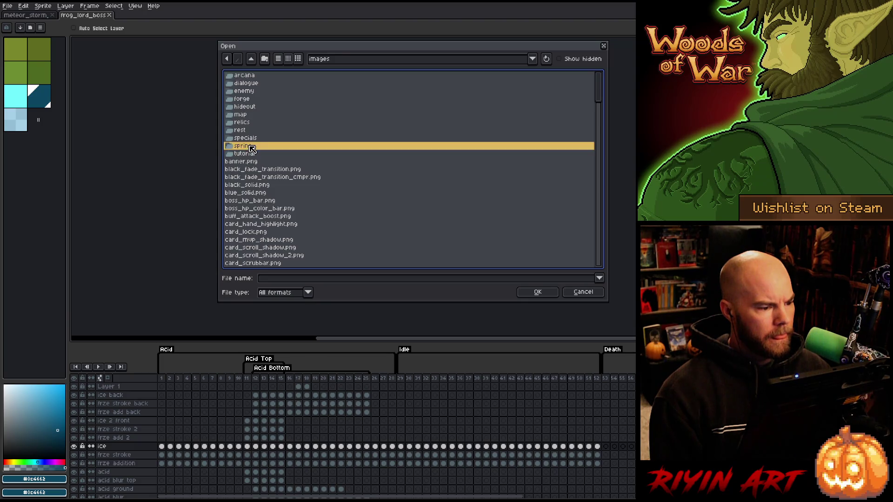
scroll(300, 168, down, 5)
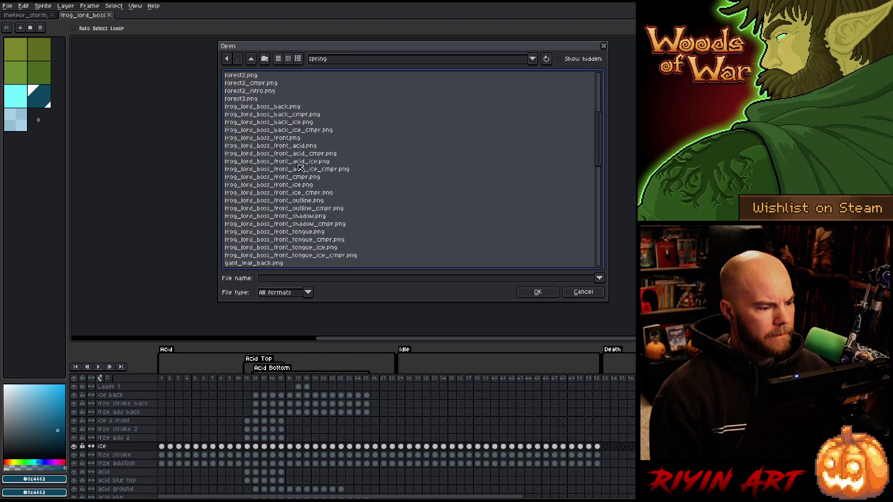
Step: Select the frog_lord_boss back, back_ice, front, front_acid, front_acid_ice, front_ice, outline, tongue and tongue_ice PNGs
click(298, 107)
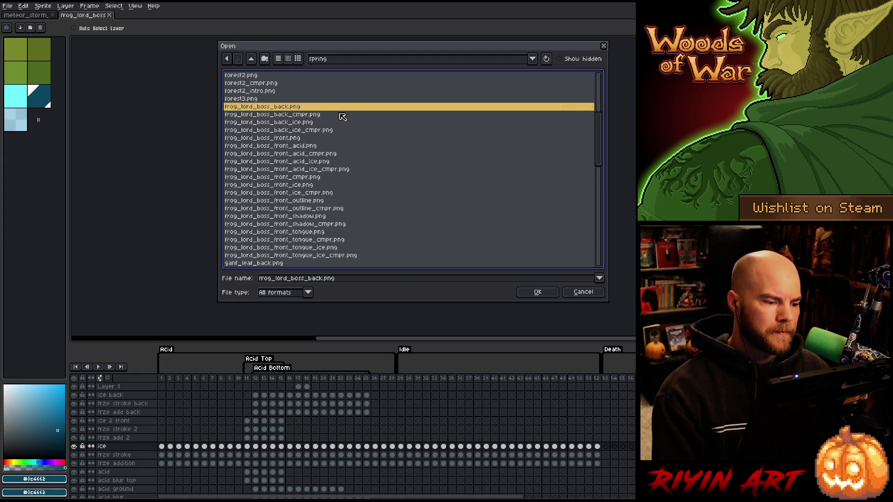
ctrl+click(305, 122)
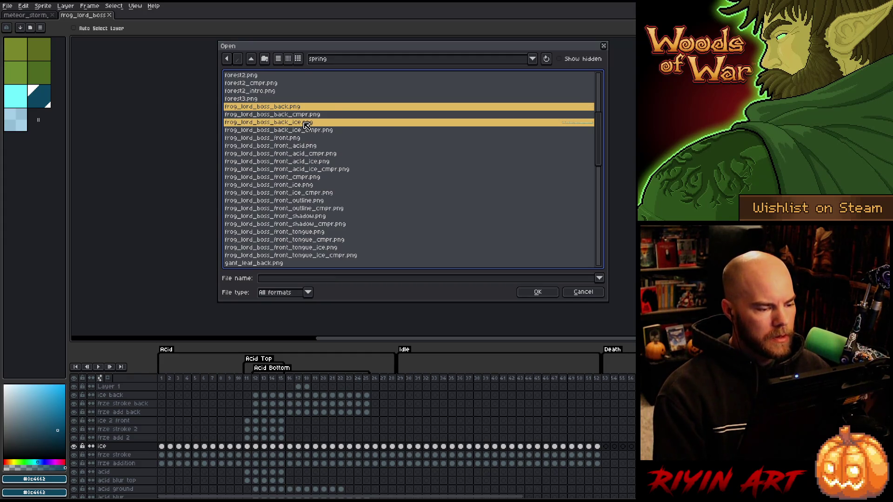
ctrl+click(297, 138)
ctrl+click(306, 146)
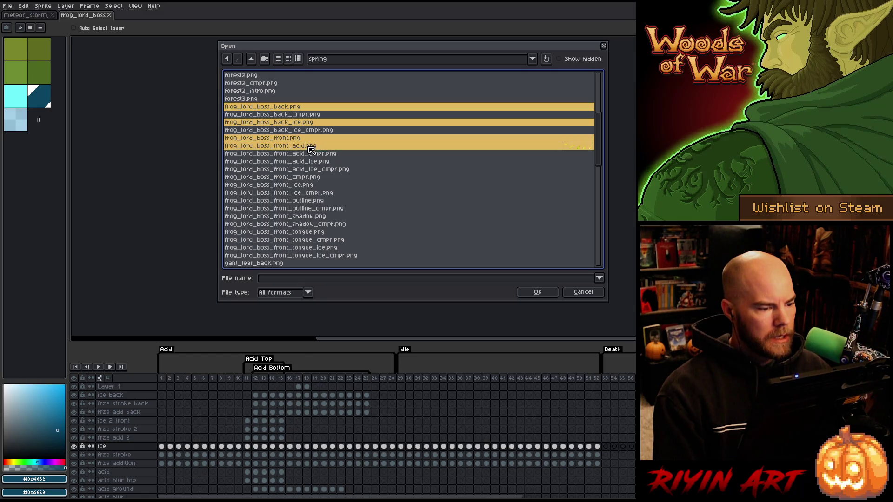
ctrl+click(325, 163)
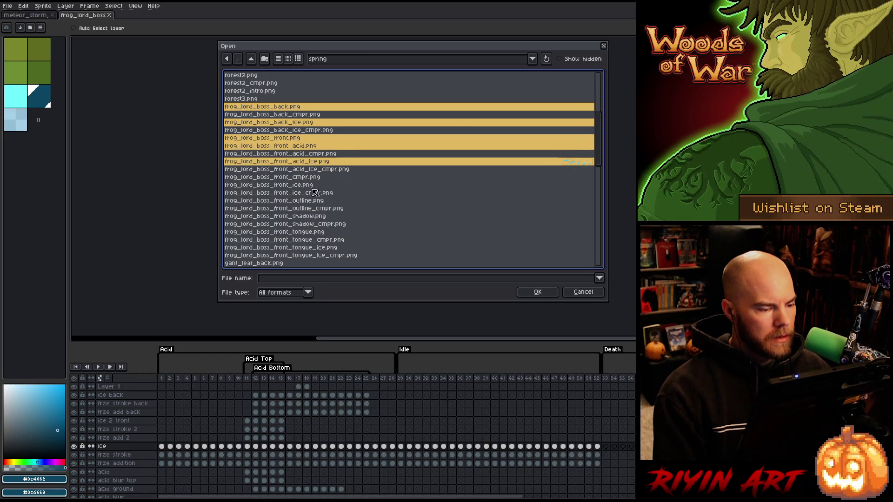
ctrl+click(312, 185)
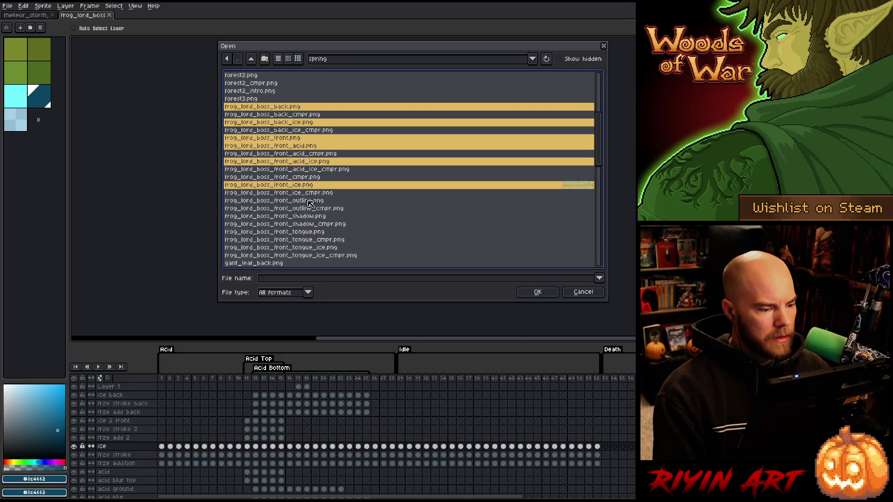
ctrl+click(310, 202)
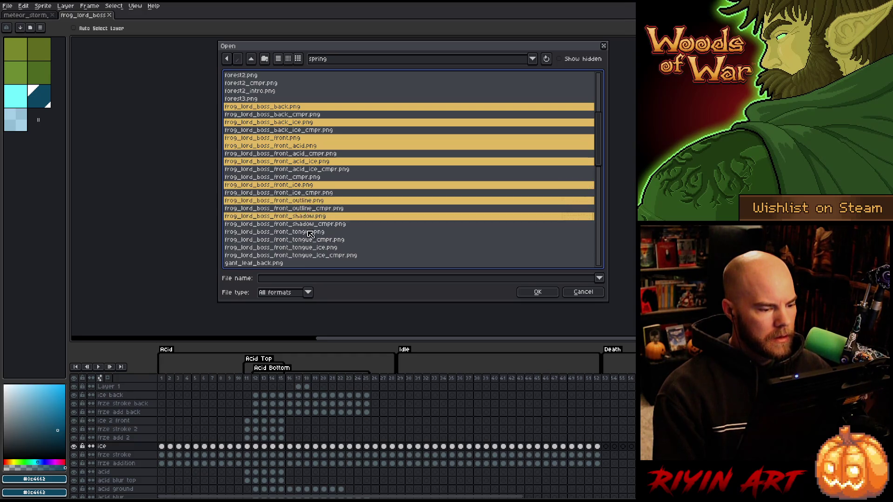
ctrl+click(311, 232)
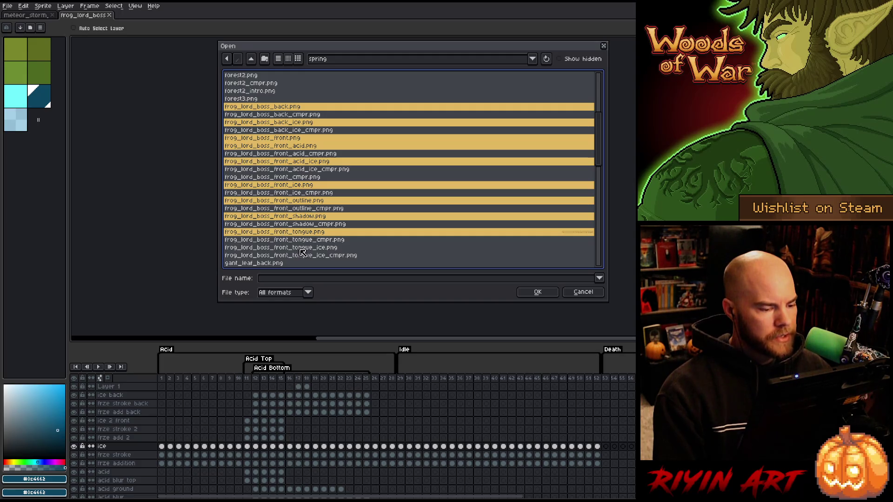
ctrl+click(301, 248)
scroll(303, 242, down, 3)
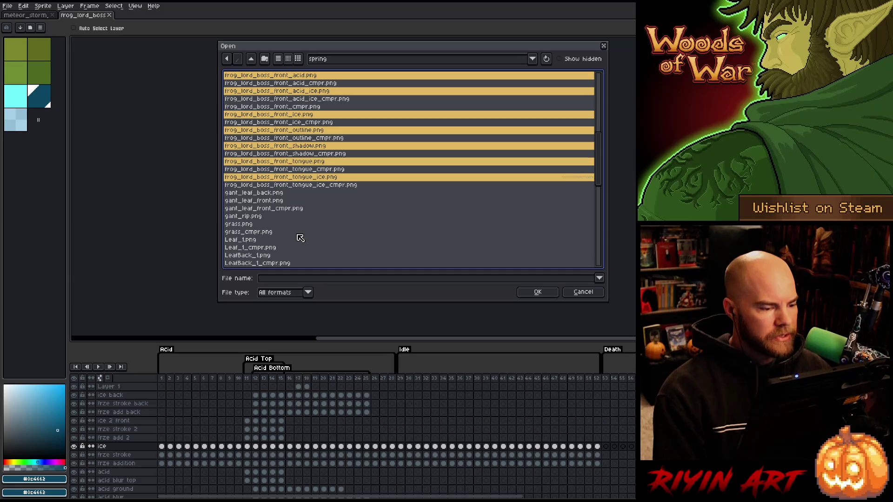
scroll(301, 235, up, 3)
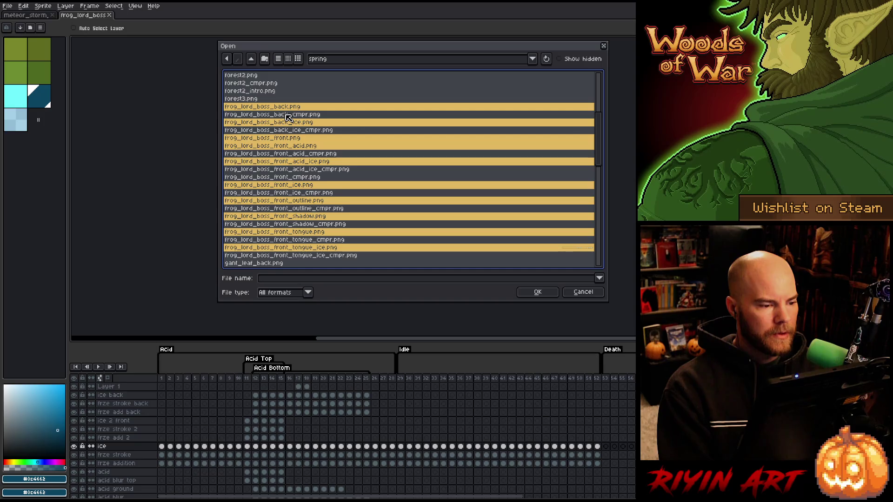
click(282, 109)
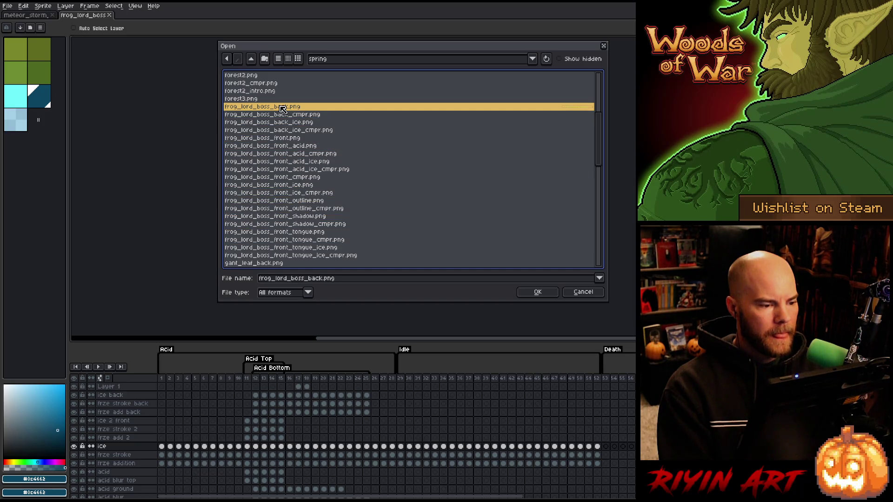
click(537, 293)
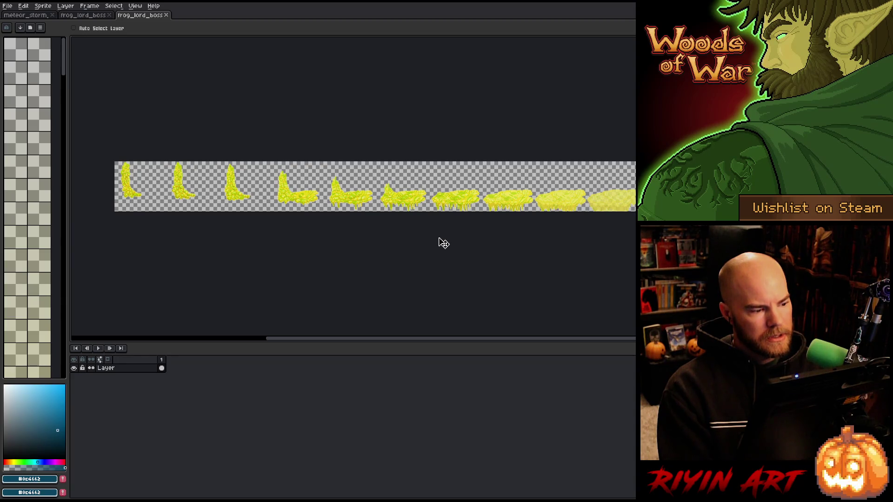
click(88, 16)
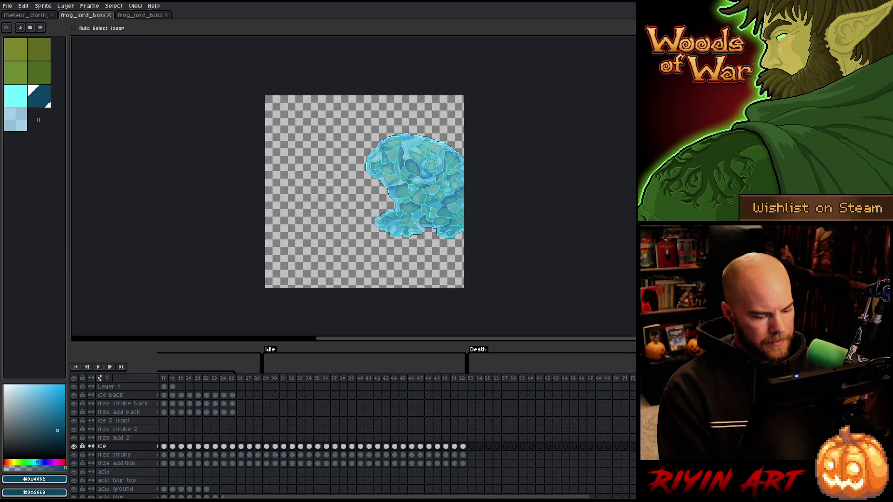
Step: Scroll the timeline and view acid-attack frames 11 and 12
drag(401, 497, 336, 498)
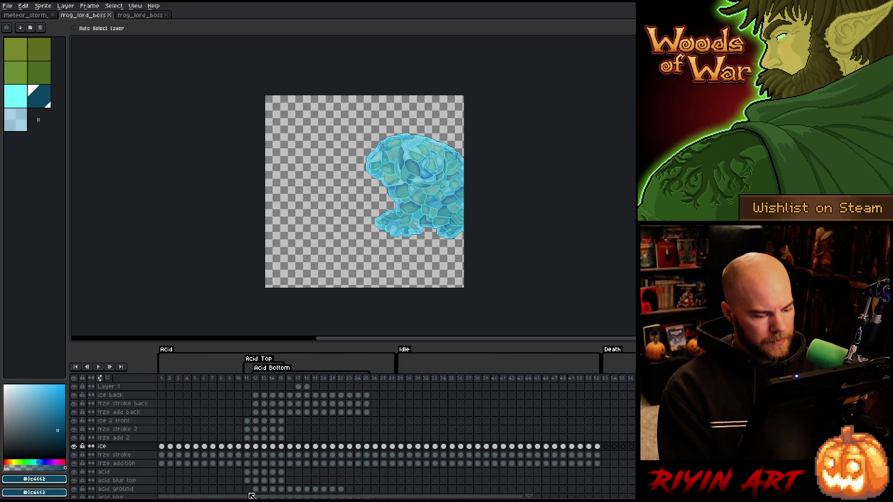
click(246, 378)
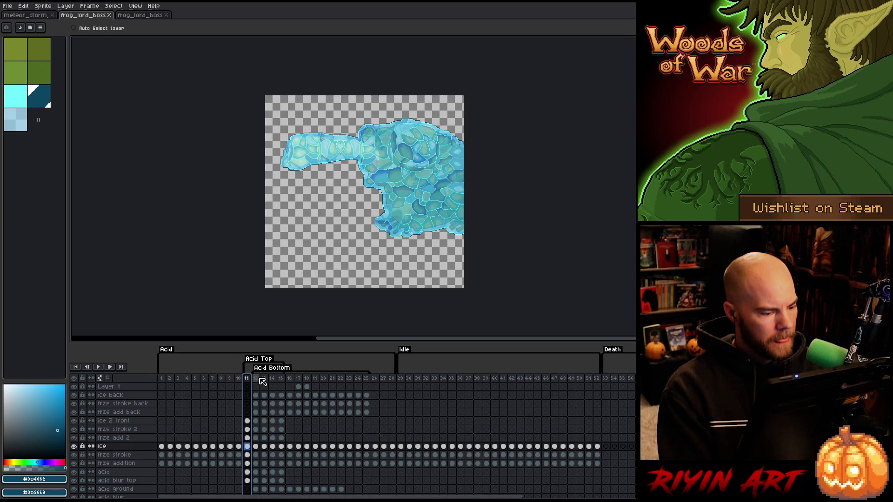
click(257, 378)
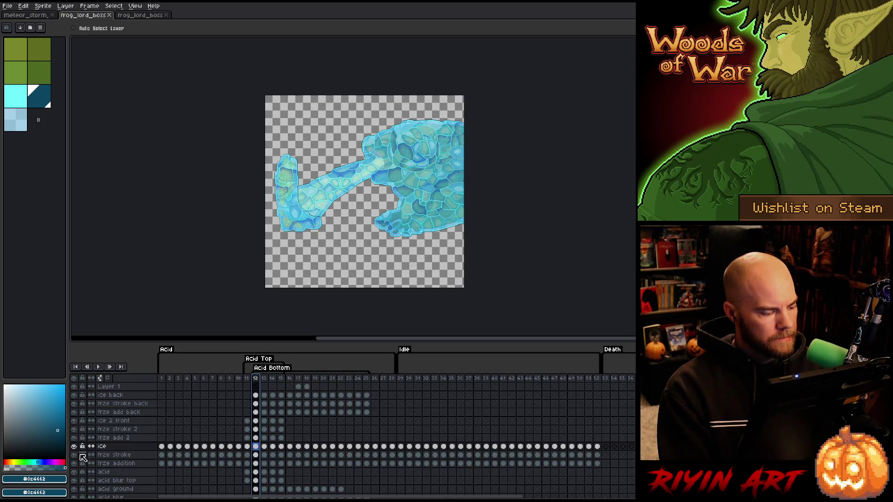
Step: Hide the ice, frze stroke, frze addition and other ice layers, then view frame 17
click(74, 463)
click(74, 455)
click(74, 446)
drag(74, 438, 74, 401)
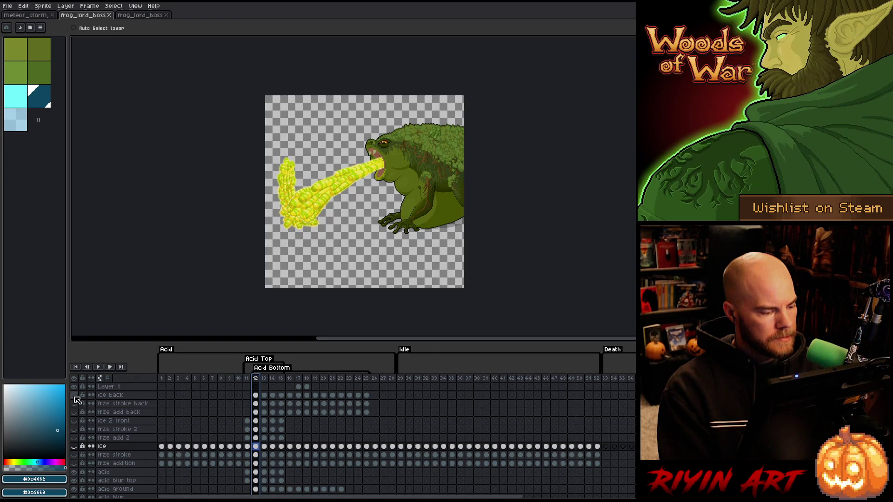
click(298, 379)
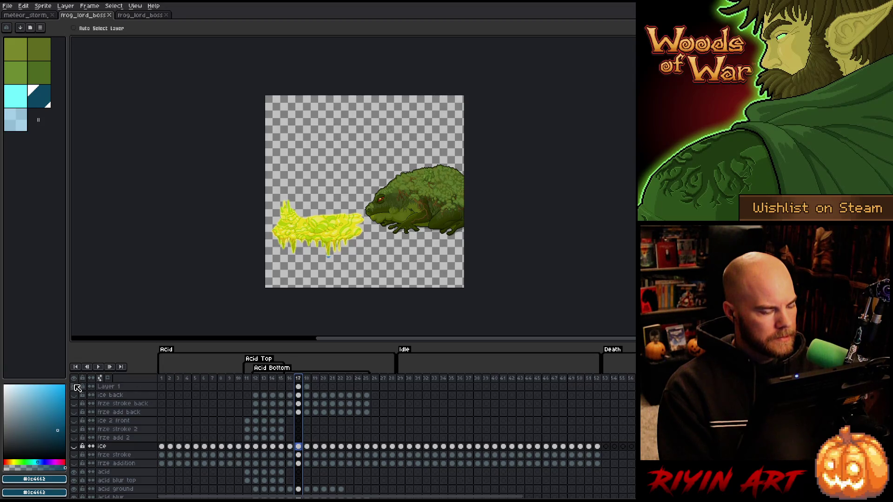
Step: Rename Layer 1 to 'ice back ext', save the file, and return to frame 11
double_click(106, 388)
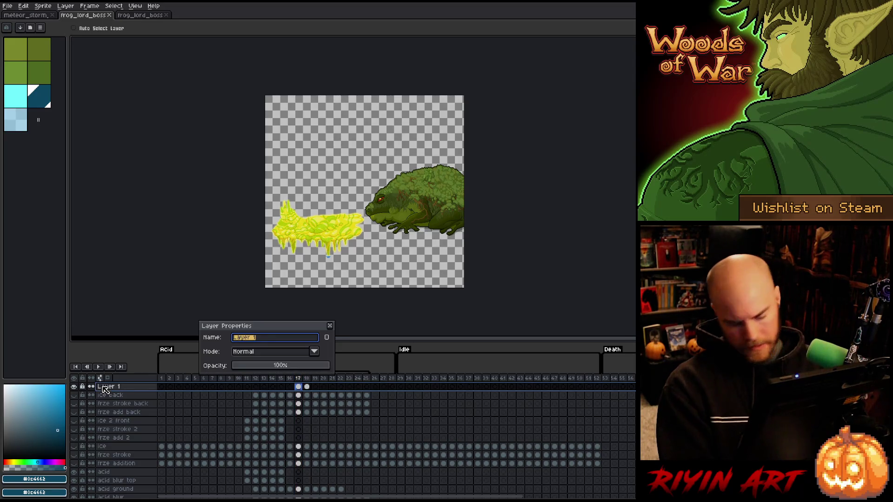
text(ice xt)
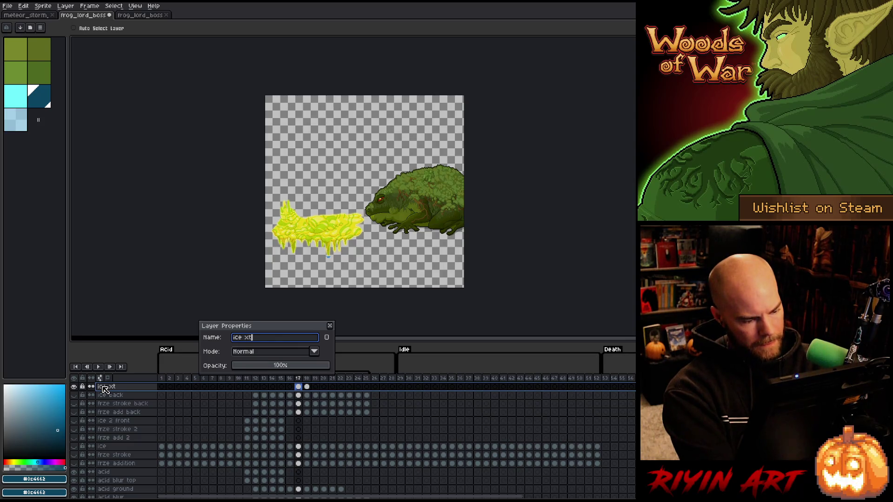
key(BackSpace)
text(ext)
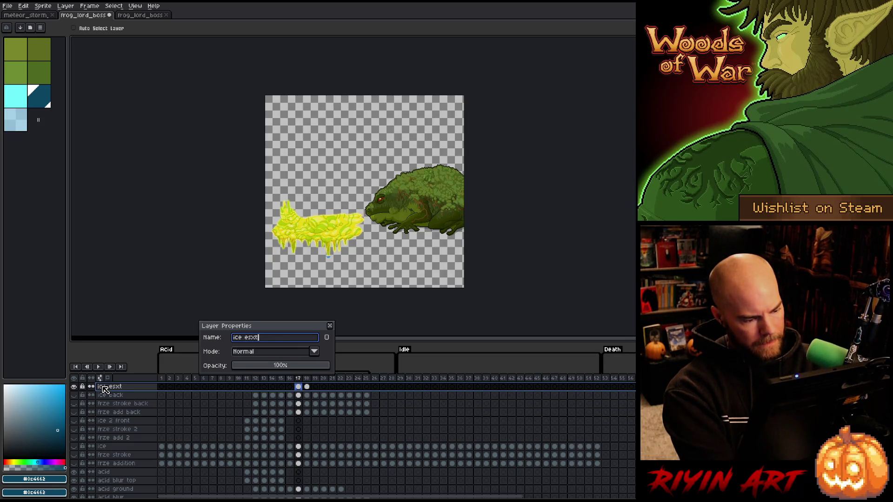
key(BackSpace)
key(BackSpace)
text(xt)
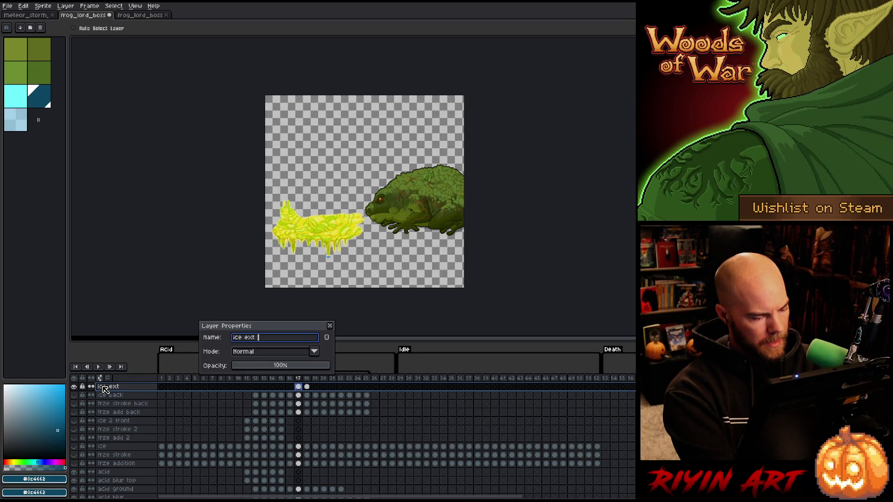
key(Left)
key(Left)
key(Left)
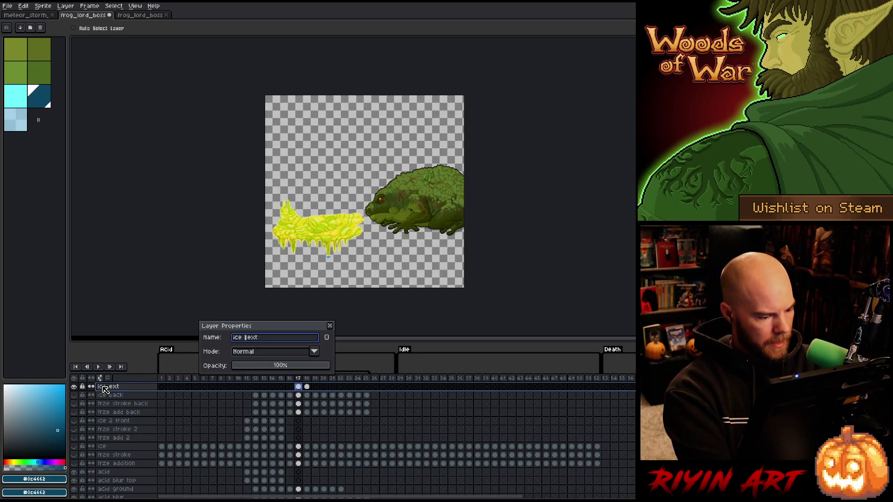
key(BackSpace)
text(bac)
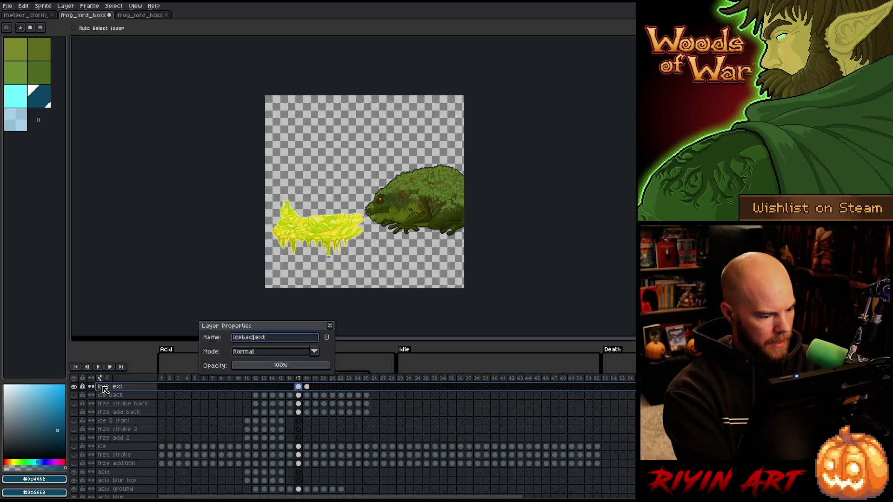
text(k)
key(Left)
key(Left)
key(Left)
key(Return)
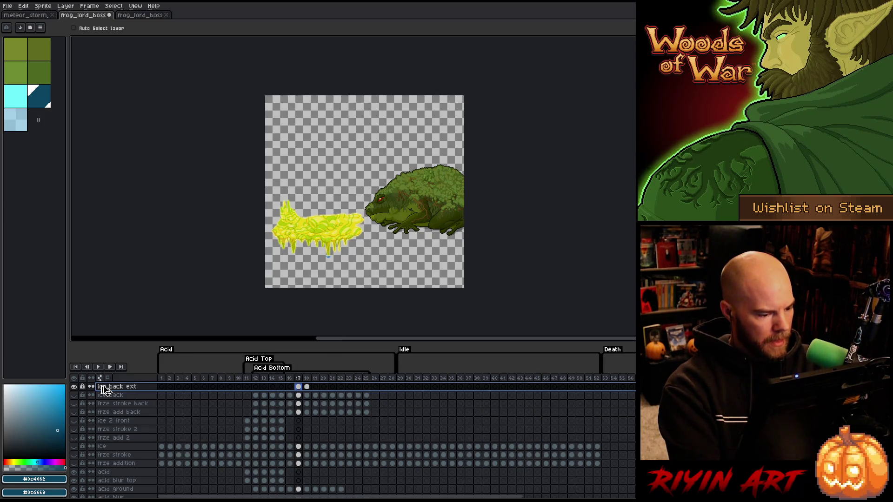
key(ctrl+s)
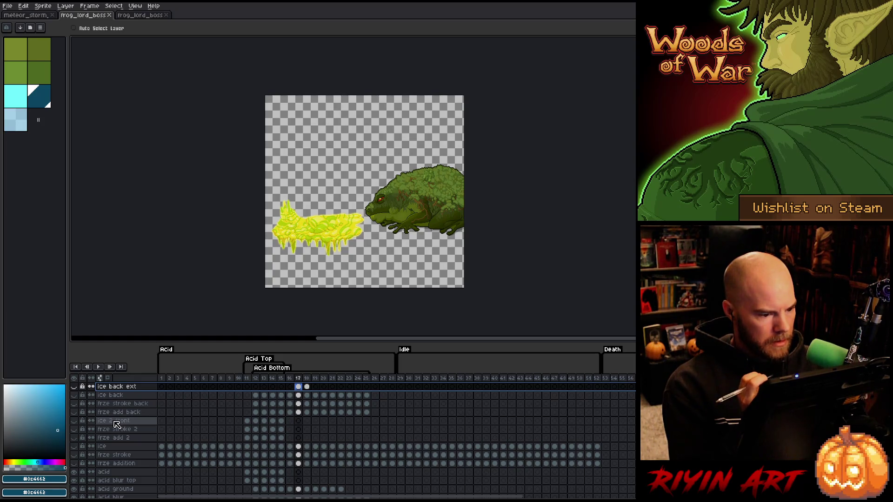
click(247, 379)
Step: Select timeline frames 11–14, then marquee the first splash frame in the acid strip
mouse_move(247, 378)
mouse_down()
mouse_move(275, 377)
mouse_move(265, 380)
mouse_up()
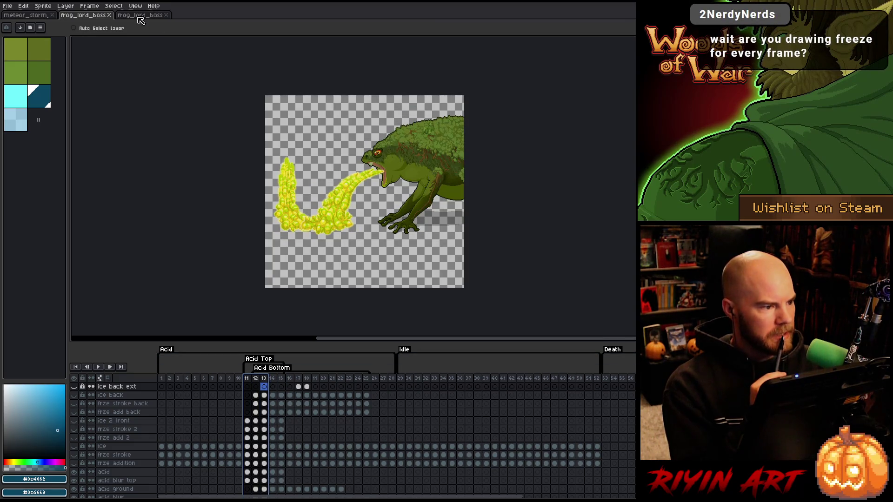
click(139, 15)
scroll(126, 185, up, 3)
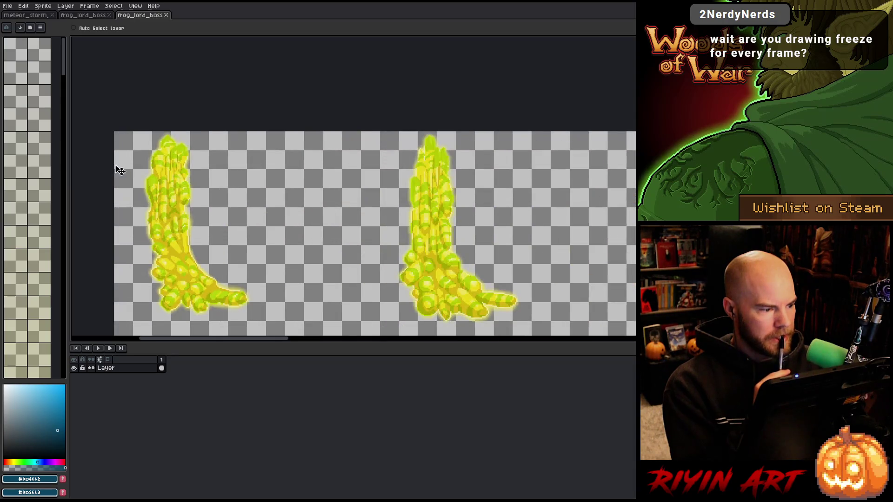
scroll(120, 170, down, 3)
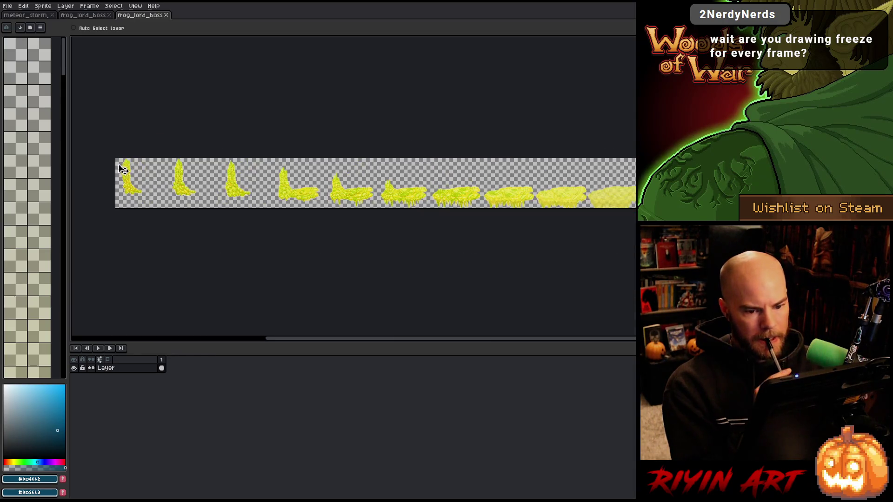
scroll(124, 168, up, 2)
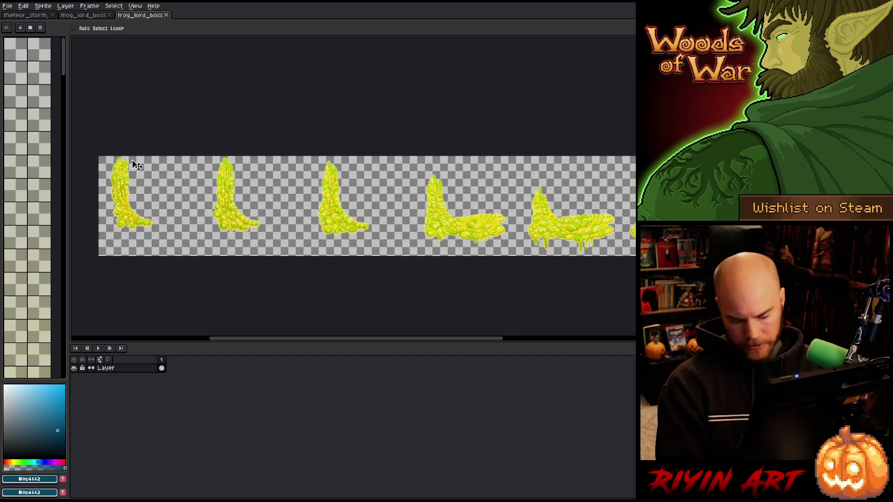
key(m)
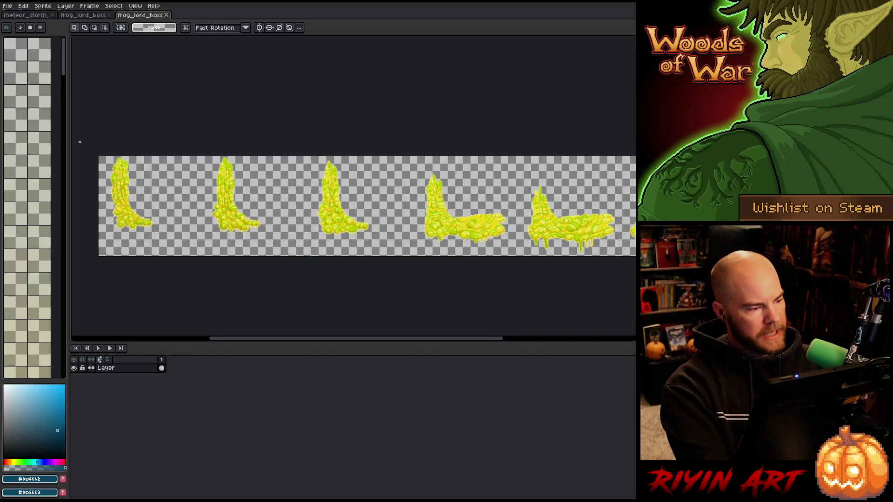
mouse_move(98, 155)
mouse_down()
mouse_move(149, 258)
mouse_move(189, 257)
mouse_up()
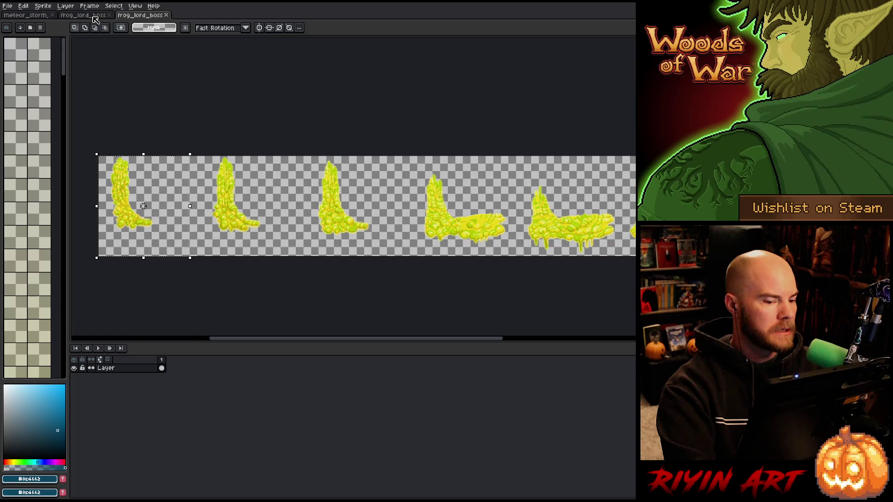
scroll(124, 163, down, 2)
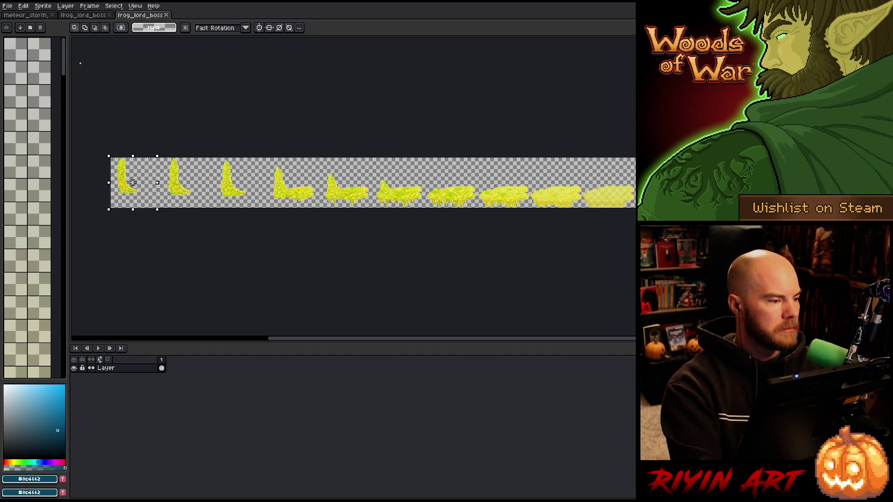
click(78, 15)
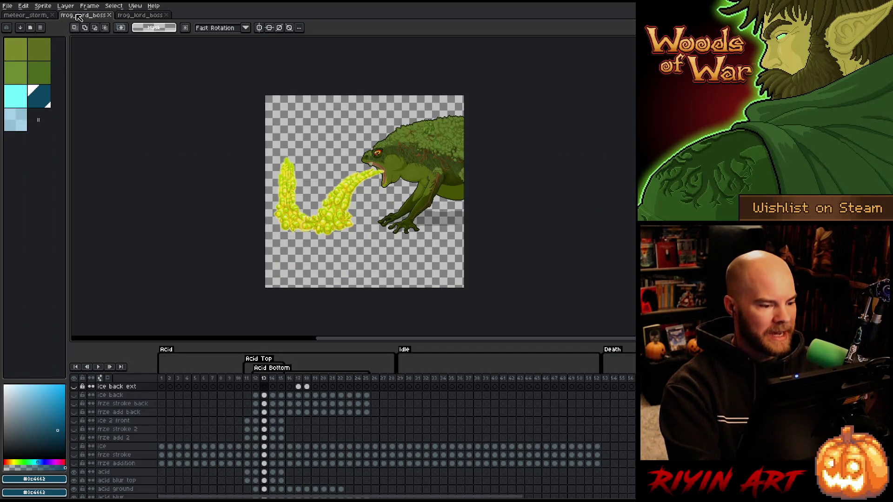
Step: Switch to the third frog_lord_boss tab holding the acid sprite strip
click(137, 16)
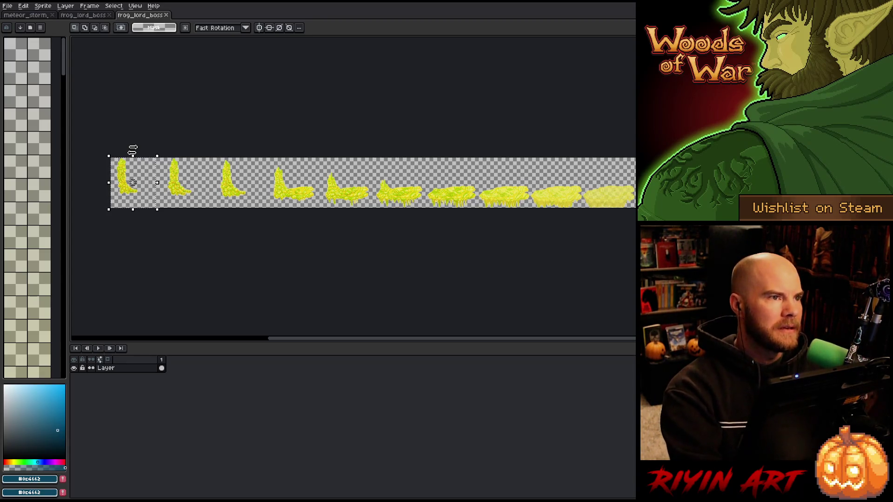
Step: Zoom and pan across the enlarged acid frames, then deselect the first frame with Ctrl+D
scroll(133, 183, up, 1)
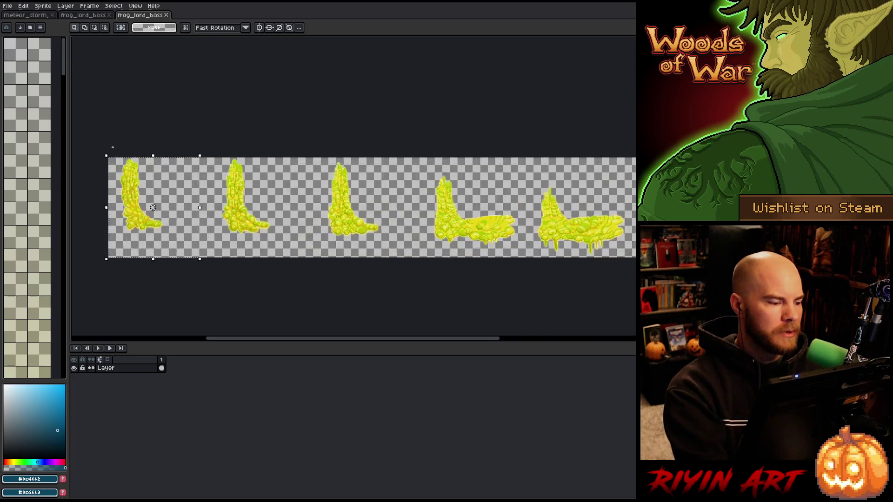
scroll(153, 207, up, 1)
key(space)
mouse_move(160, 224)
mouse_down()
mouse_move(187, 201)
mouse_move(184, 215)
mouse_up()
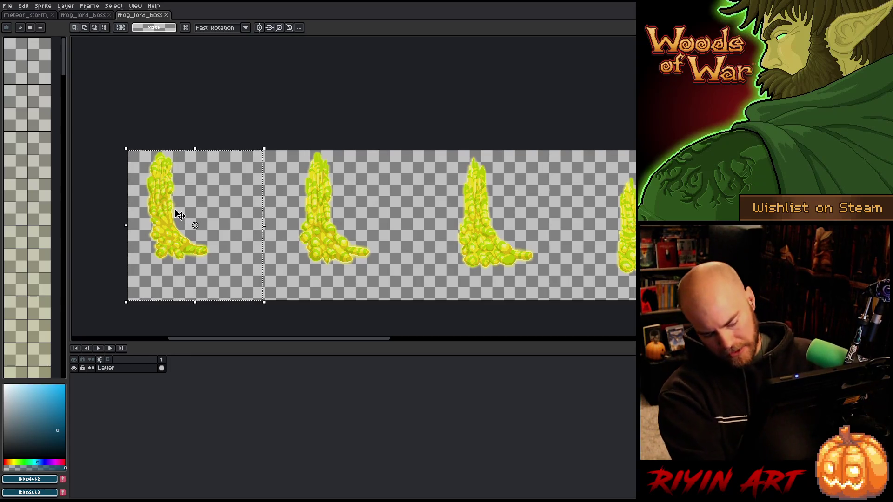
key(ctrl+d)
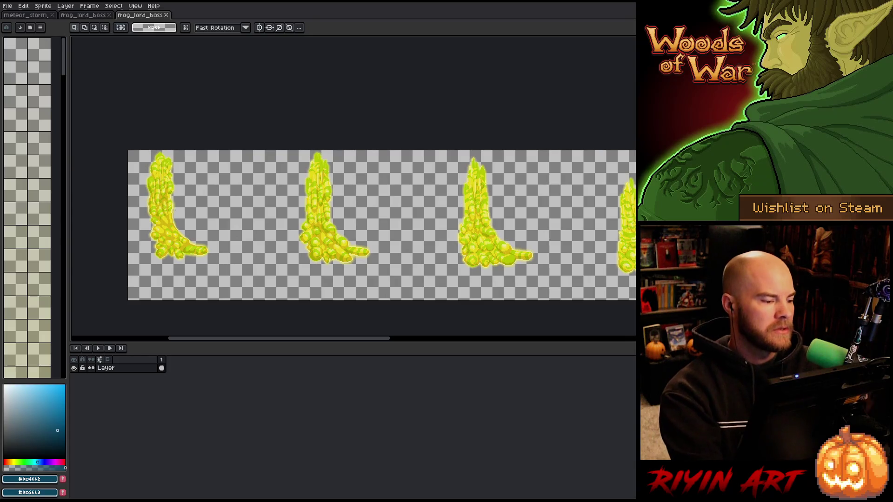
scroll(106, 75, down, 3)
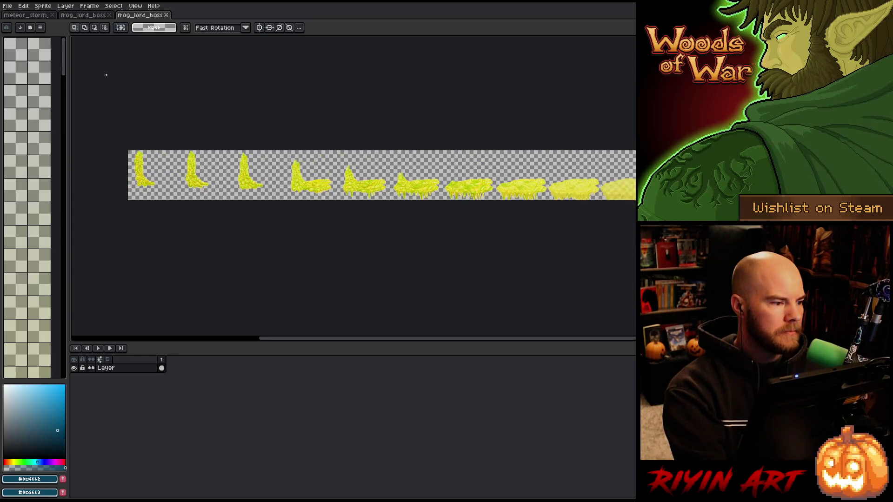
Step: Zoom into the acid strip and marquee-select a rectangle over its first acid frame
scroll(106, 75, up, 2)
scroll(106, 75, down, 2)
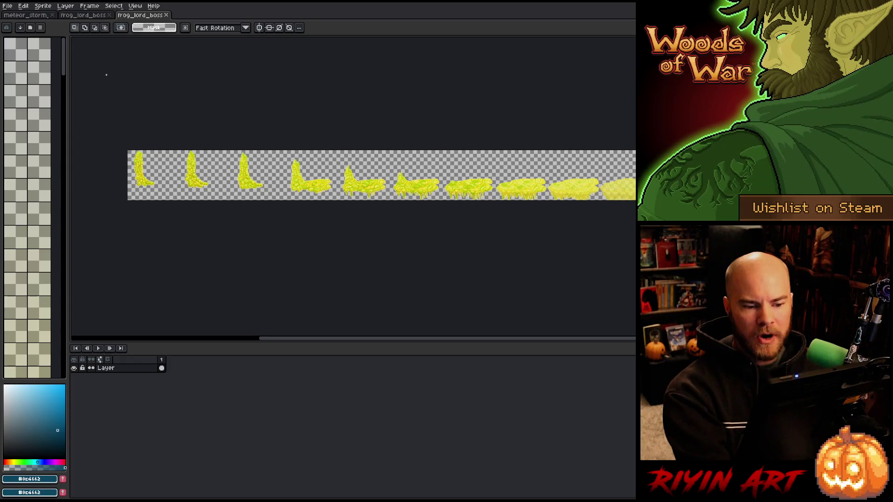
scroll(106, 75, up, 1)
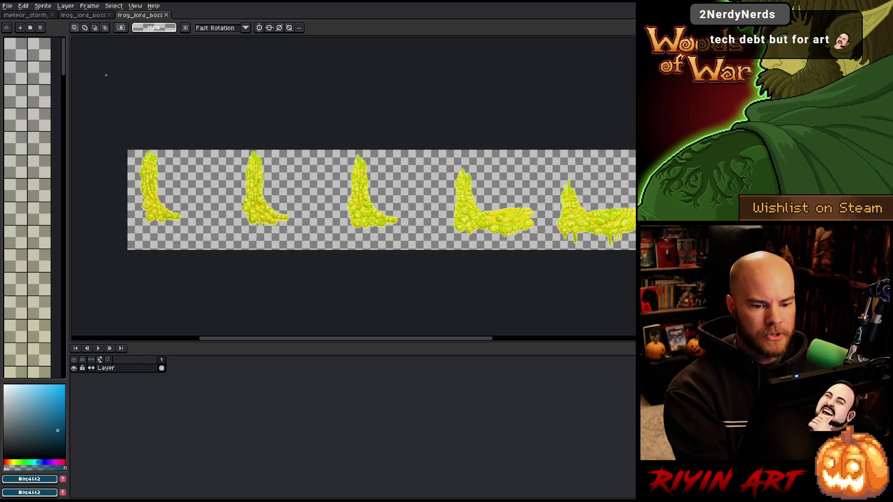
scroll(118, 144, up, 5)
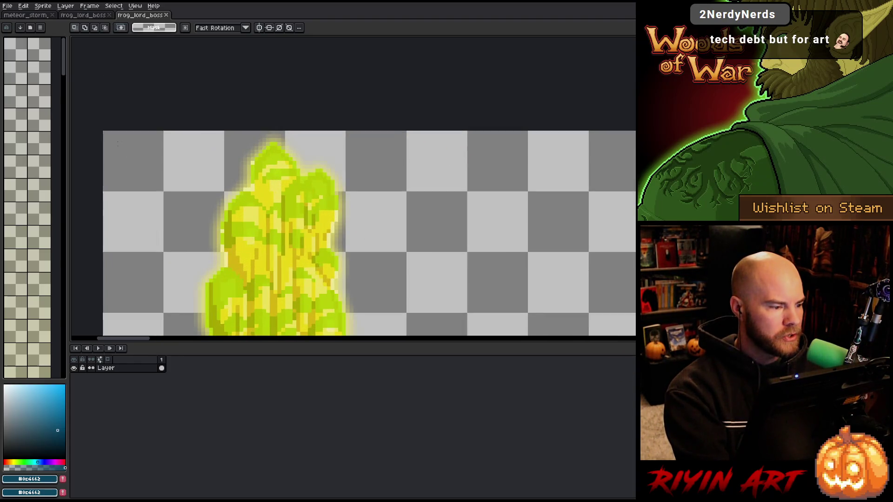
mouse_move(104, 133)
mouse_down()
mouse_move(297, 166)
mouse_move(358, 205)
mouse_move(337, 265)
mouse_move(344, 268)
mouse_up()
scroll(274, 133, up, 1)
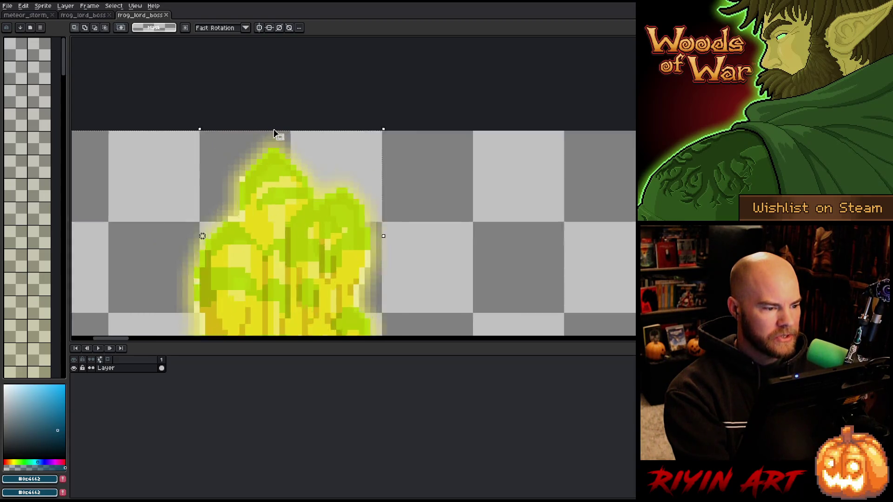
scroll(275, 132, up, 3)
scroll(260, 167, down, 4)
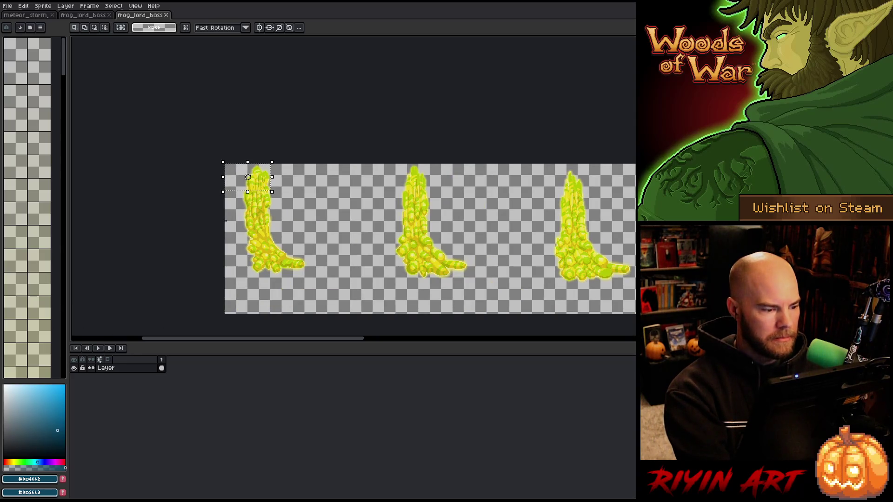
scroll(248, 177, up, 3)
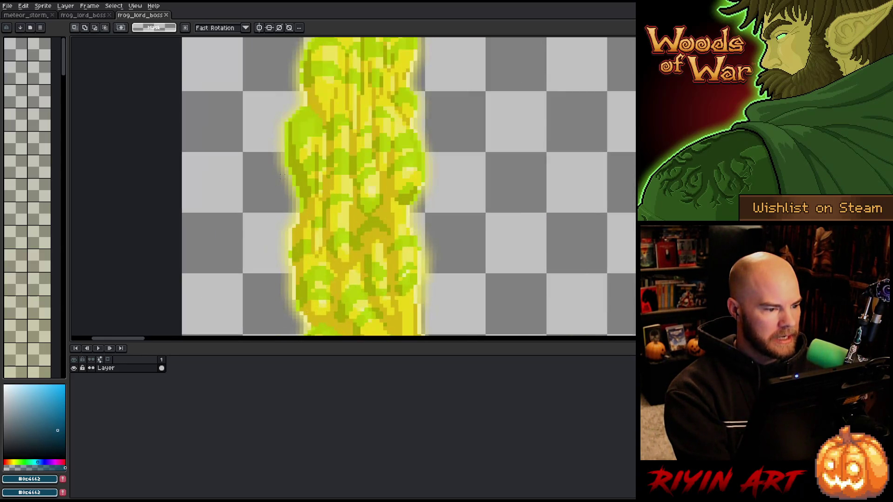
scroll(404, 200, left, 3)
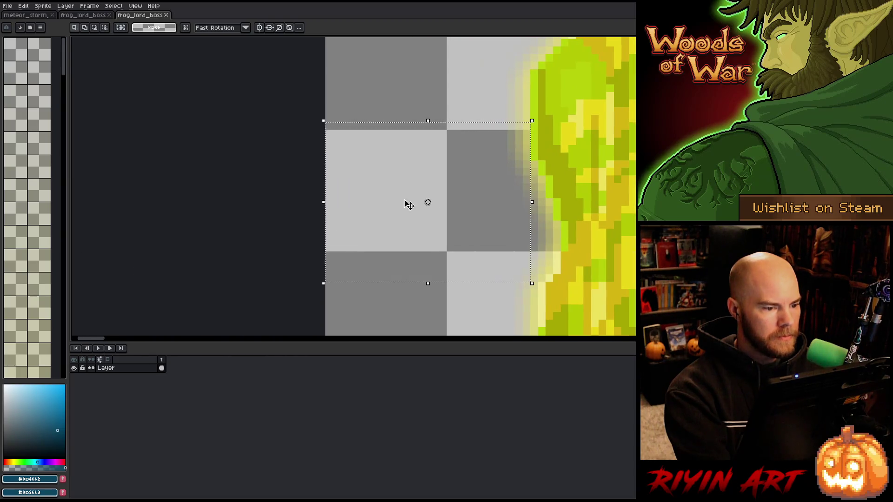
scroll(384, 186, down, 2)
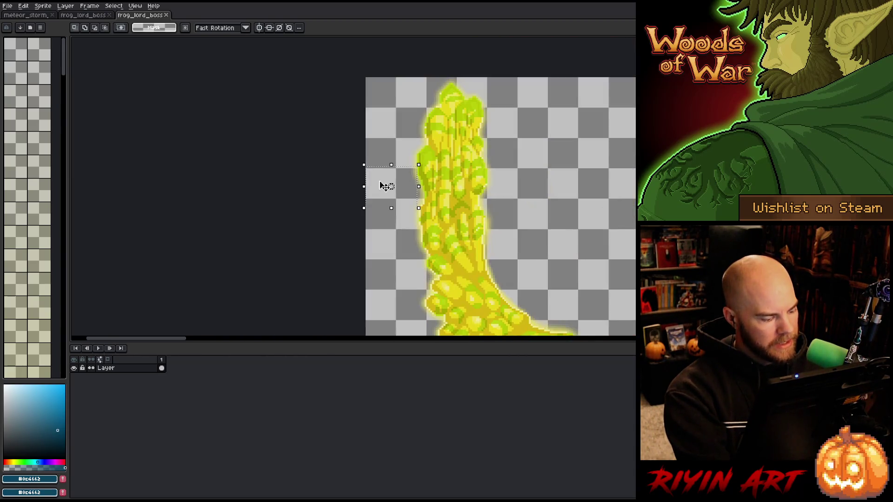
Step: Compare frog lord frames 11 and 12 with the acid strip, zooming in on the acid spray
click(90, 18)
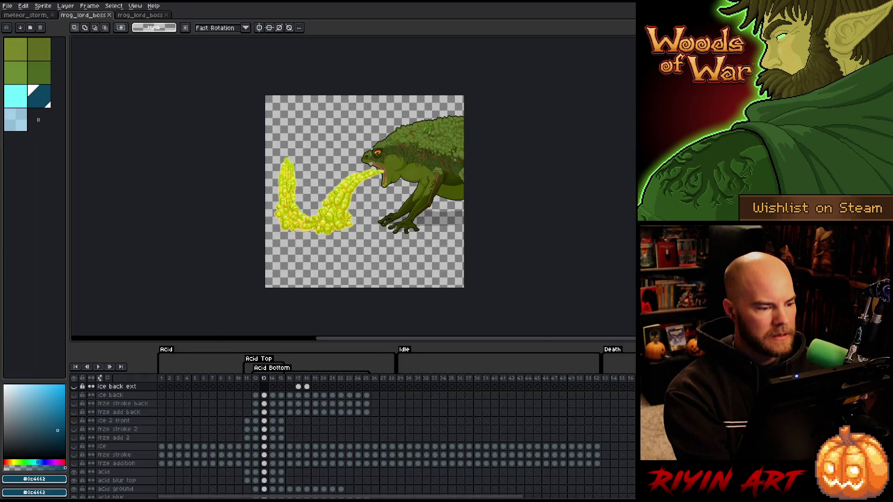
scroll(349, 224, up, 2)
scroll(348, 186, down, 1)
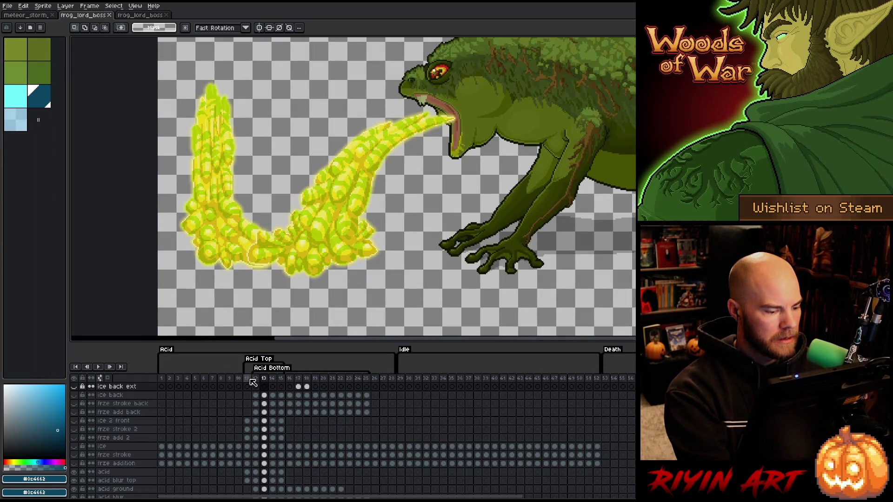
click(247, 381)
click(257, 380)
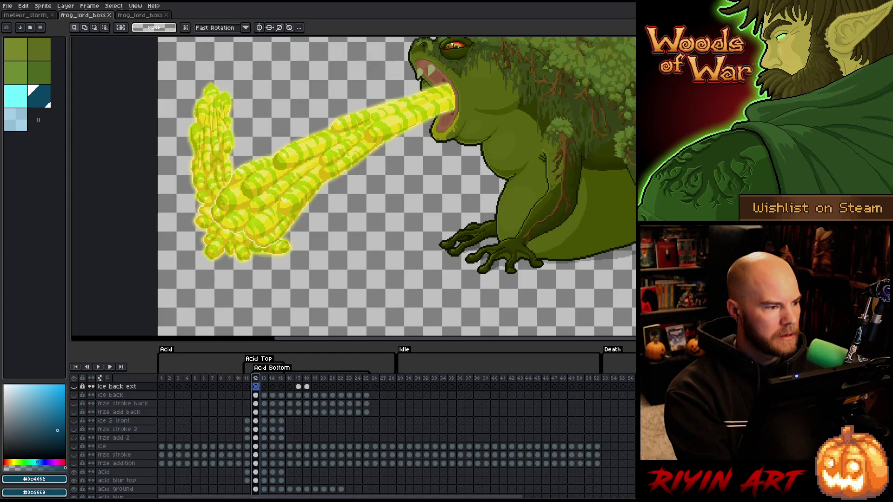
click(130, 15)
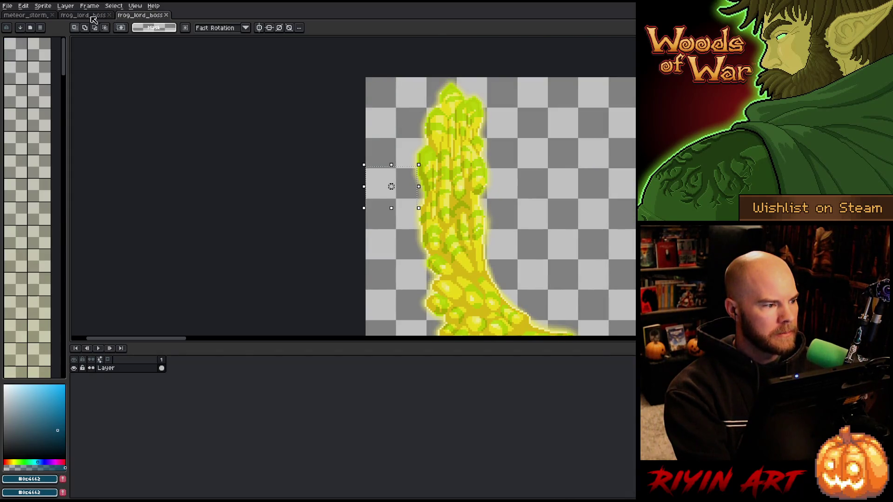
click(93, 18)
key(plus)
key(plus)
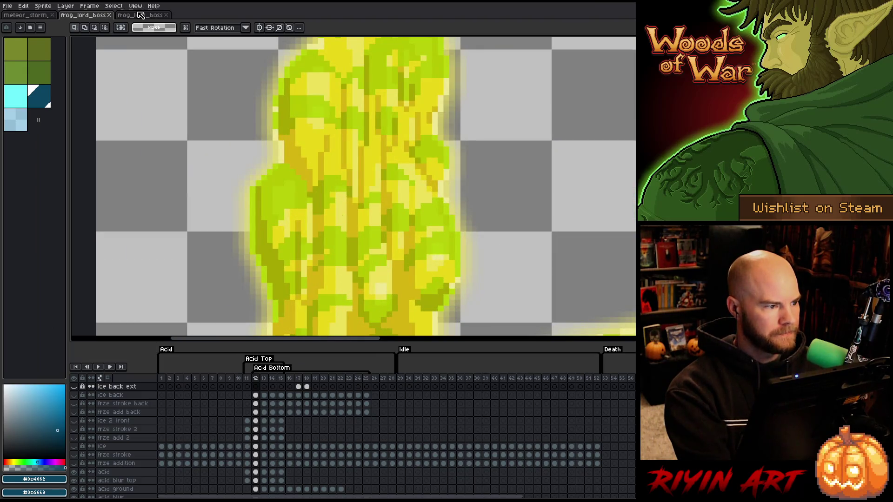
click(140, 15)
click(90, 16)
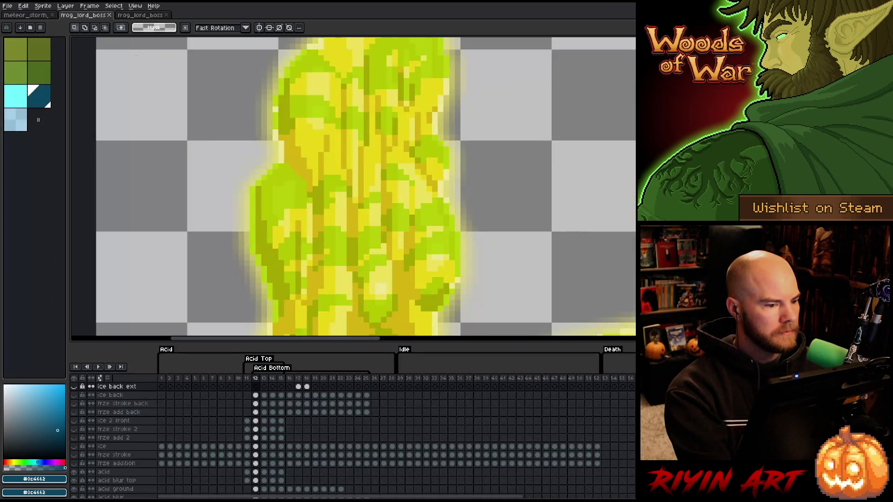
Step: Select a rectangle at the acid column's left edge and bring the whole frog into view
mouse_move(246, 183)
mouse_down()
mouse_move(216, 243)
mouse_move(113, 314)
mouse_move(114, 324)
mouse_up()
scroll(145, 251, down, 2)
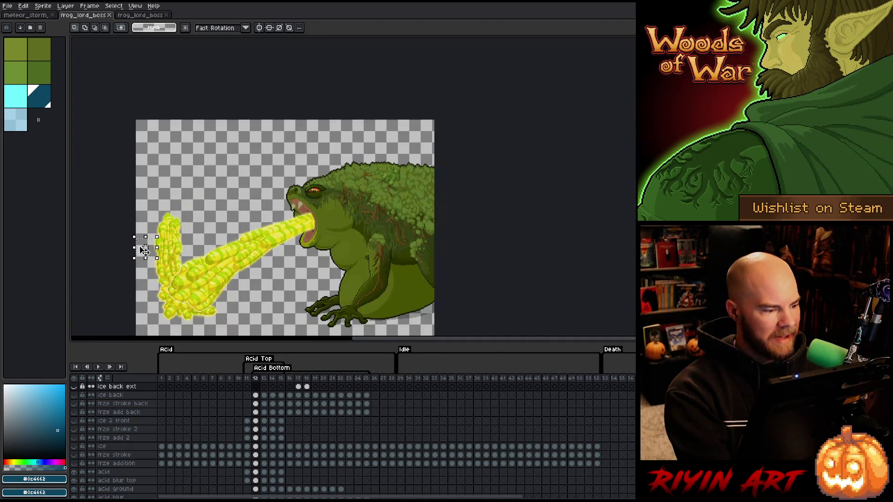
scroll(147, 249, down, 1)
mouse_move(157, 249)
mouse_down()
mouse_move(172, 211)
mouse_move(216, 163)
mouse_move(203, 153)
mouse_move(209, 141)
mouse_up()
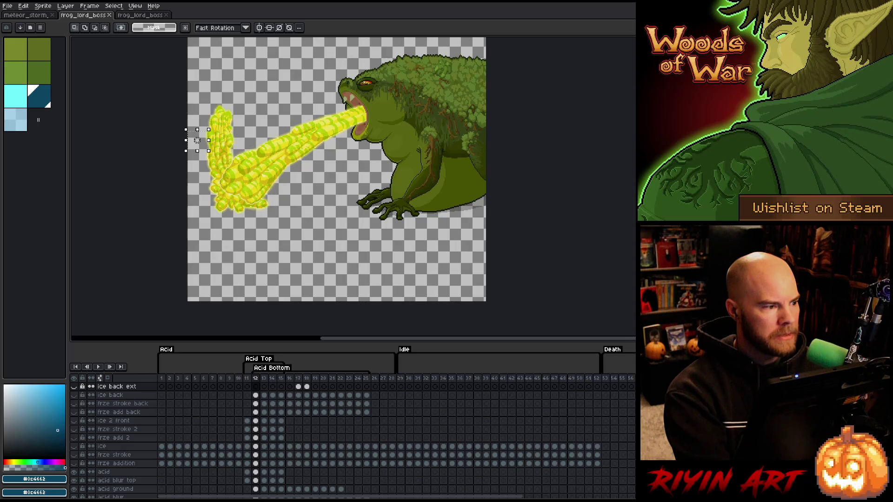
click(43, 7)
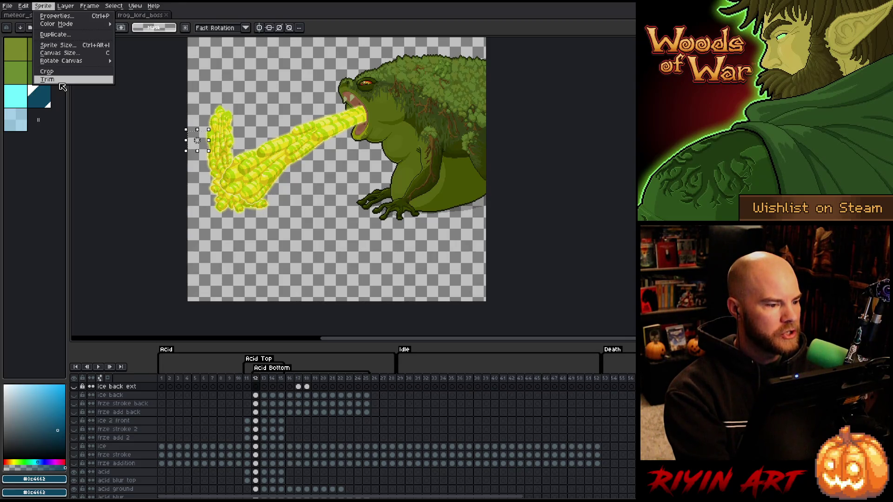
key(Escape)
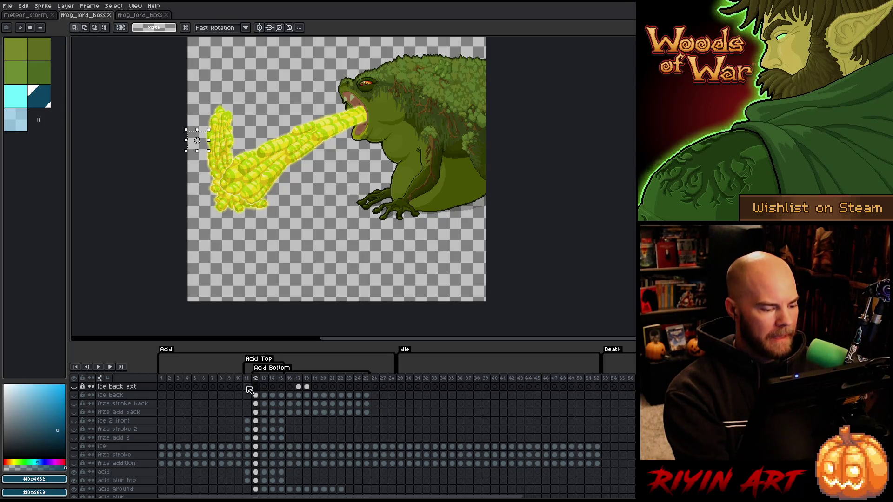
Step: Select frames 12–21, then frames 21–22 with frame 21 current, and return to the acid strip
drag(256, 381, 332, 384)
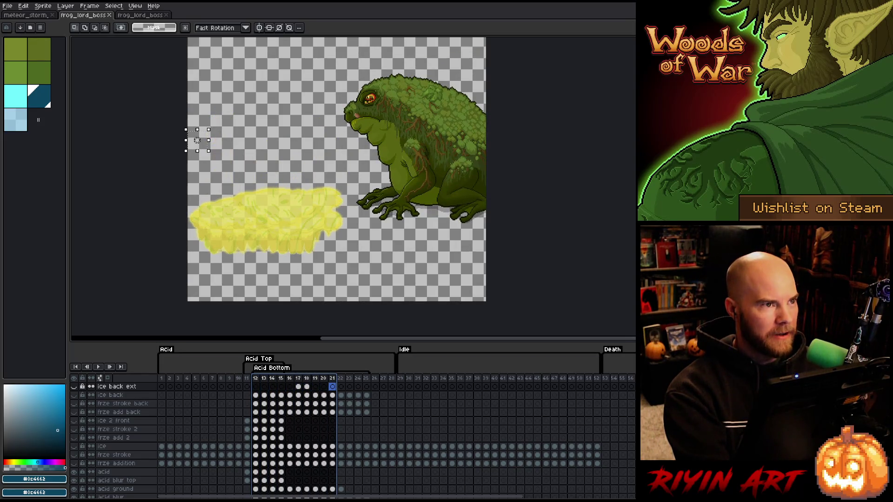
key(h)
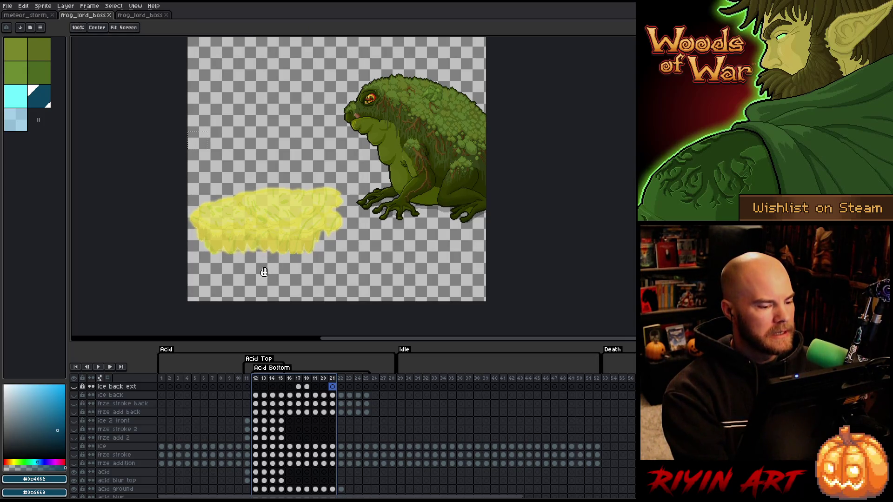
drag(342, 380, 333, 380)
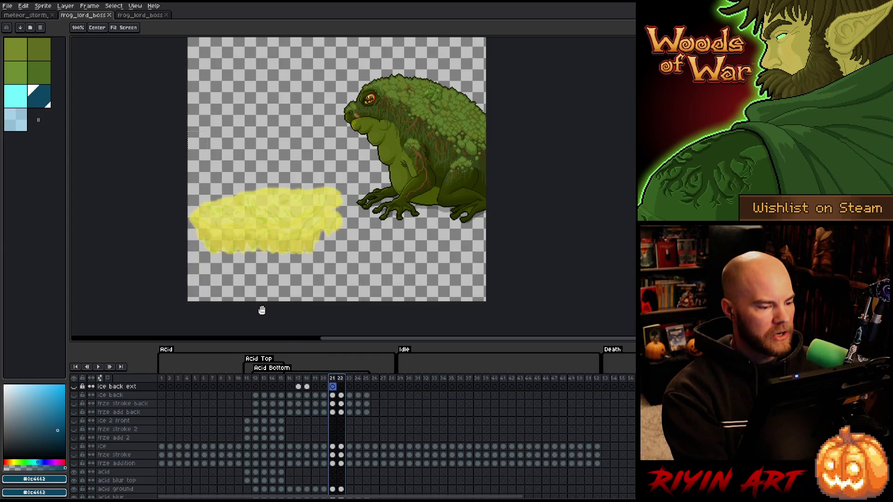
click(136, 17)
scroll(453, 302, down, 3)
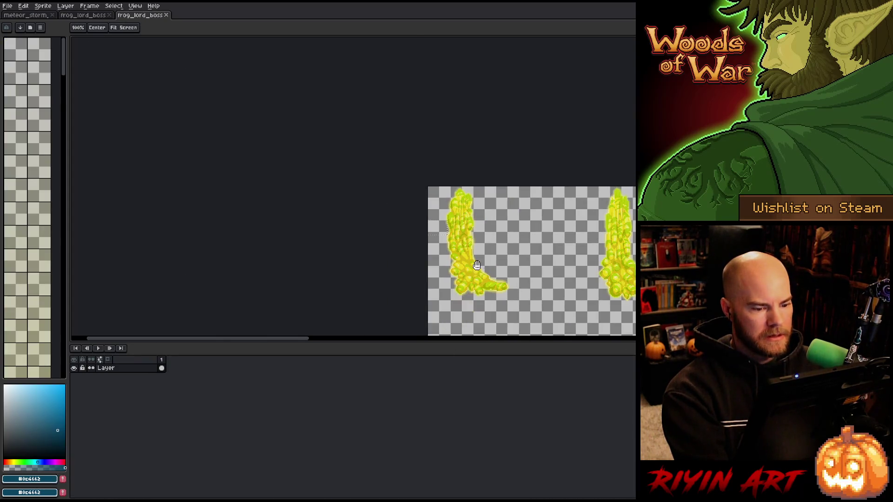
drag(303, 342, 674, 330)
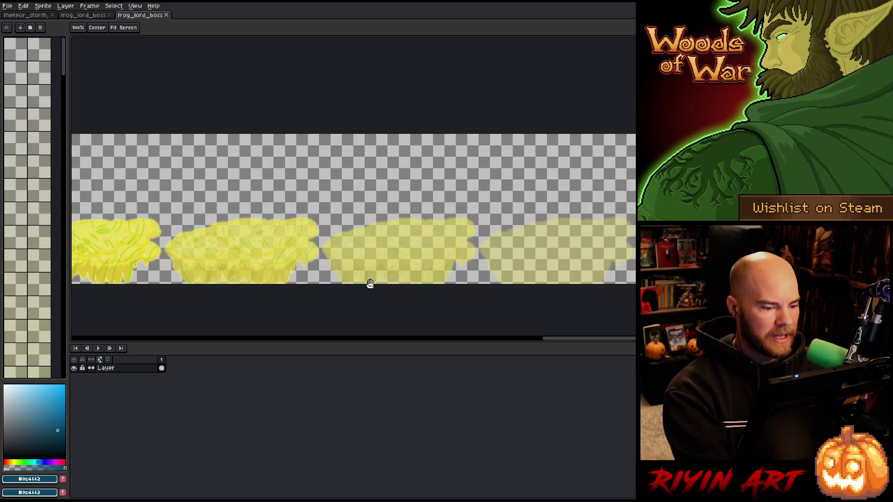
mouse_move(548, 335)
mouse_down()
mouse_move(566, 343)
mouse_move(167, 349)
mouse_up()
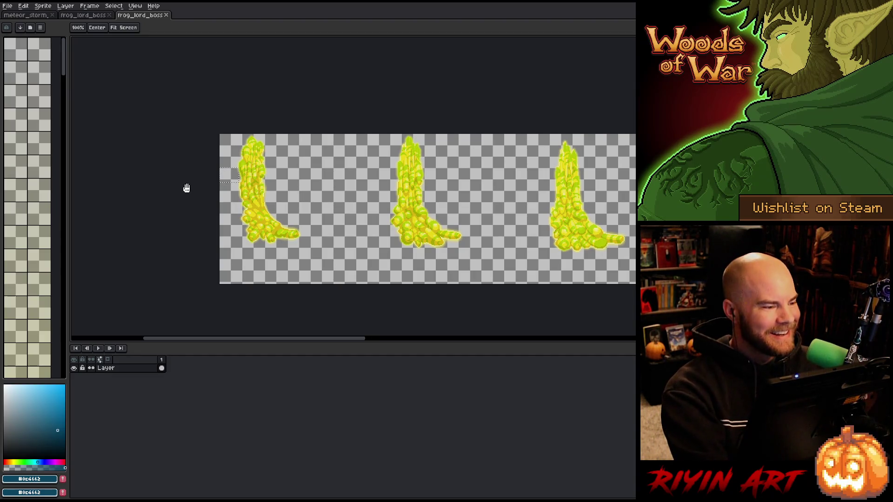
scroll(189, 181, up, 2)
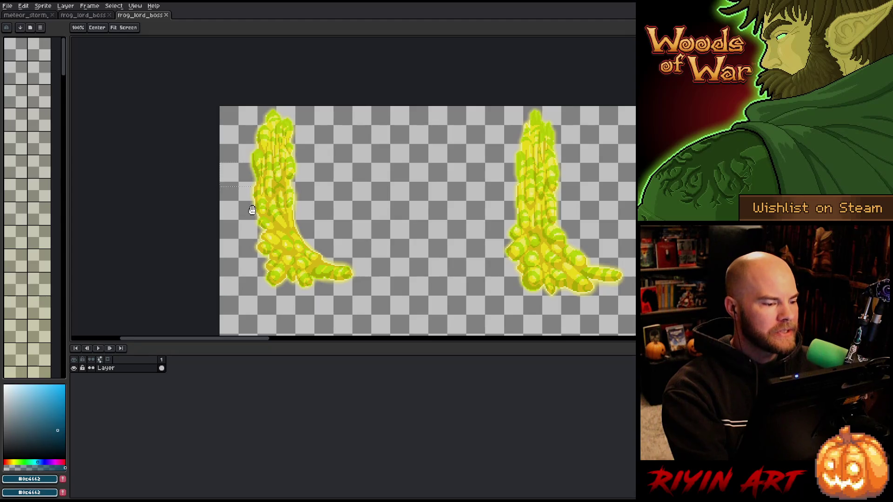
mouse_move(252, 210)
mouse_down()
mouse_move(200, 168)
mouse_move(190, 182)
mouse_up()
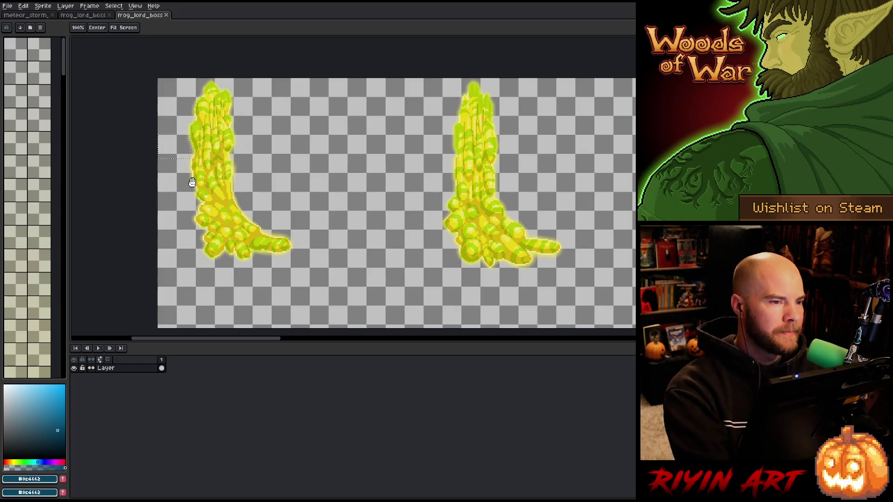
mouse_move(189, 179)
mouse_down()
mouse_move(198, 170)
mouse_move(210, 199)
mouse_up()
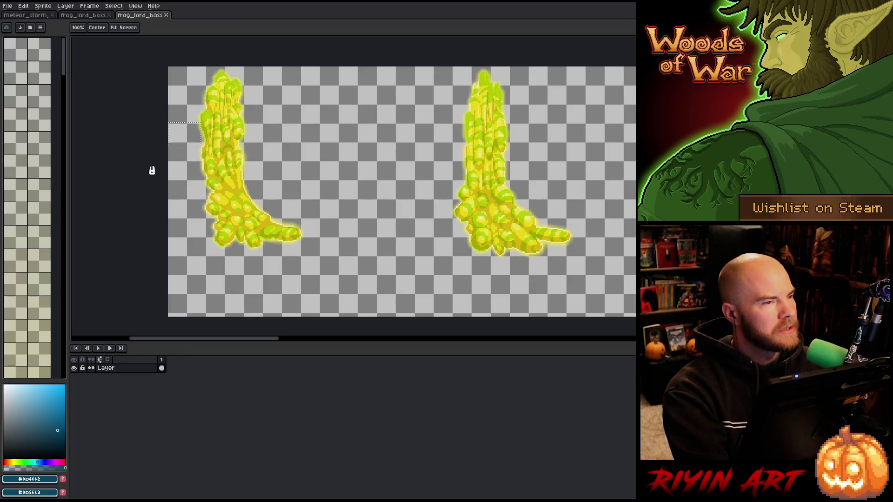
scroll(150, 156, down, 1)
scroll(150, 156, up, 1)
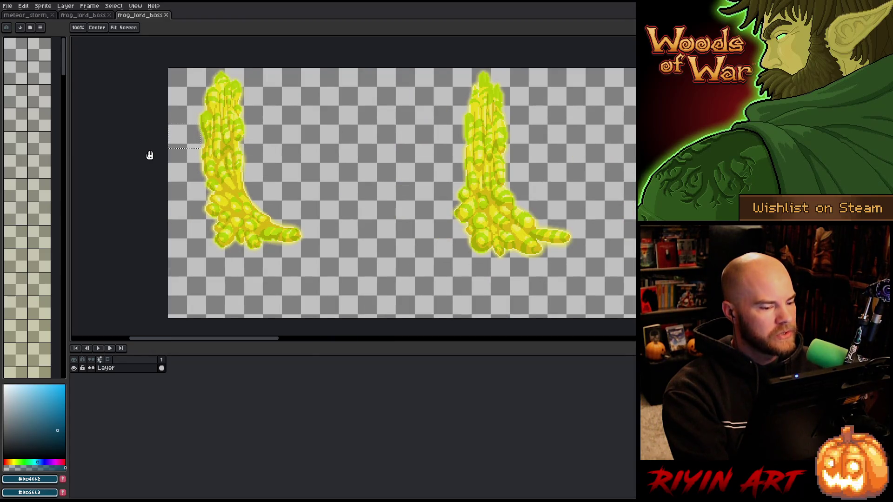
click(87, 17)
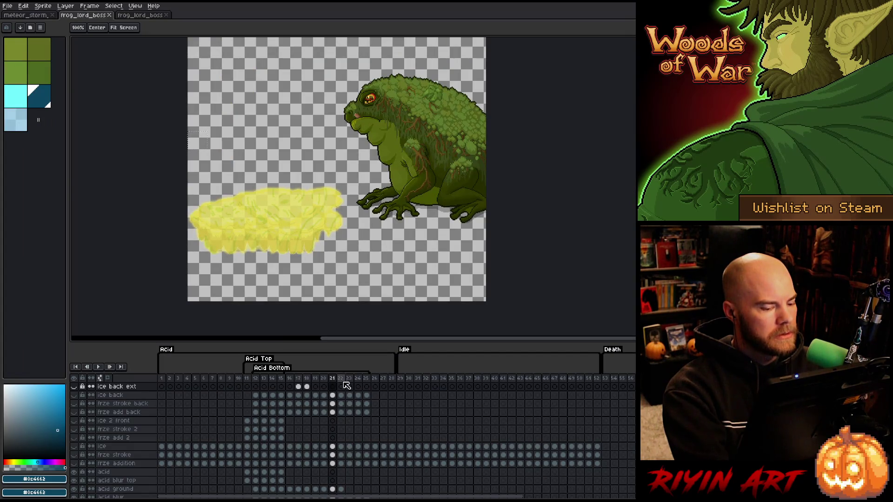
Step: Select frames 12–25, hide the frog layers, and scrub through frames 15 to 11
mouse_move(366, 380)
mouse_down()
mouse_move(237, 386)
mouse_move(340, 386)
mouse_move(289, 386)
mouse_up()
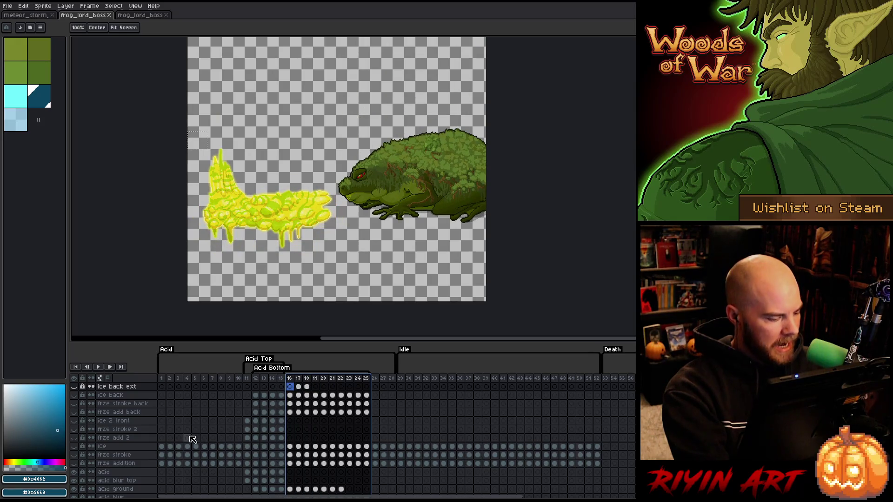
scroll(179, 434, down, 5)
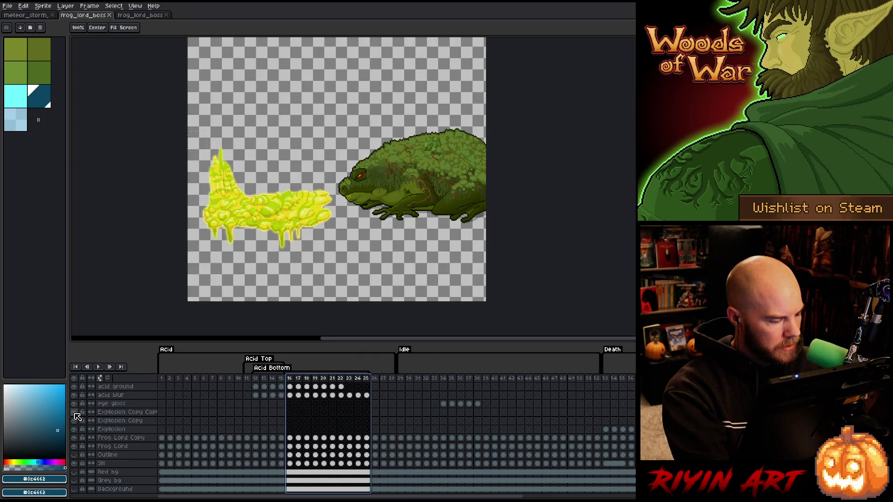
drag(74, 437, 74, 446)
scroll(246, 419, up, 5)
click(248, 378)
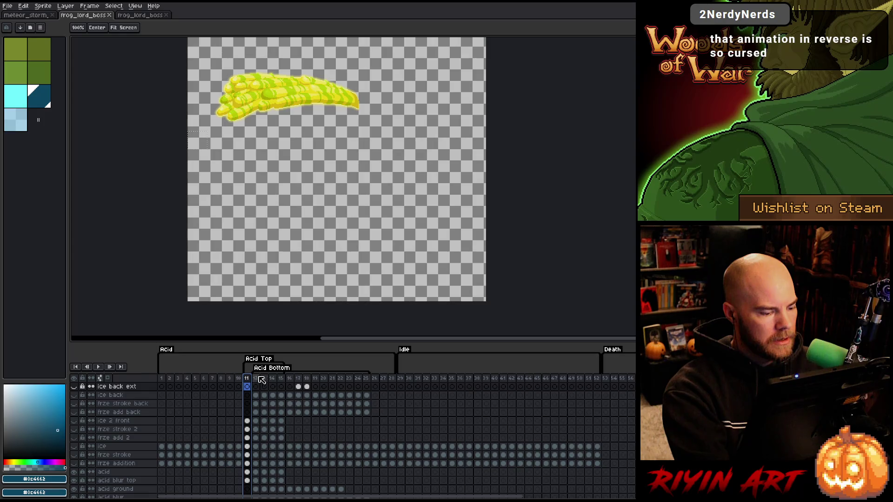
drag(282, 379, 252, 379)
Step: Check the acid strip, then hide the acid layer and the flat yellow acid stroke
click(142, 15)
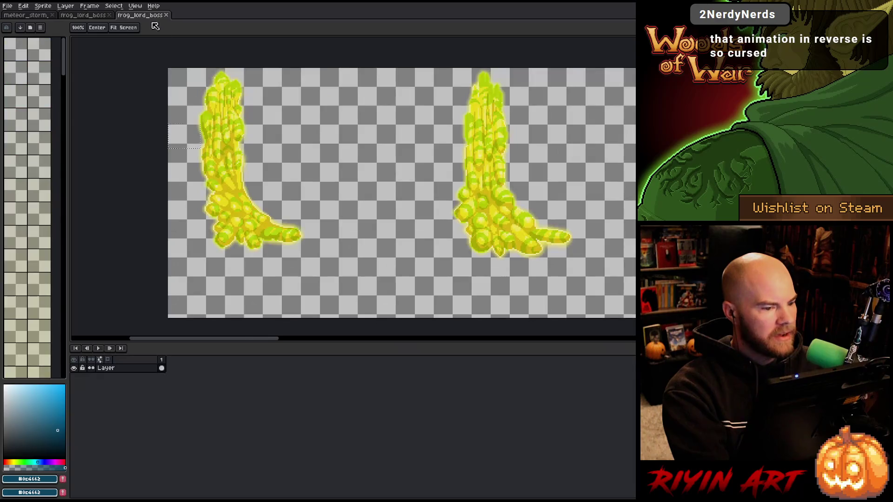
scroll(275, 138, down, 5)
scroll(275, 139, up, 3)
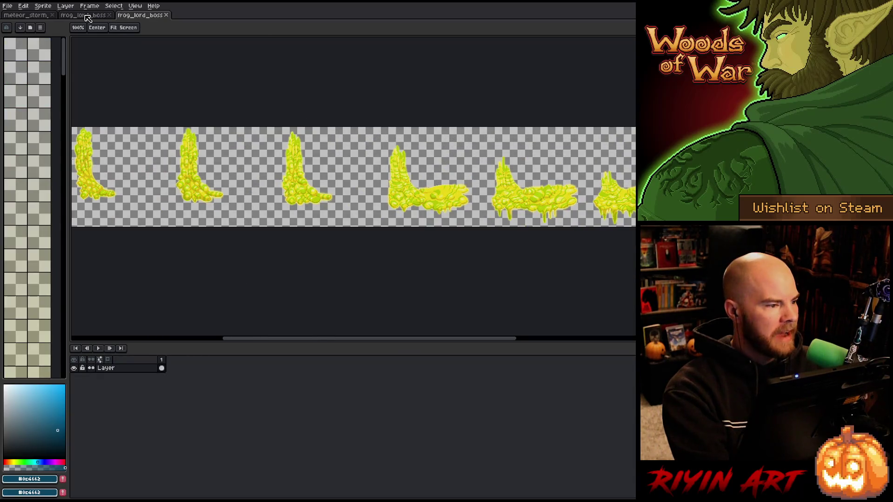
click(86, 15)
scroll(194, 410, down, 1)
scroll(191, 407, down, 4)
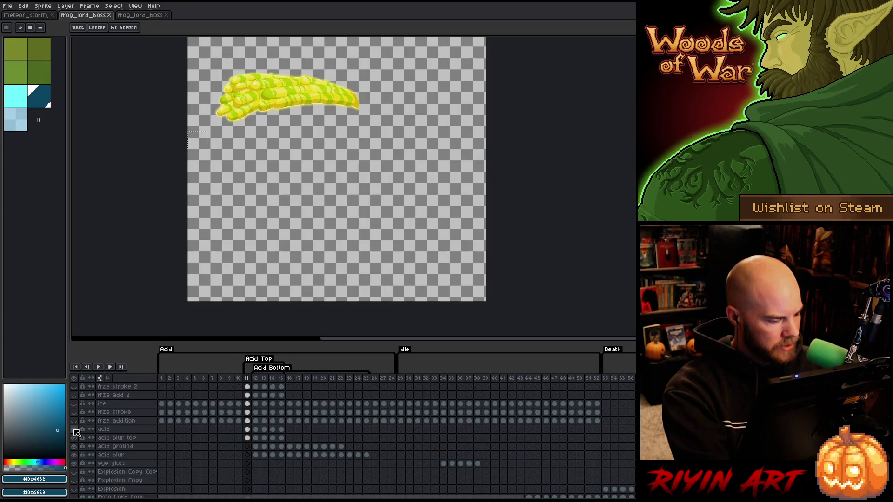
click(75, 430)
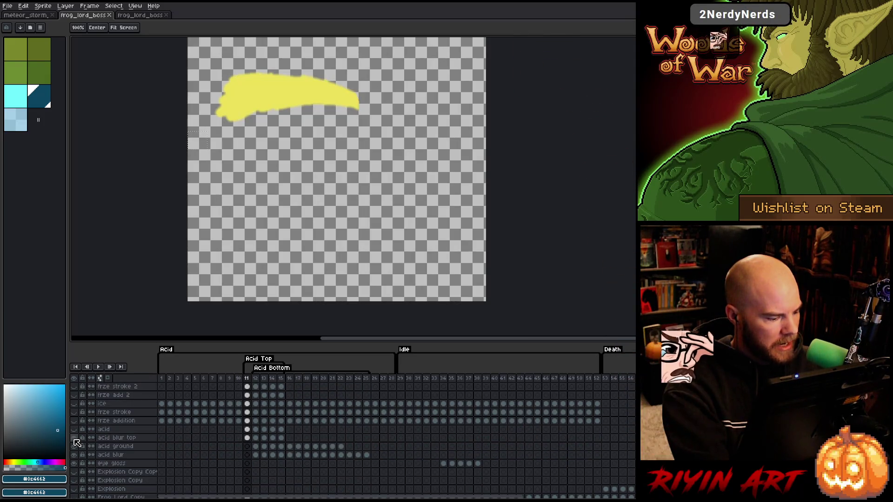
click(74, 438)
Step: Play the acid animation from frame 12 and a later frame, then return to frame 12 zoomed in
click(255, 380)
scroll(256, 381, up, 5)
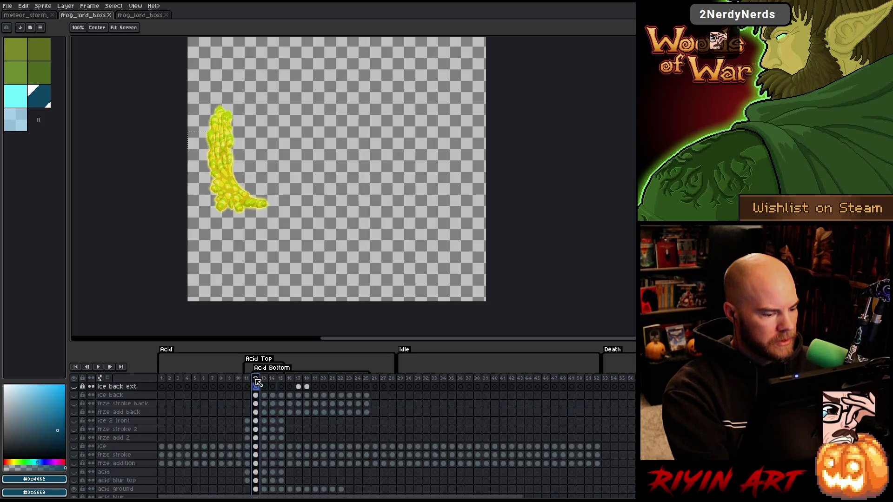
key(Return)
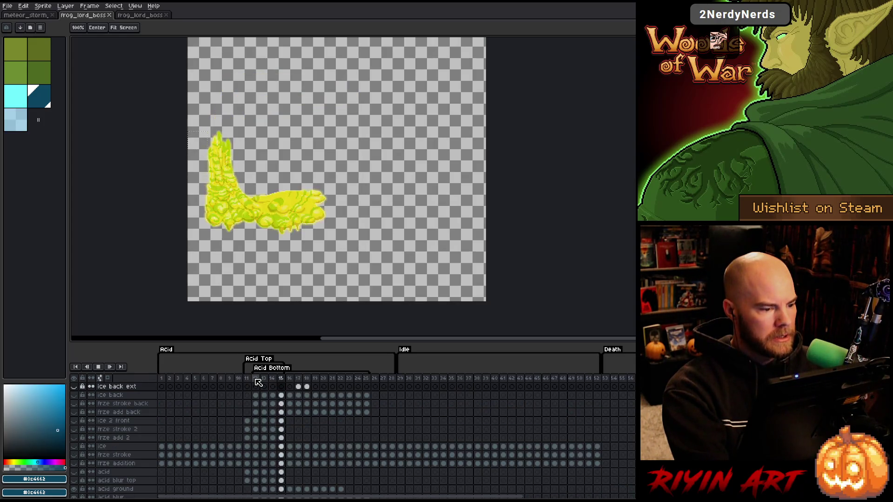
key(Return)
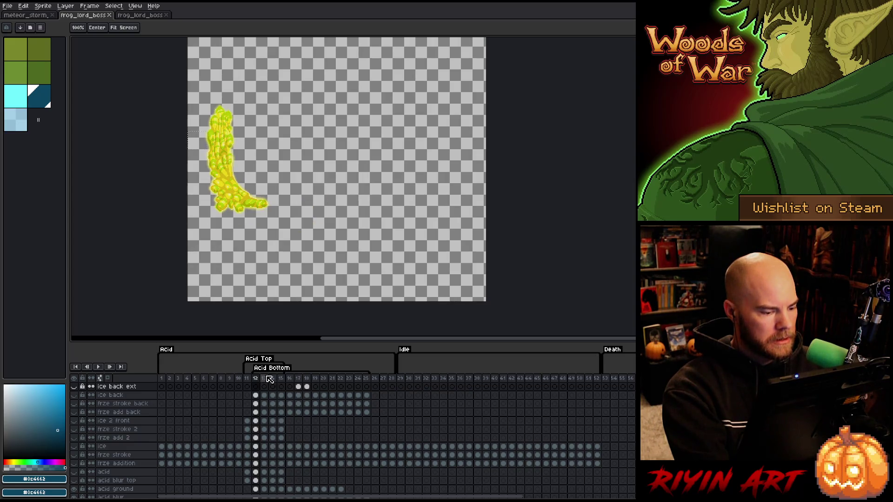
click(296, 379)
key(Return)
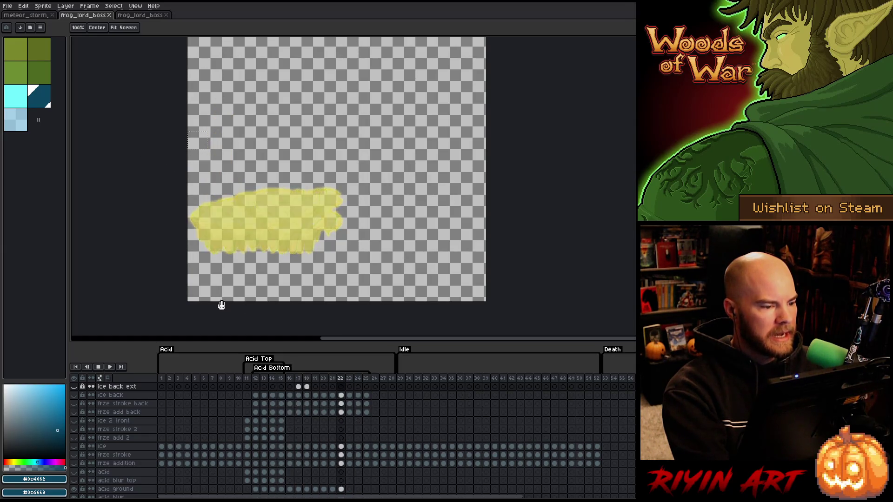
key(Return)
click(256, 385)
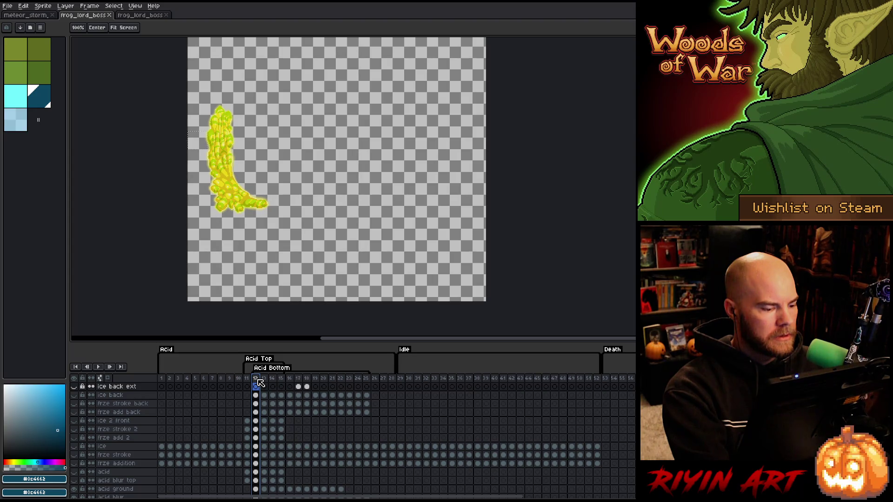
scroll(240, 117, up, 1)
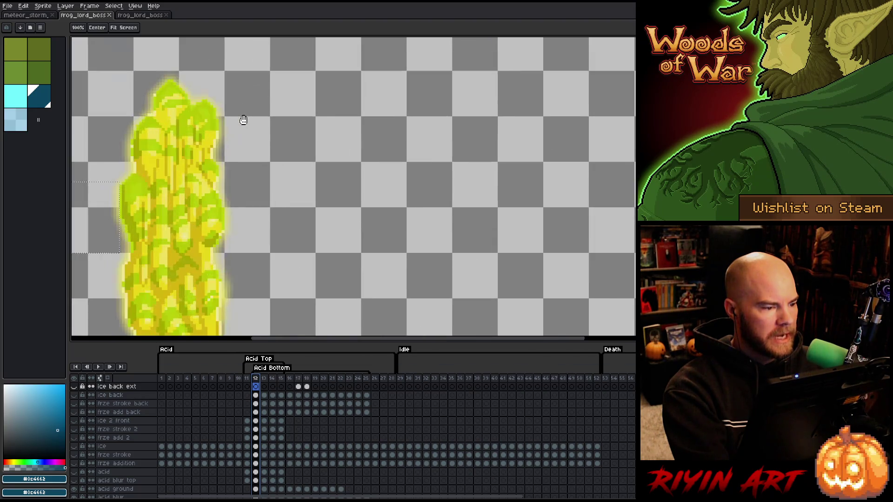
scroll(303, 199, up, 3)
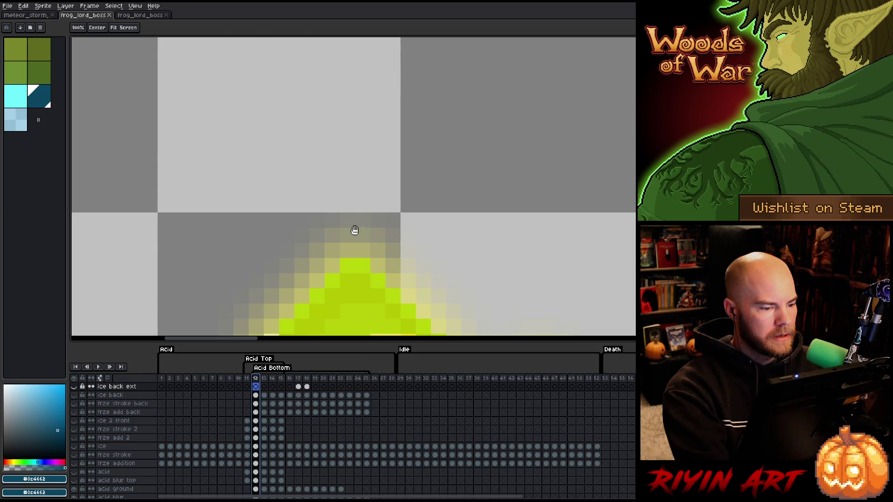
Step: Marquee the area above the acid tip on frame 12, matching it against the acid strip's first frame
key(m)
drag(371, 212, 323, 259)
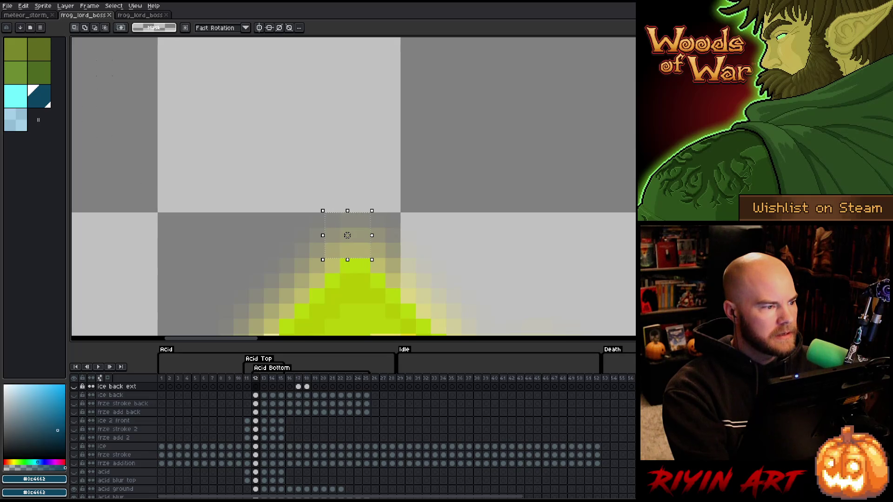
click(146, 15)
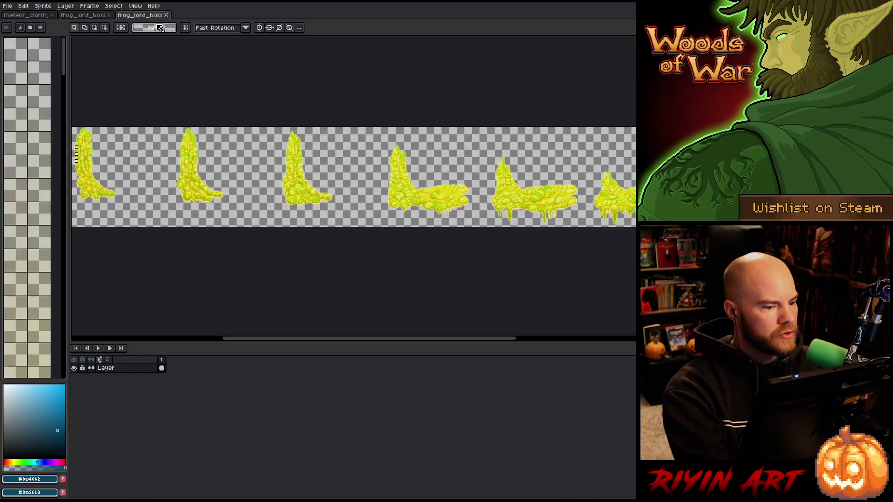
drag(185, 197, 457, 229)
scroll(457, 230, up, 5)
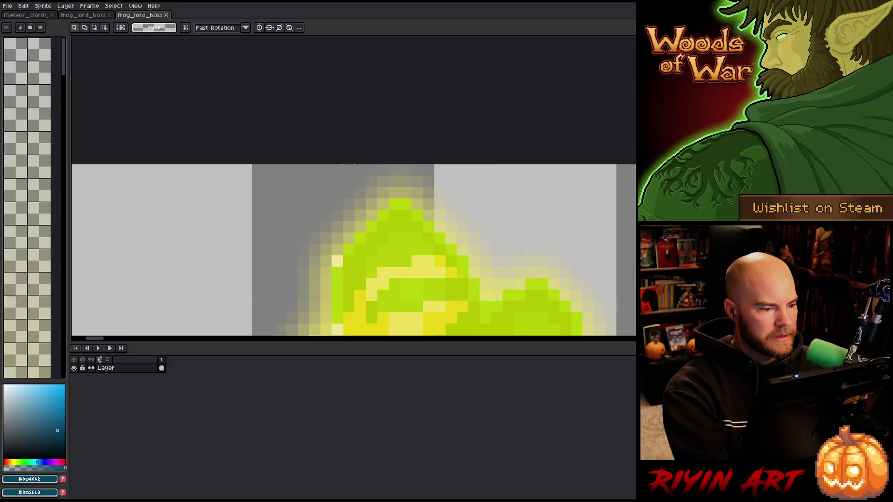
drag(421, 206, 336, 160)
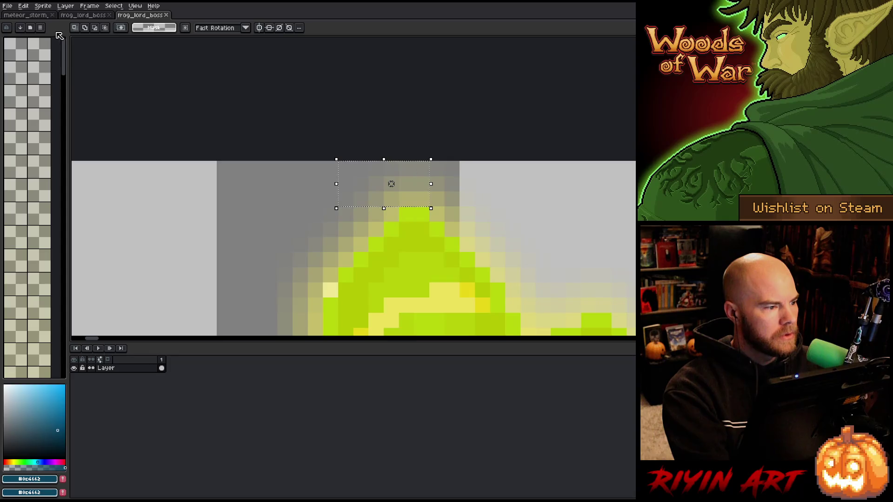
click(86, 16)
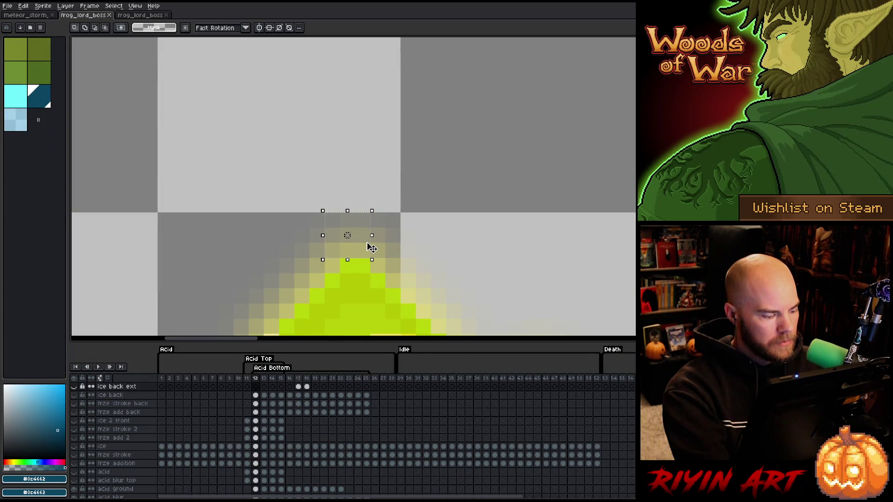
Step: Eyedrop the empty pixels above the acid and the pale yellow at its edge
key(i)
click(357, 208)
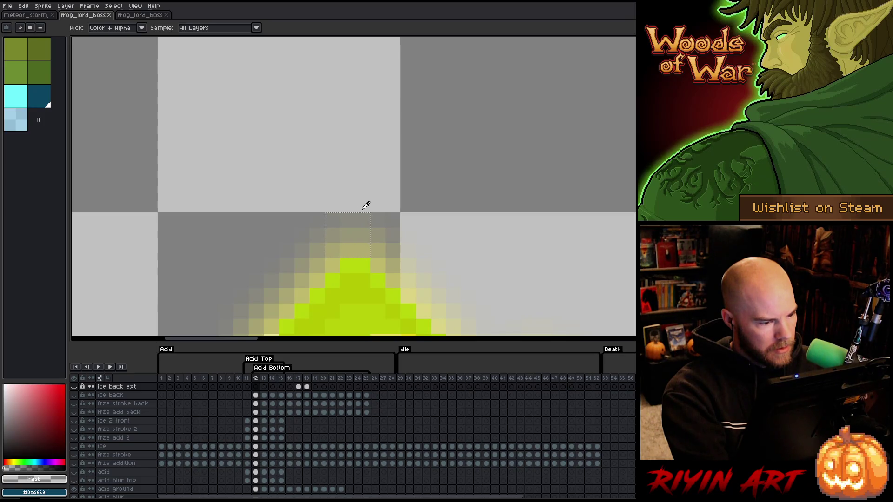
click(380, 217)
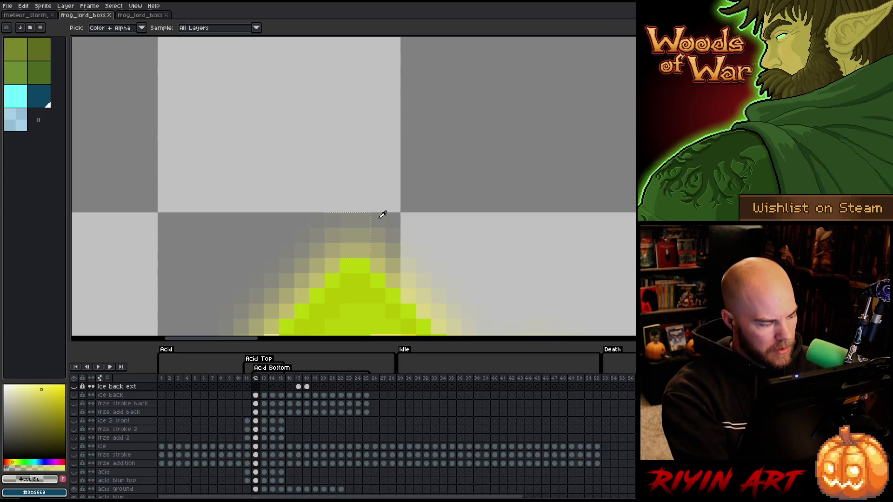
click(363, 204)
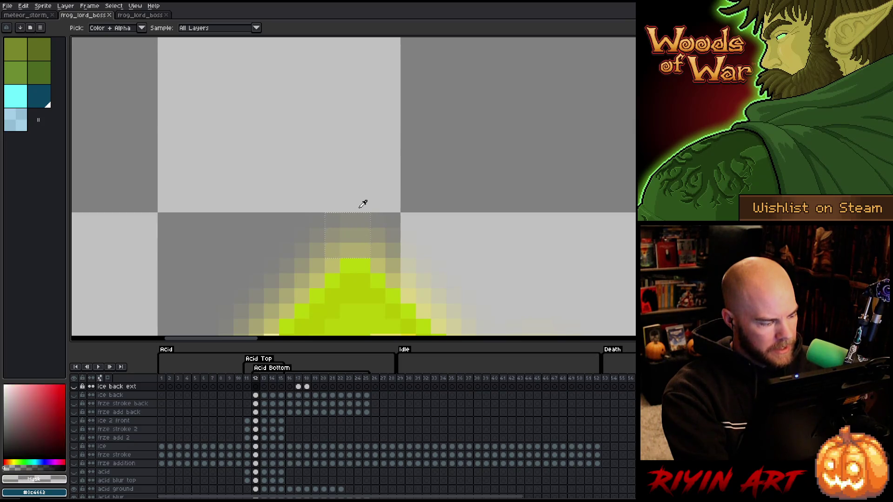
scroll(364, 204, down, 3)
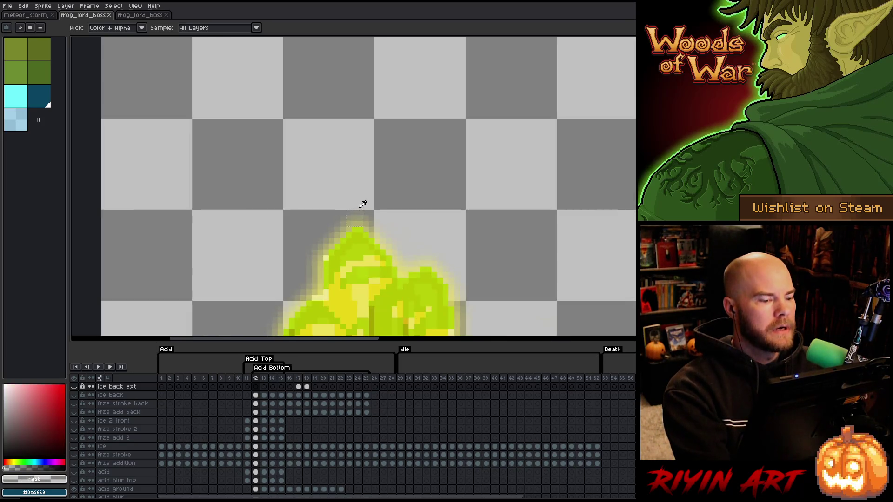
Step: Return to the Rectangular Marquee tool after adjusting the canvas view
key(m)
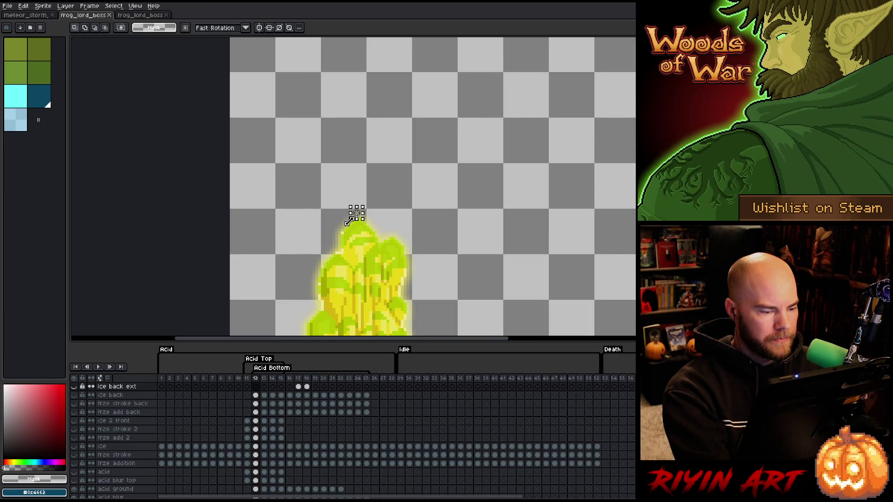
scroll(356, 213, up, 5)
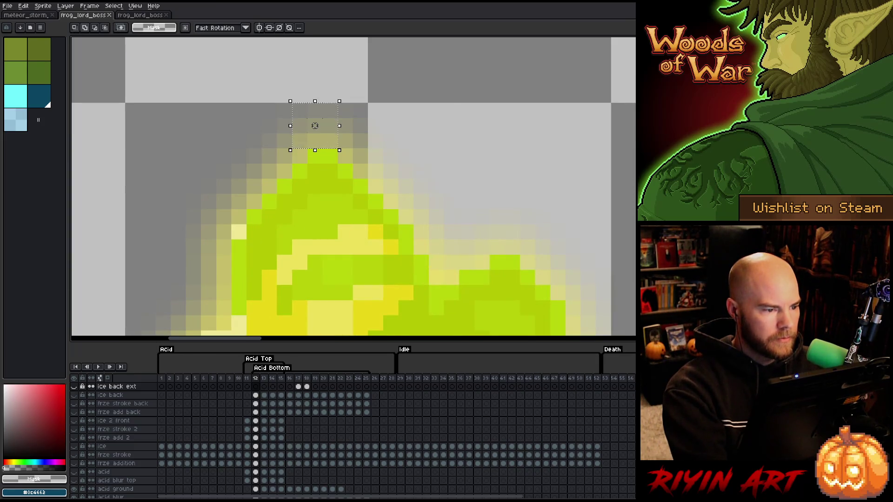
scroll(518, 213, down, 5)
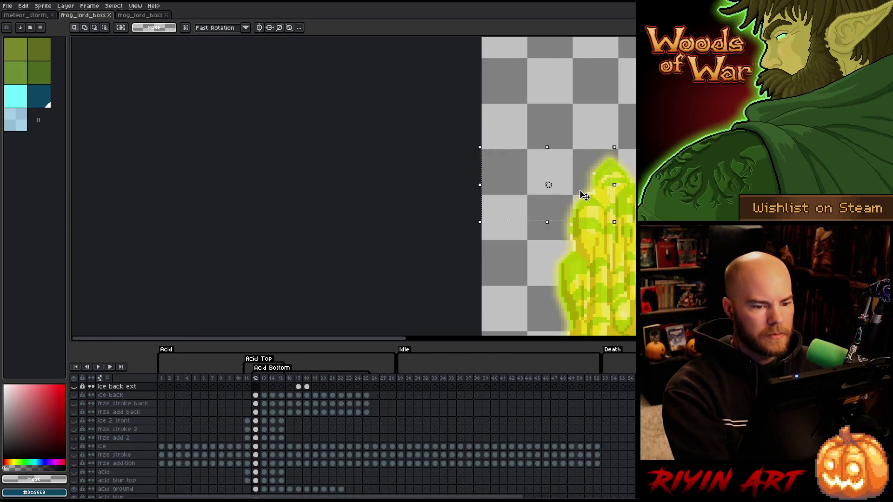
key(h)
scroll(326, 174, down, 4)
key(m)
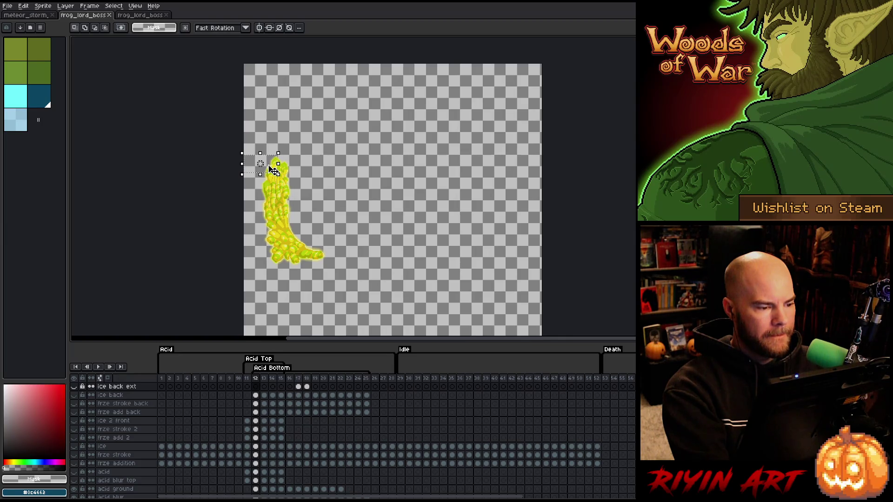
scroll(273, 170, down, 1)
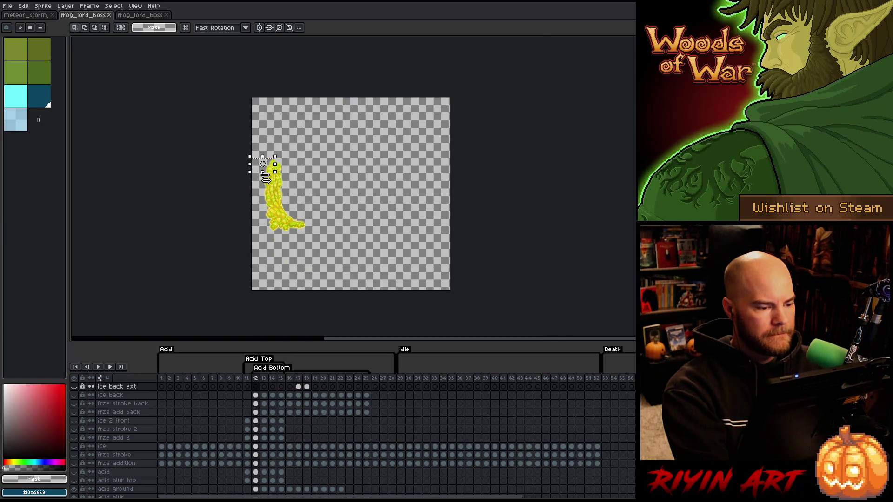
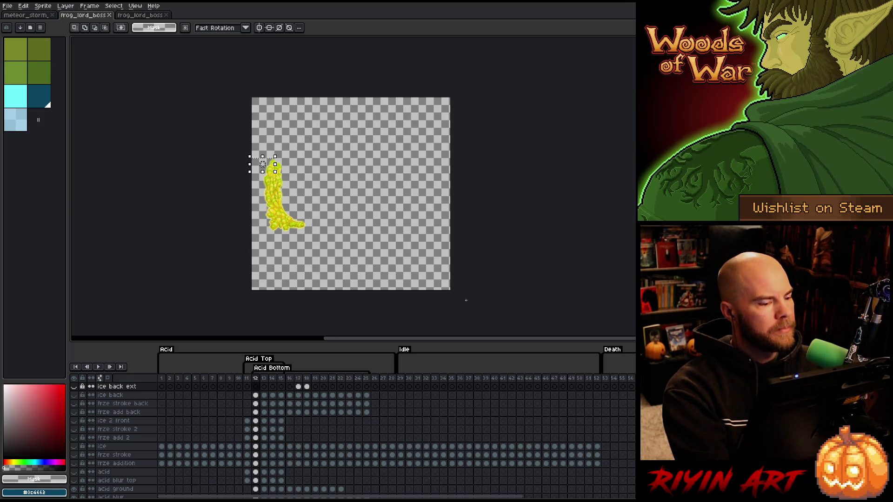
Step: Box-select around the acid drip, deselect it, and select acid frames 13 through 21
mouse_move(466, 300)
mouse_down()
mouse_move(262, 259)
mouse_move(434, 256)
mouse_up()
key(ctrl+d)
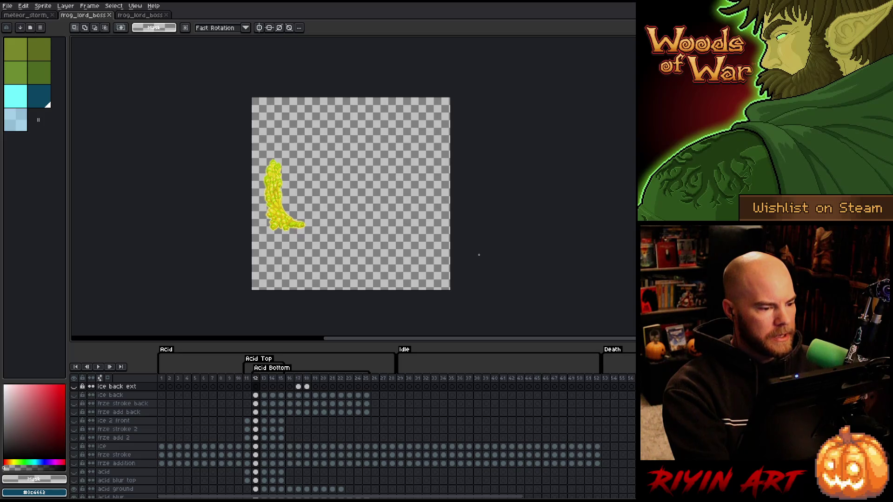
mouse_move(264, 381)
mouse_down()
mouse_move(343, 379)
mouse_move(335, 380)
mouse_up()
scroll(261, 239, up, 5)
scroll(262, 240, up, 3)
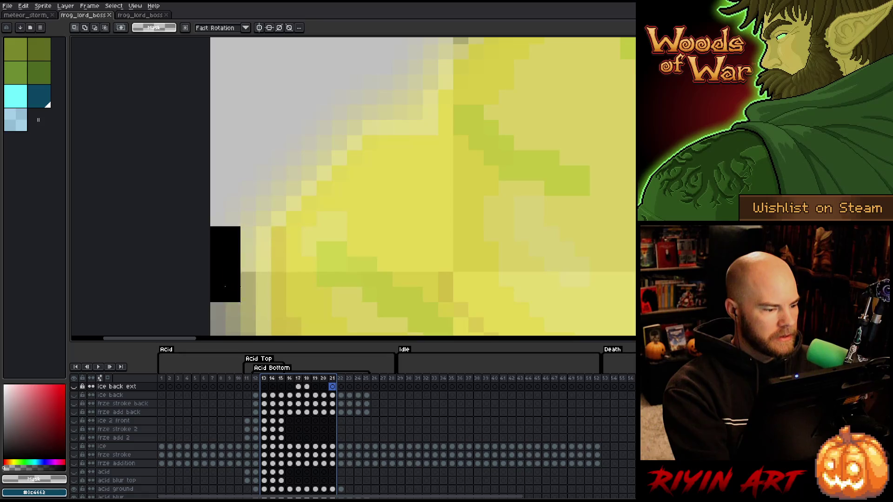
drag(246, 257, 285, 297)
Step: Select acid frames 22 through 24 on the timeline
mouse_move(340, 382)
mouse_down()
mouse_move(358, 382)
mouse_move(332, 382)
mouse_up()
scroll(326, 235, down, 5)
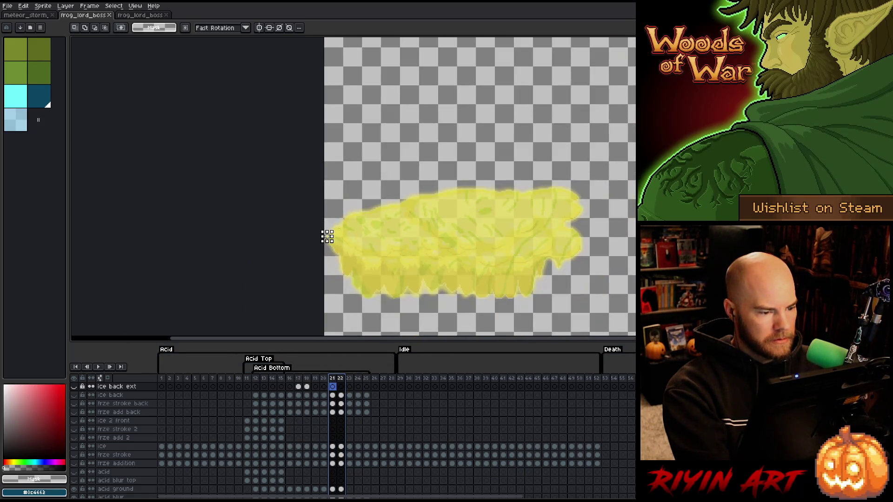
scroll(327, 236, down, 3)
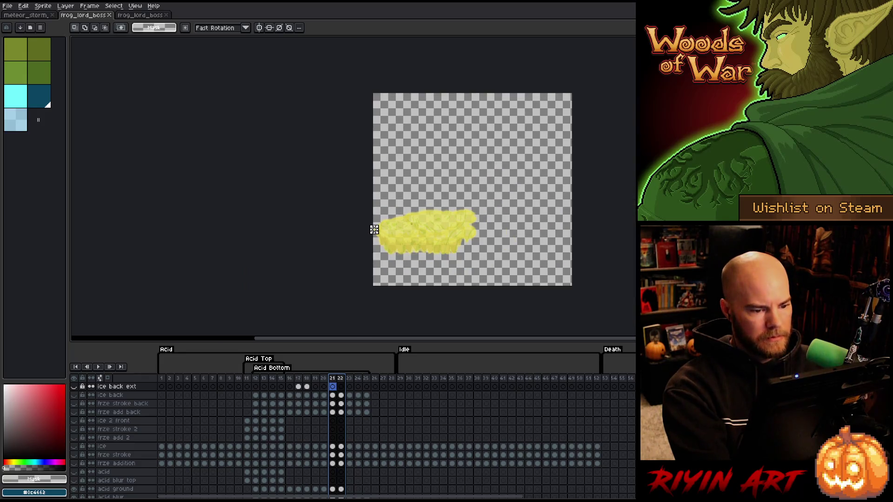
Step: Return to frame 12's acid drip, enlarge it in view, and open the Sprite menu
click(256, 382)
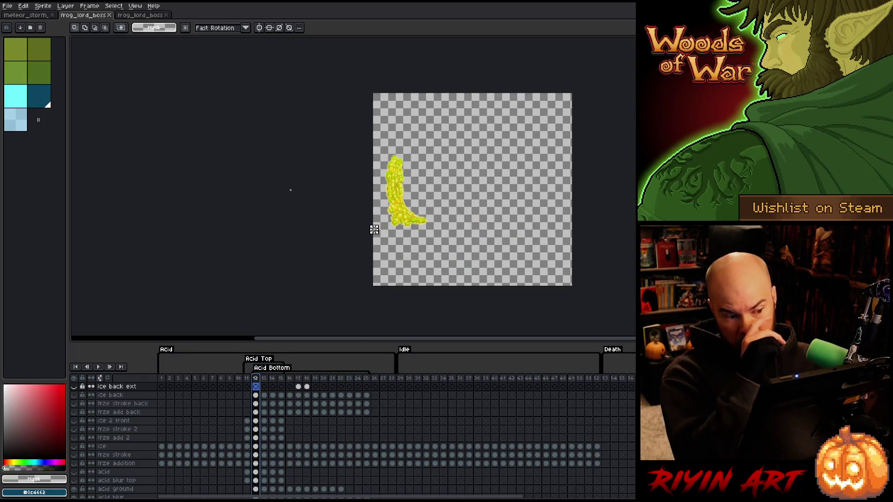
scroll(399, 154, up, 2)
drag(409, 158, 233, 100)
scroll(107, 111, down, 1)
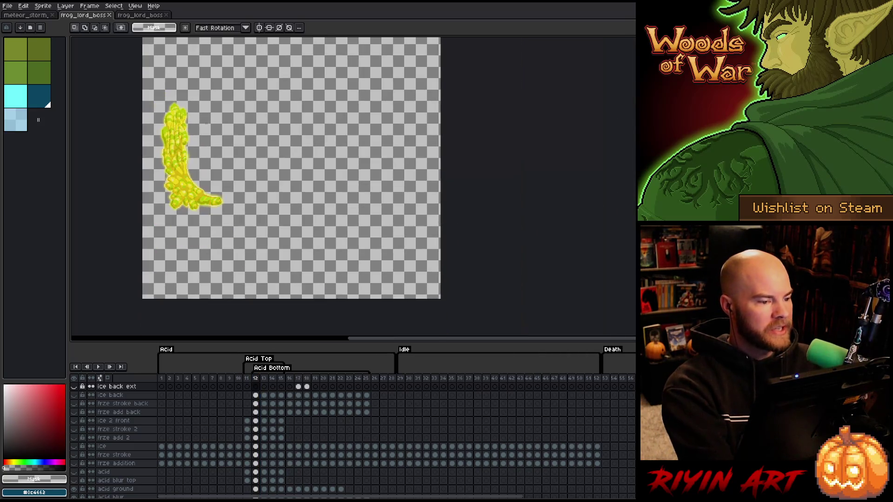
click(50, 5)
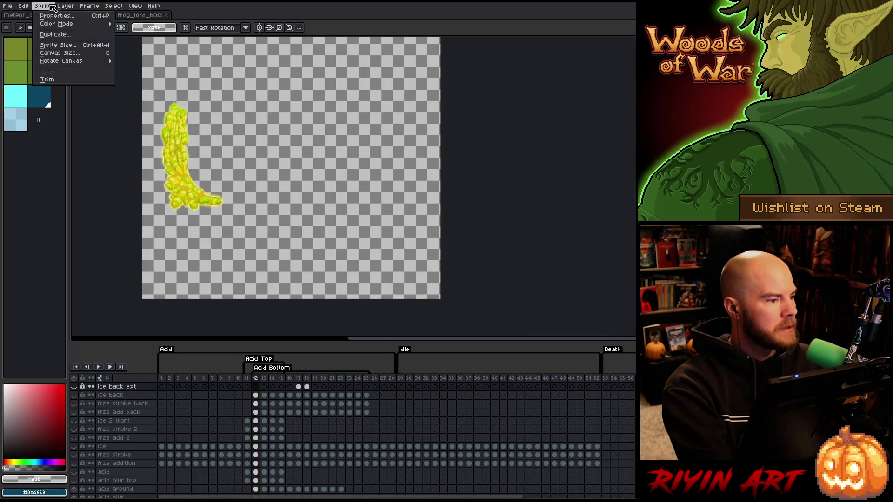
Step: Trim the sprite's empty border, then recentre the view on the acid effect
click(70, 80)
key(space)
drag(308, 147, 273, 229)
scroll(251, 130, up, 2)
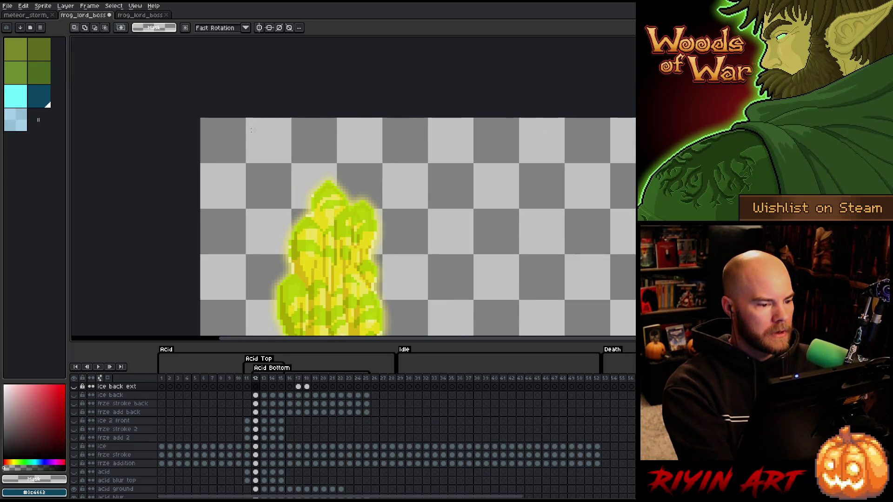
scroll(252, 131, up, 5)
scroll(326, 157, down, 3)
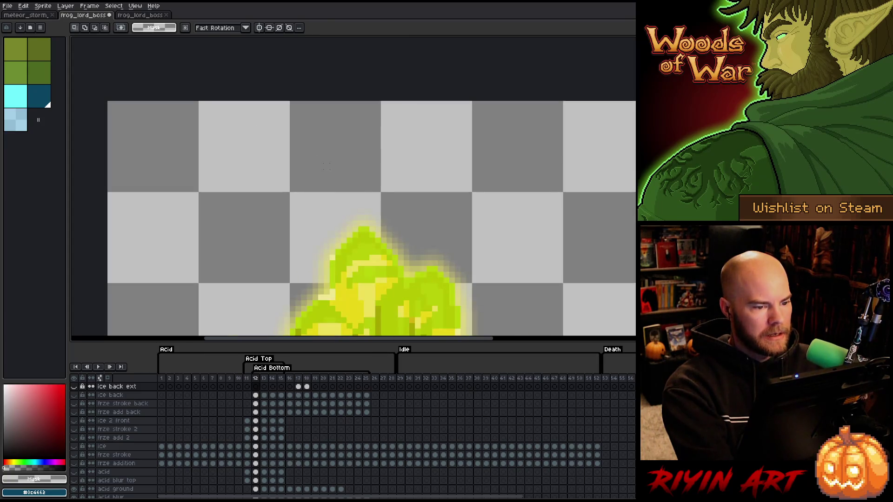
scroll(360, 222, down, 3)
scroll(359, 210, up, 3)
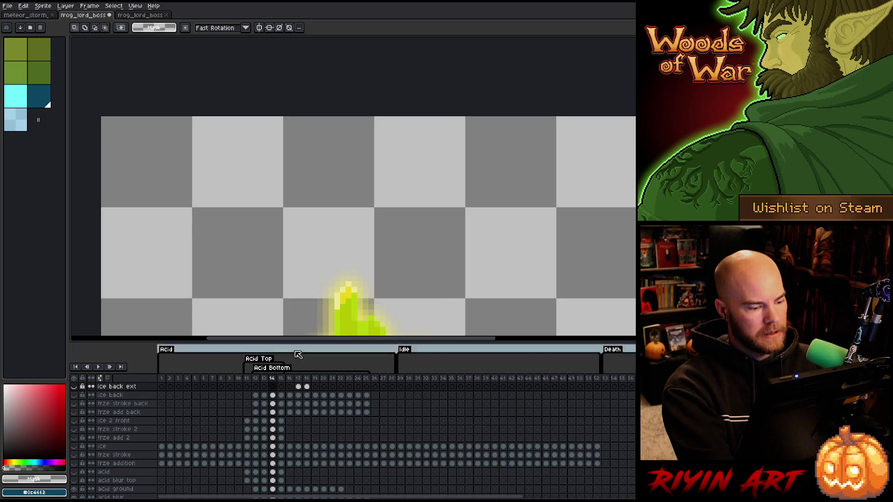
Step: Select frames 16 through 25 across all layers and reposition the canvas view
drag(291, 382, 367, 385)
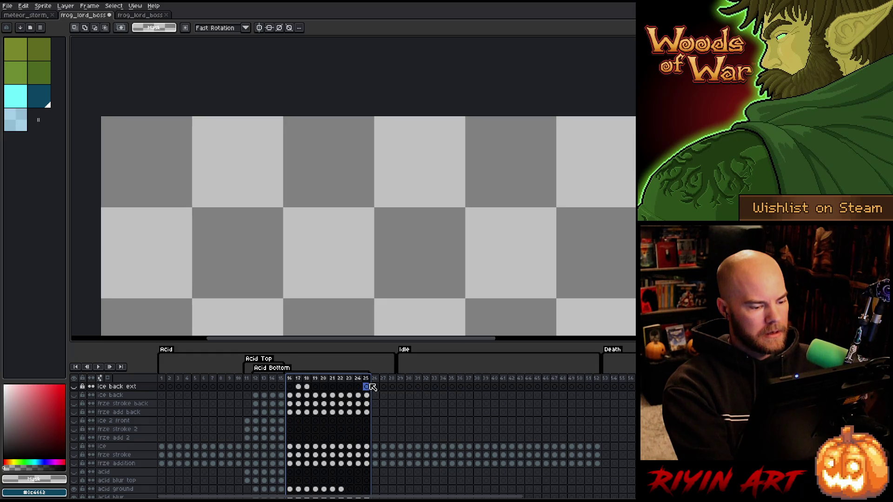
key(h)
scroll(395, 184, down, 3)
drag(259, 92, 281, 165)
key(m)
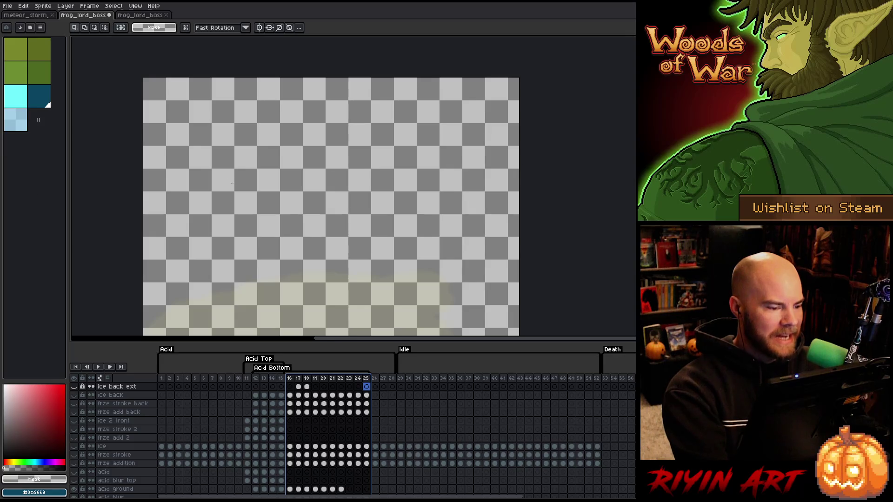
scroll(232, 184, down, 2)
drag(224, 215, 286, 197)
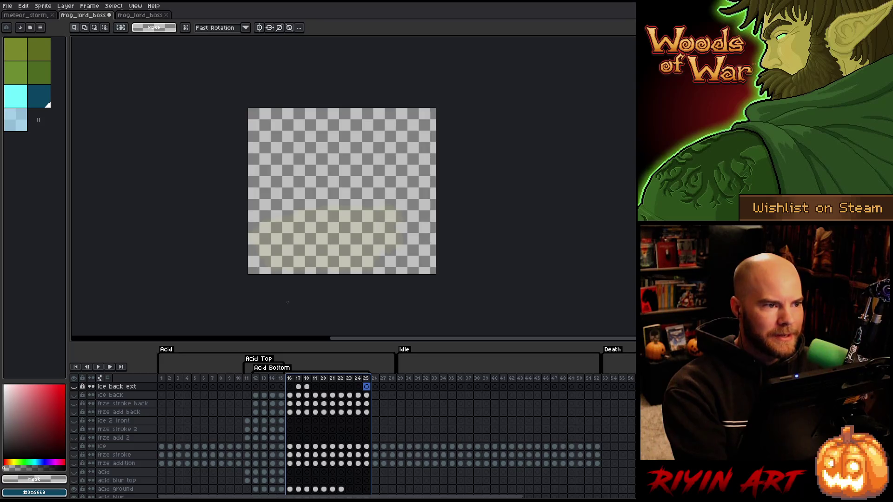
Step: Select frames 12–14, step through them, and extend the selection to frames 12–22
drag(255, 379, 273, 380)
key(Right)
key(Left)
key(Left)
key(Right)
mouse_move(274, 382)
mouse_down()
mouse_move(369, 382)
mouse_move(247, 387)
mouse_move(263, 385)
mouse_move(257, 386)
mouse_up()
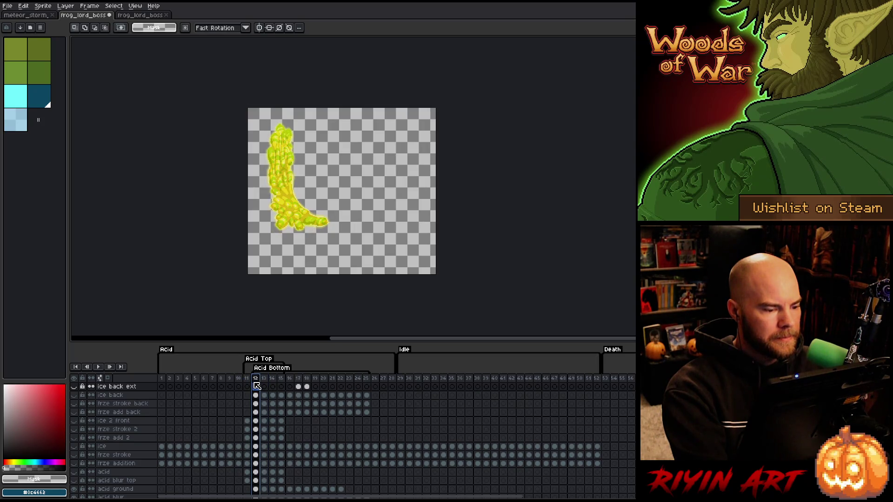
scroll(301, 220, up, 3)
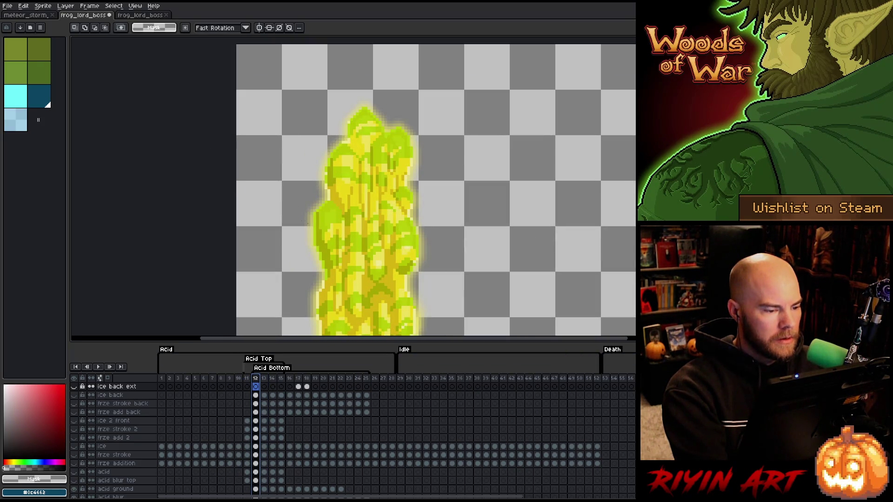
drag(314, 227, 236, 266)
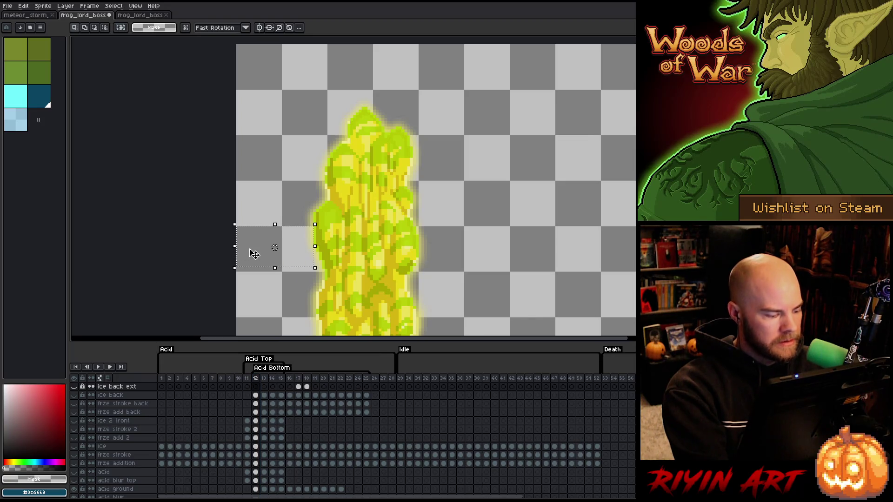
key(space)
drag(314, 151, 230, 274)
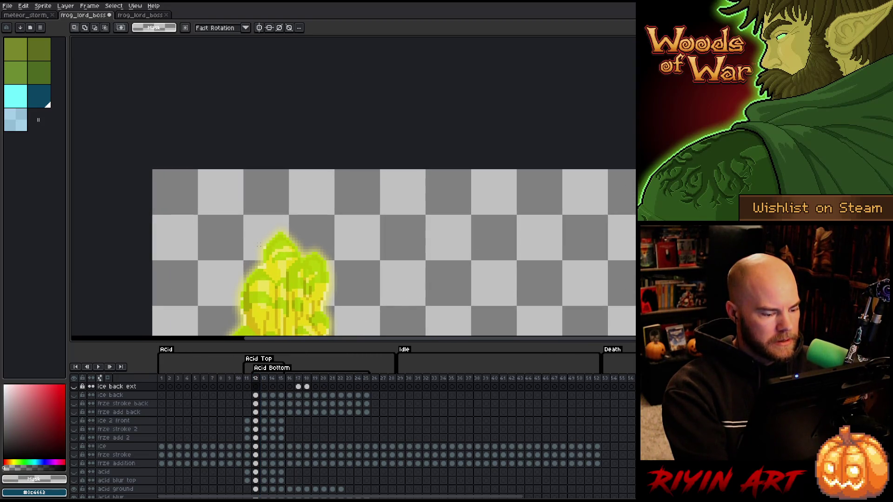
key(ctrl+a)
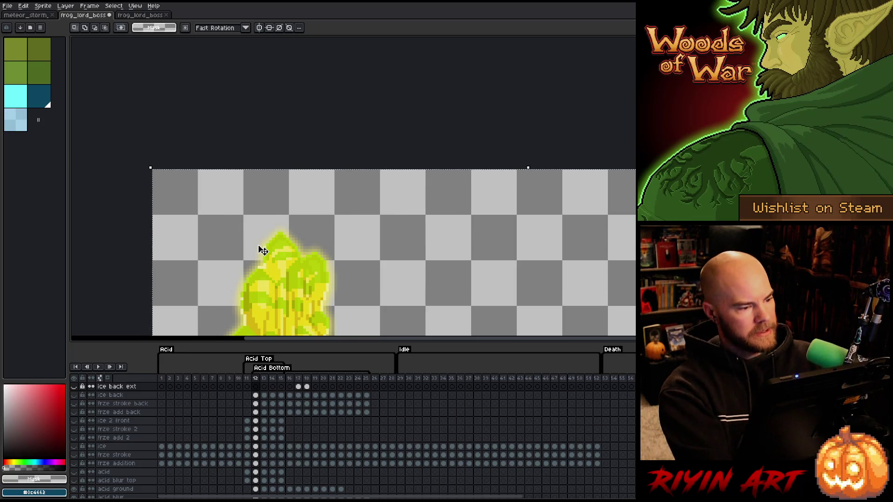
scroll(239, 207, up, 4)
scroll(225, 205, down, 3)
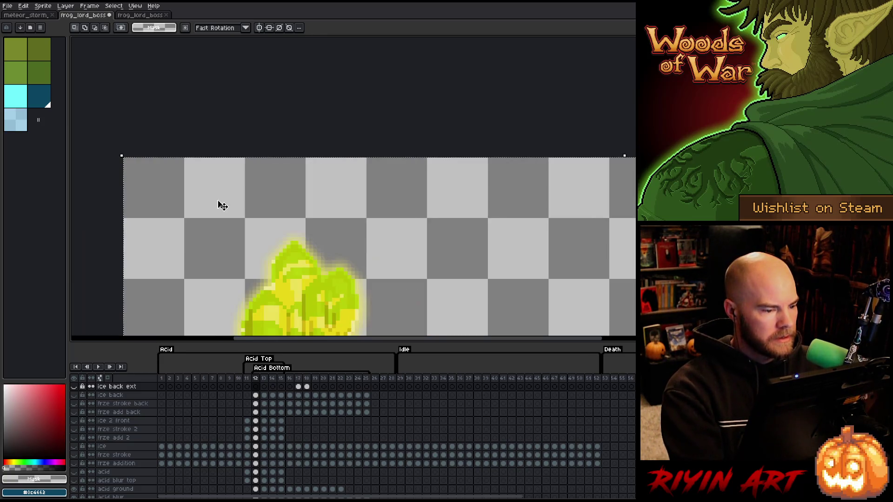
mouse_move(122, 156)
mouse_down()
mouse_move(273, 208)
mouse_move(400, 228)
mouse_up()
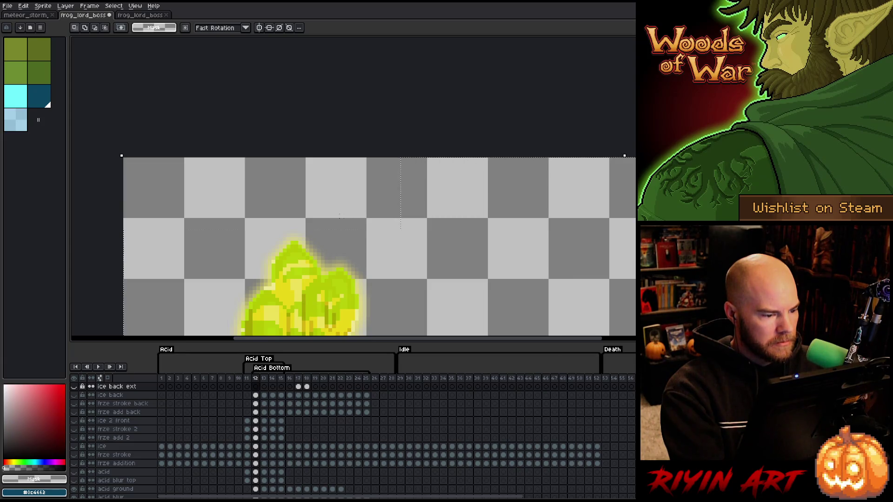
scroll(309, 237, up, 3)
key(i)
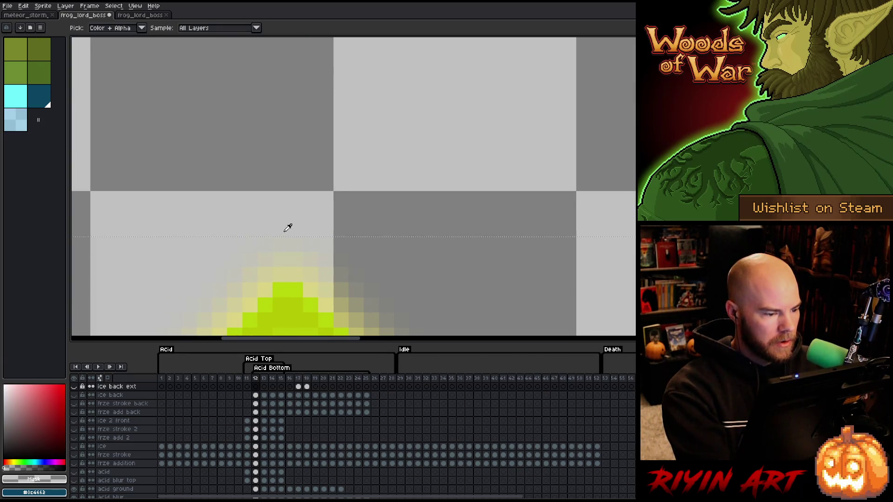
scroll(288, 228, down, 3)
key(m)
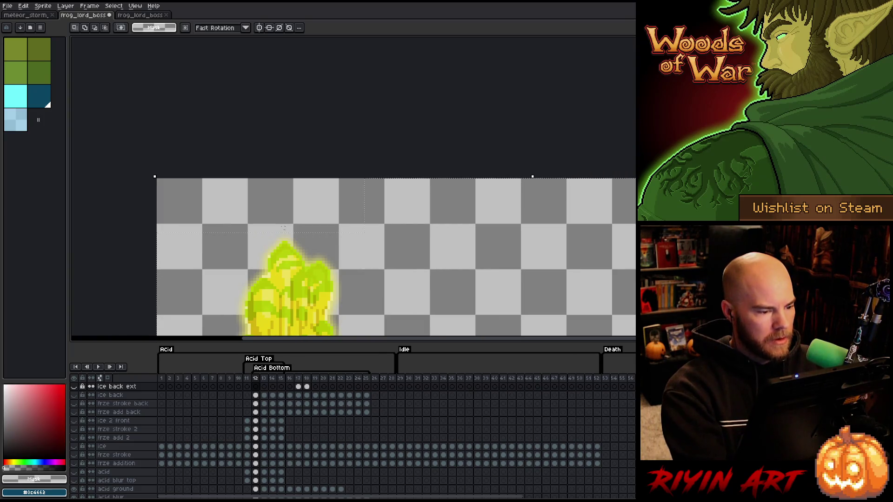
mouse_move(246, 179)
mouse_down()
mouse_move(538, 215)
mouse_move(567, 235)
mouse_up()
mouse_move(419, 178)
mouse_down()
mouse_move(646, 231)
mouse_move(635, 231)
mouse_up()
drag(402, 338, 543, 335)
drag(400, 179, 646, 231)
scroll(264, 231, down, 3)
mouse_move(472, 269)
mouse_down()
mouse_move(424, 149)
mouse_move(407, 205)
mouse_move(379, 195)
mouse_up()
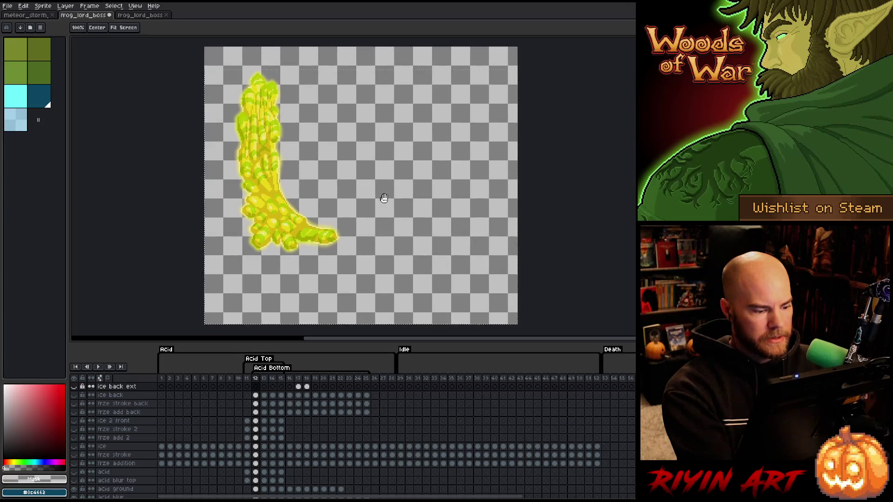
Step: Step through acid frames 13 to 15, then jump to frame 17's splash
key(Right)
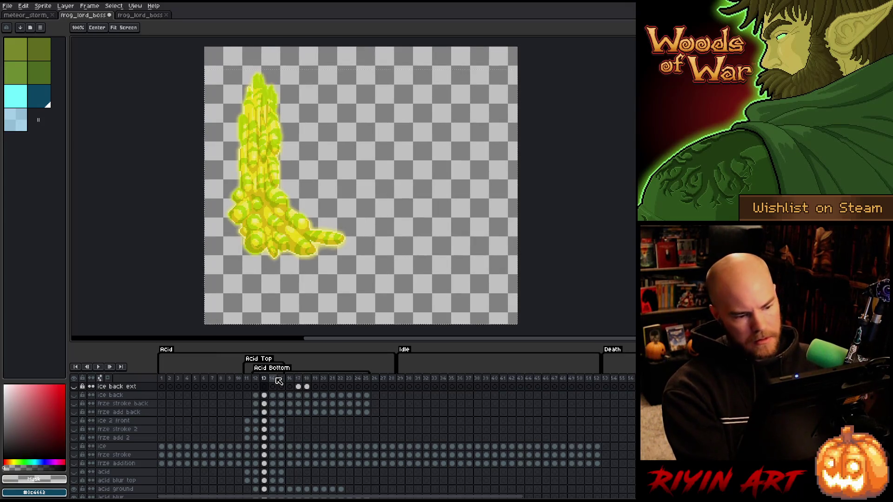
key(Right)
key(Right)
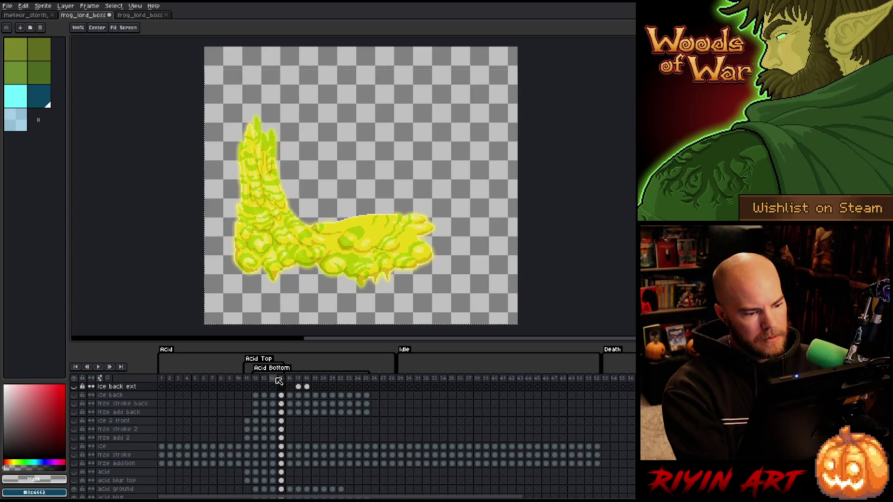
key(Right)
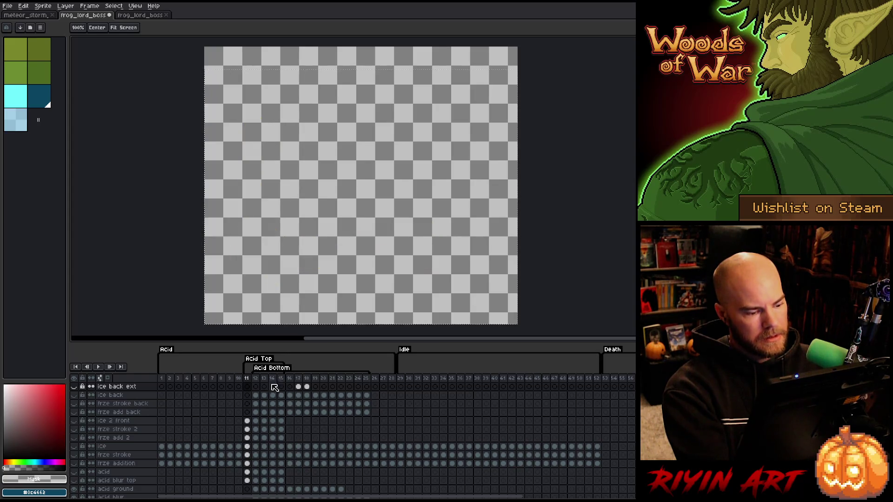
click(292, 382)
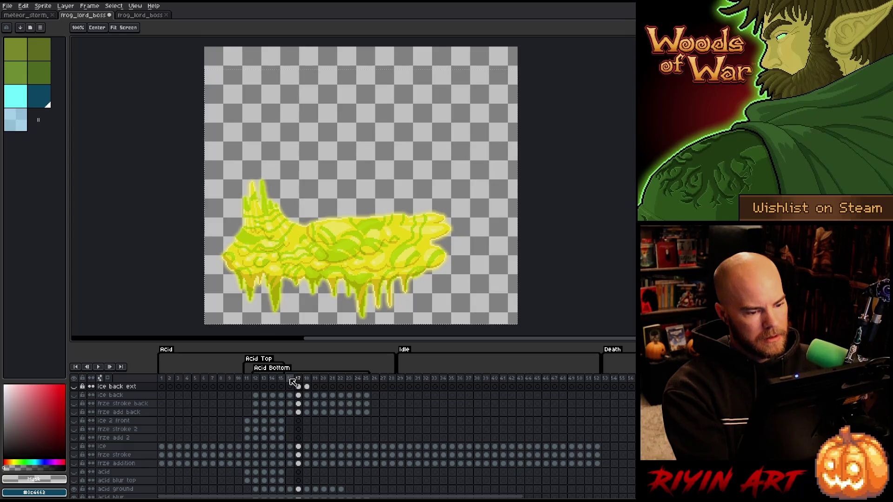
drag(348, 258, 275, 253)
Step: Select the whole canvas, advance to frames 21 and 23, and play the acid animation
key(ctrl+a)
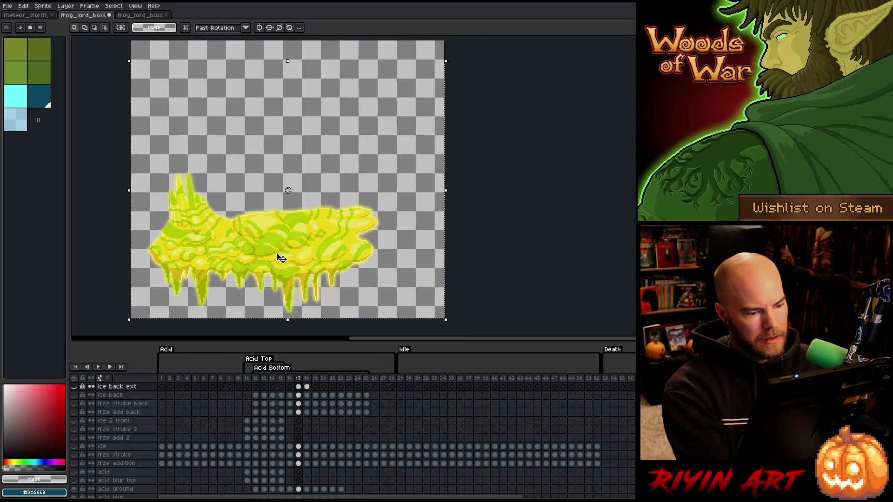
key(period)
key(period)
key(period)
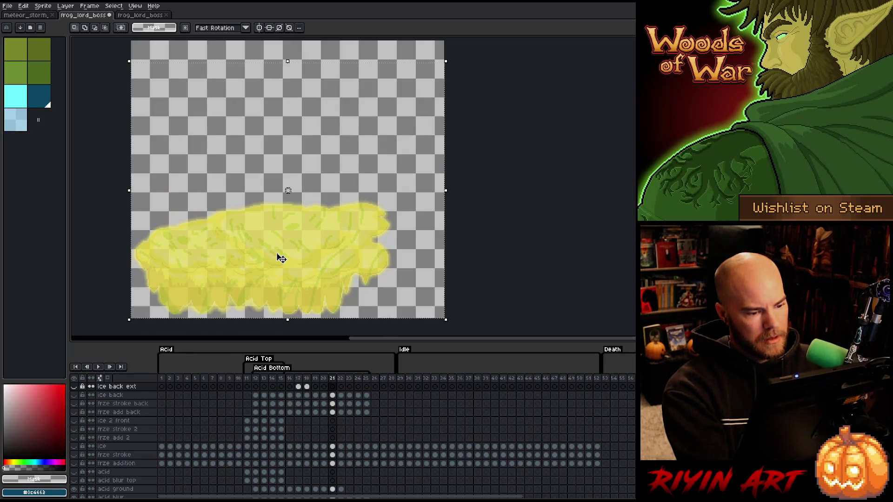
key(period)
key(period)
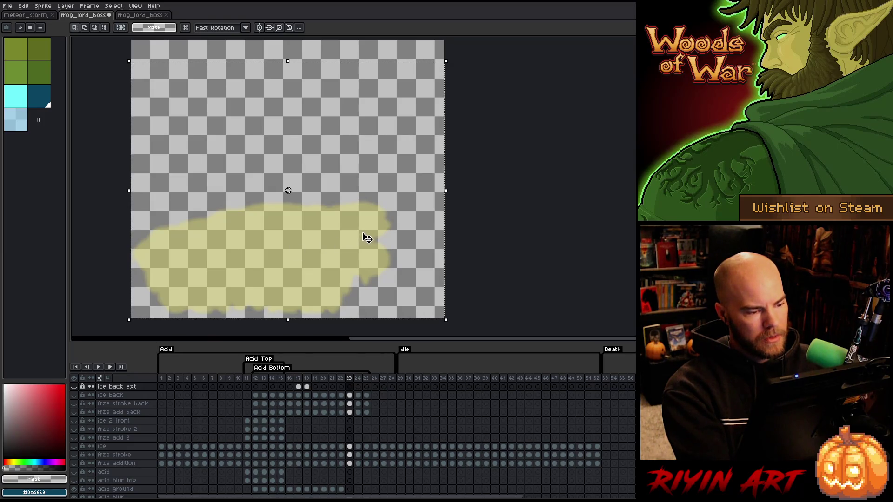
scroll(456, 239, up, 3)
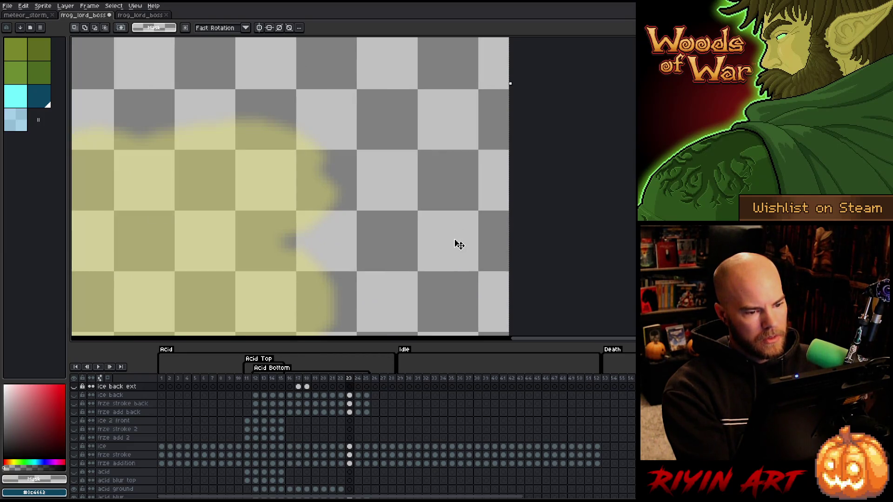
scroll(458, 243, down, 4)
scroll(472, 235, up, 3)
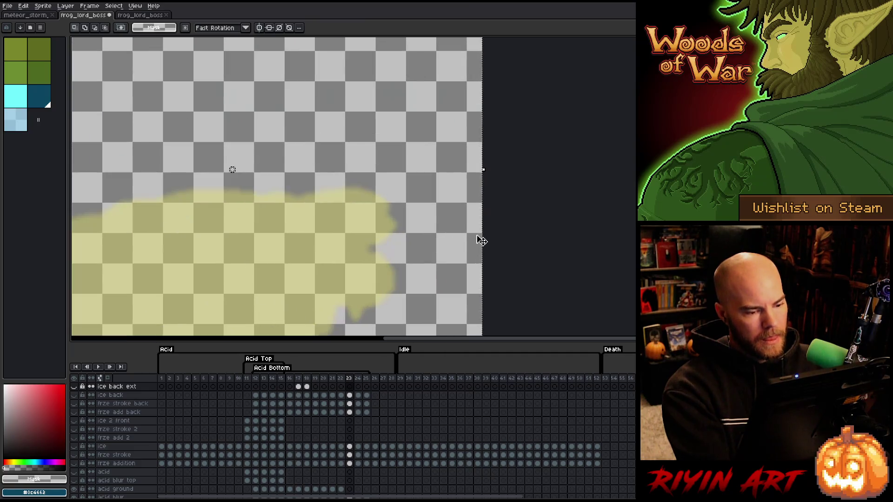
scroll(478, 241, down, 2)
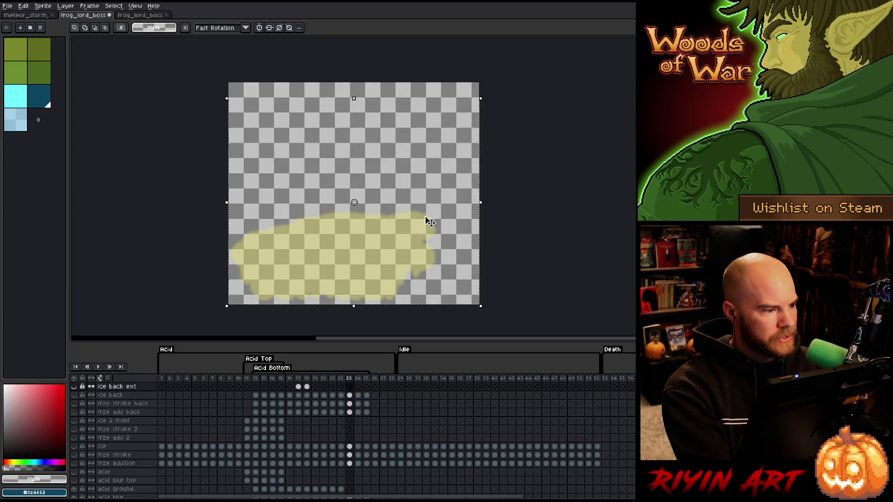
key(Return)
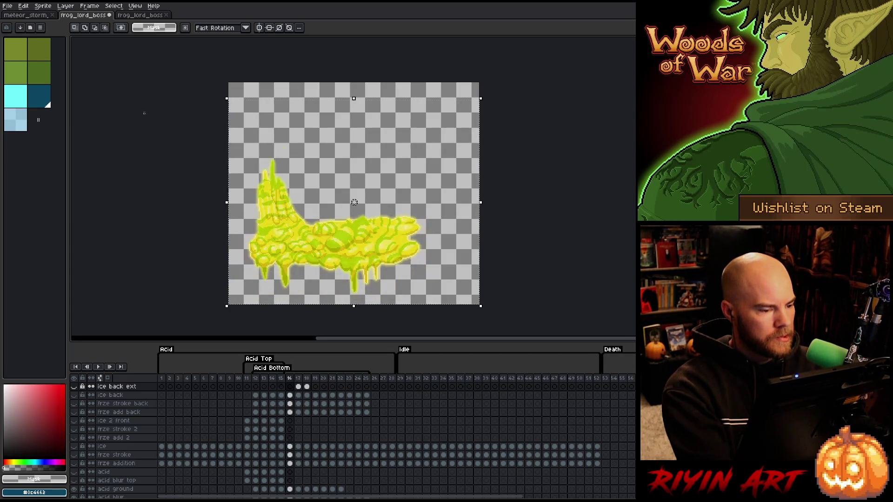
Step: Switch to the exported acid sprite sheet document
click(139, 15)
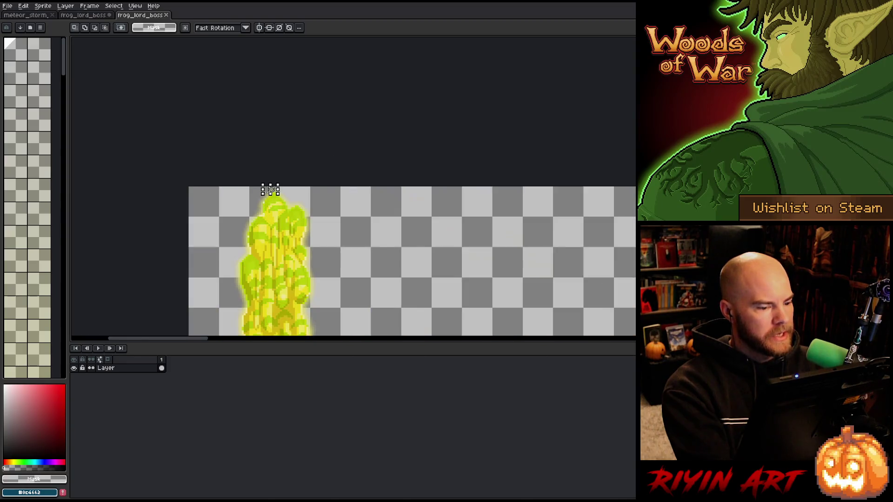
scroll(270, 189, down, 4)
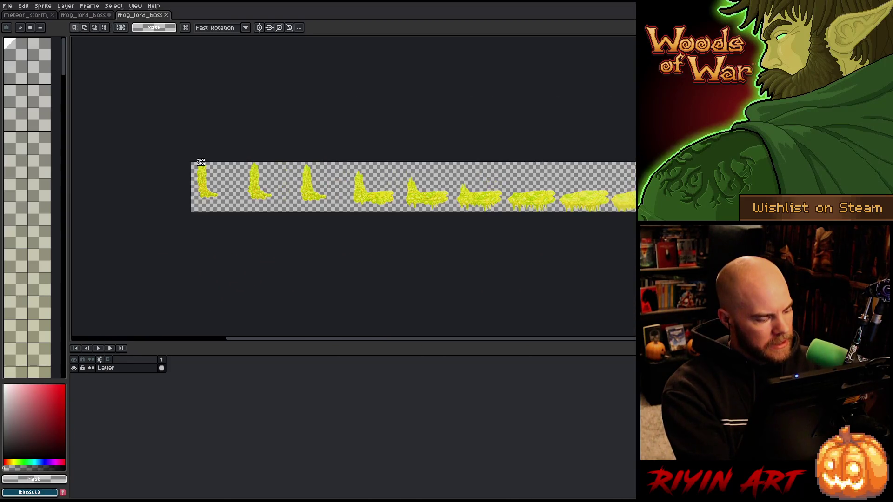
scroll(200, 162, up, 2)
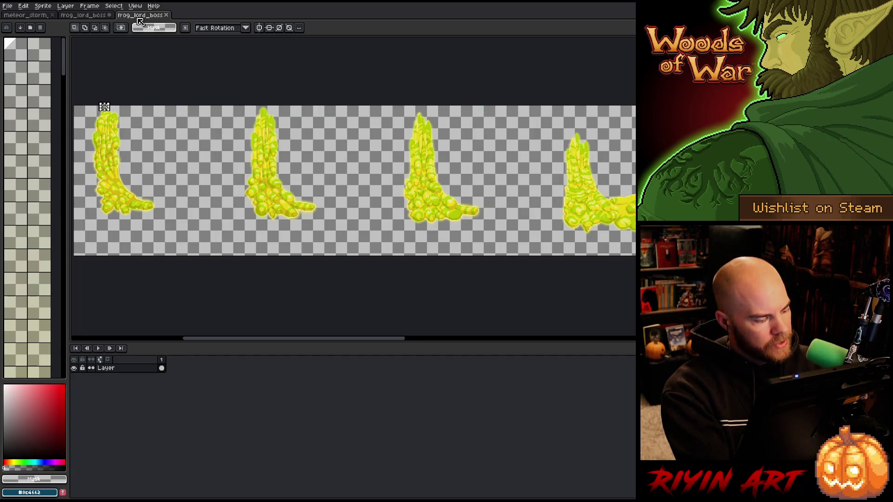
Step: Reopen frog_lord_boss_back_ice.png from Open Recent and fit its whole ice strip in view
click(7, 6)
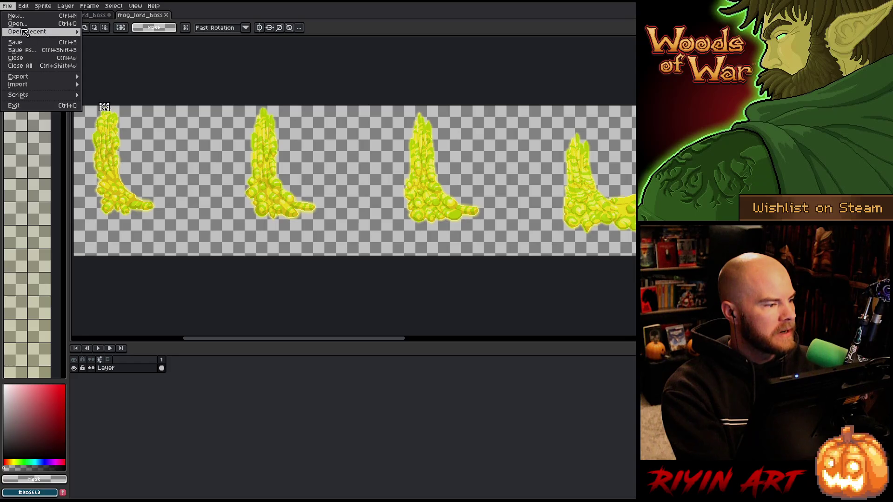
mouse_move(26, 31)
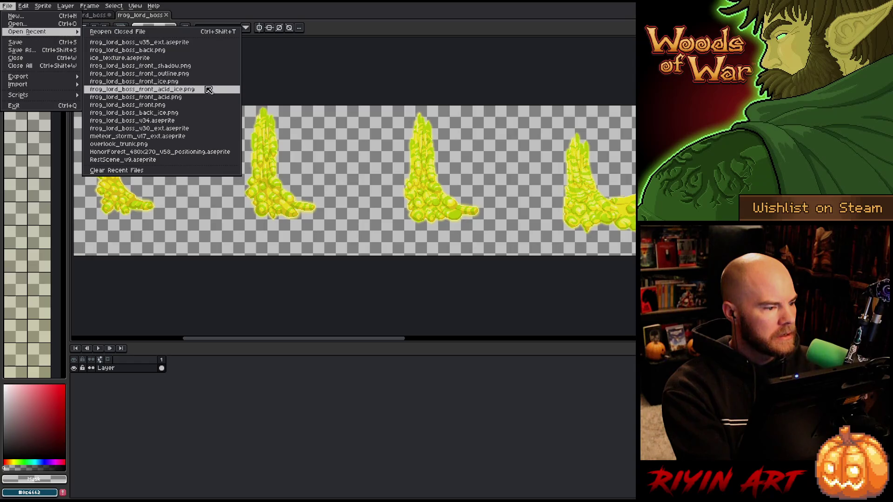
click(205, 113)
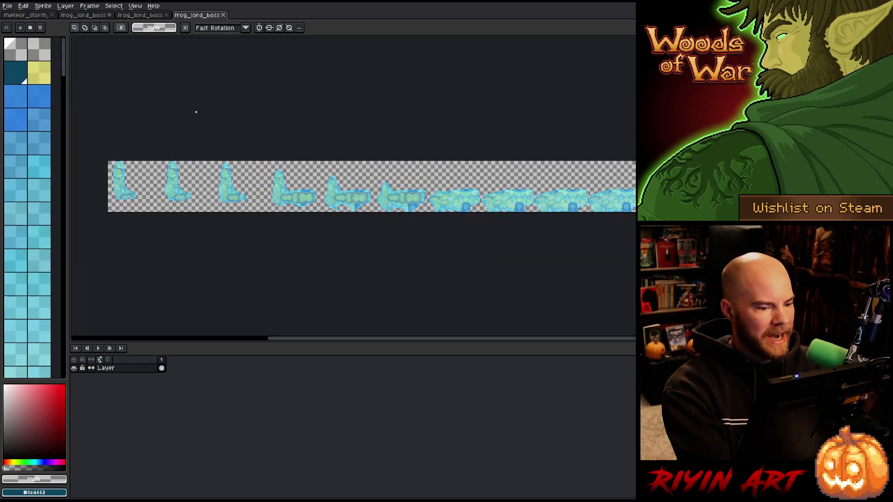
drag(155, 185, 280, 213)
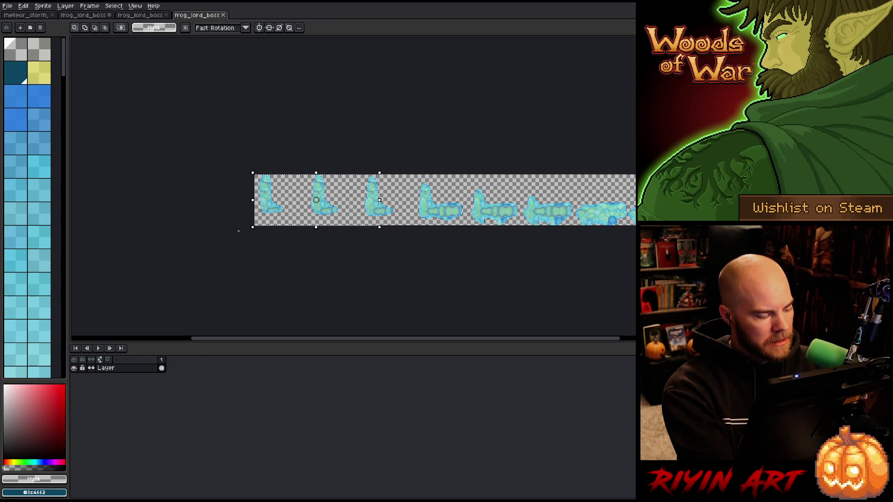
scroll(317, 199, up, 3)
scroll(259, 193, down, 3)
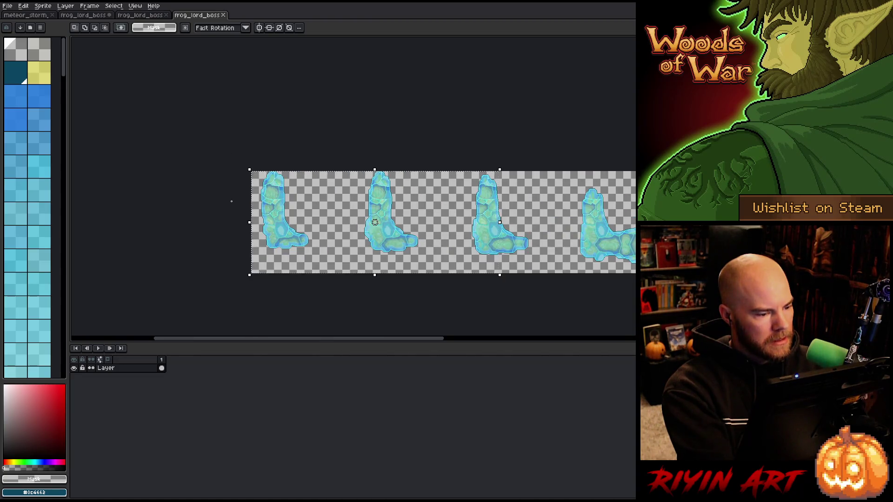
scroll(560, 238, up, 3)
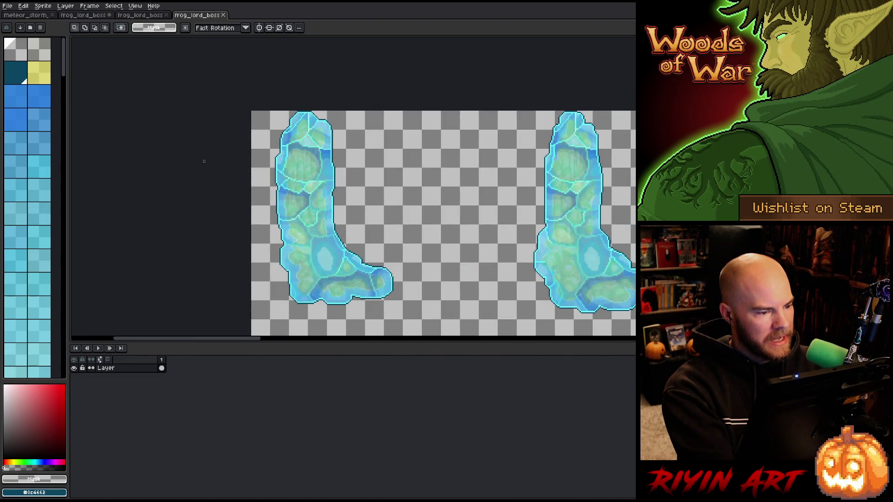
scroll(204, 161, down, 3)
mouse_move(291, 184)
mouse_down()
mouse_move(91, 213)
mouse_move(282, 229)
mouse_move(271, 239)
mouse_up()
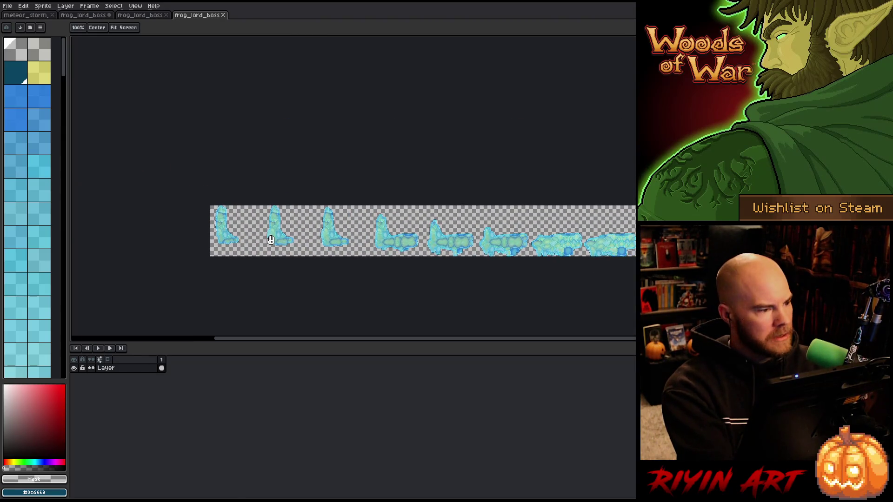
Step: Compare the acid and ice sheets, marking the second acid frame with a selection
click(140, 16)
mouse_move(141, 105)
mouse_down()
mouse_move(260, 257)
mouse_move(299, 258)
mouse_up()
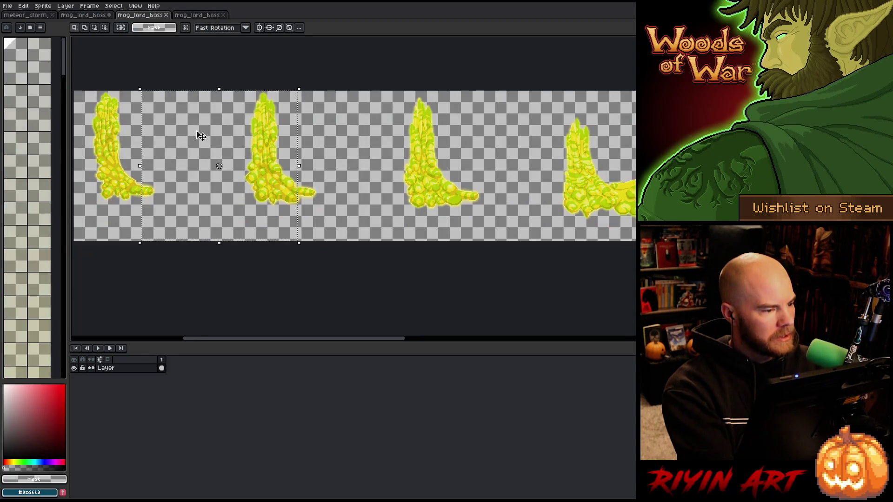
click(187, 15)
scroll(257, 151, down, 1)
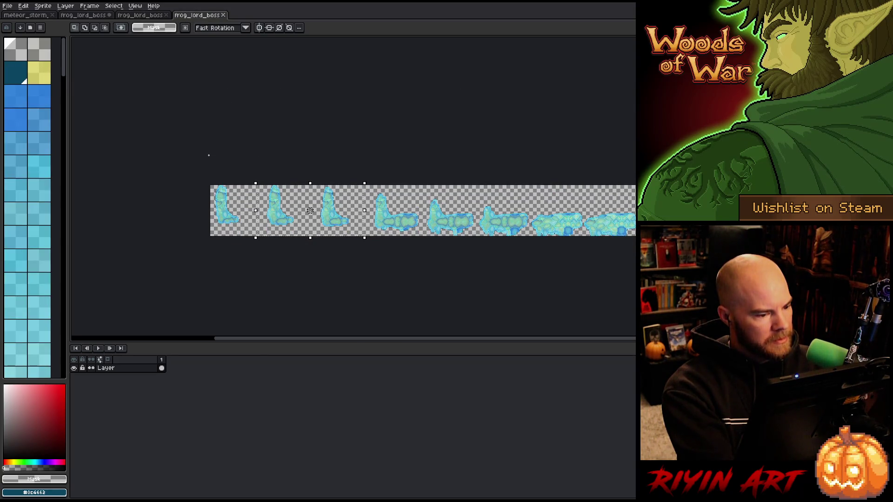
click(148, 15)
mouse_move(227, 152)
mouse_down()
mouse_move(343, 179)
mouse_move(293, 177)
mouse_up()
scroll(419, 195, down, 3)
Step: Inspect the later fading acid frames, then return to the layered frog_lord_boss document
drag(618, 210, 321, 222)
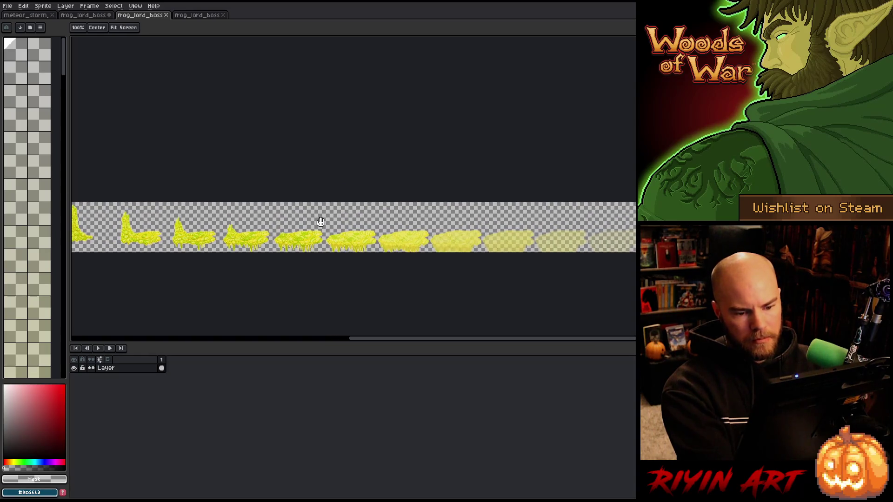
scroll(372, 250, up, 5)
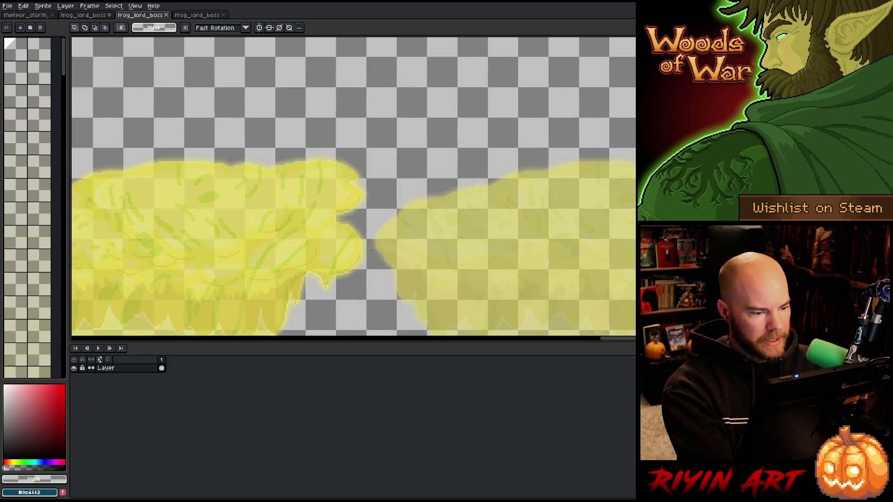
scroll(371, 251, up, 2)
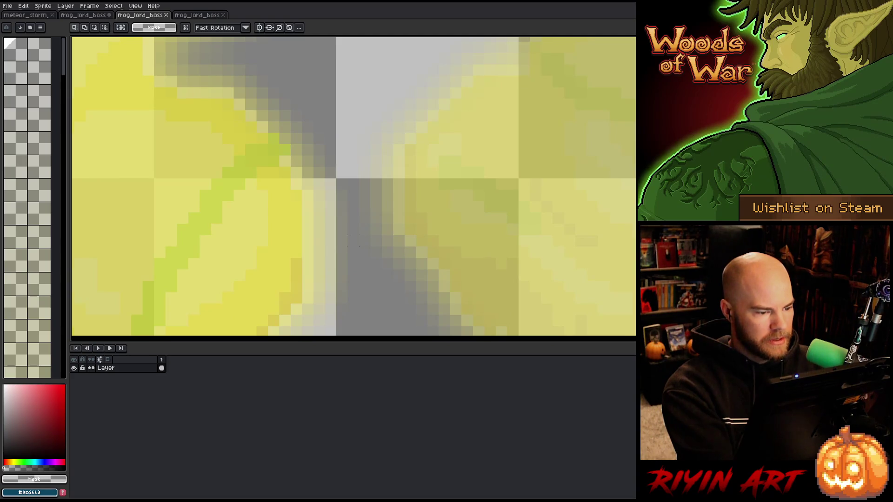
scroll(342, 241, down, 8)
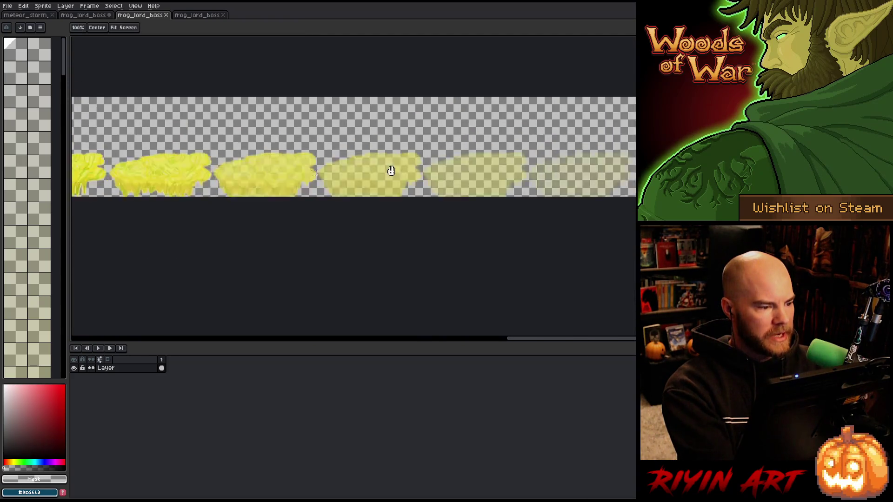
scroll(349, 179, left, 10)
scroll(348, 179, down, 5)
scroll(367, 149, up, 7)
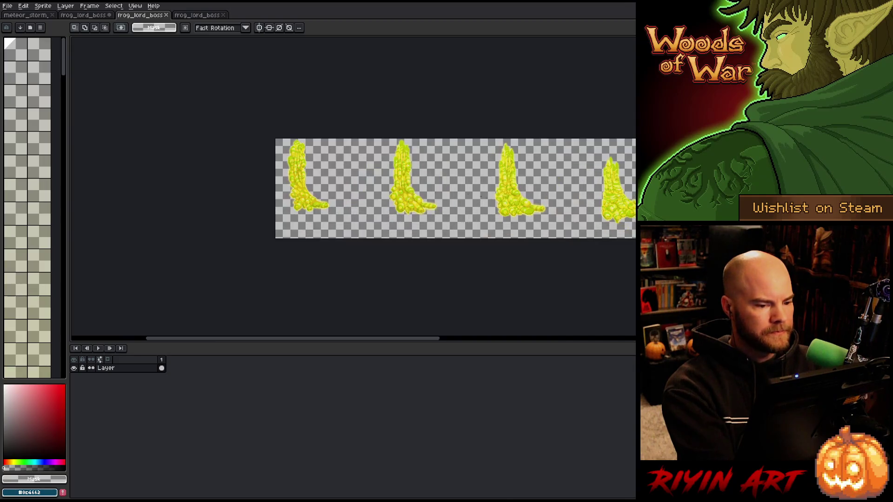
click(101, 15)
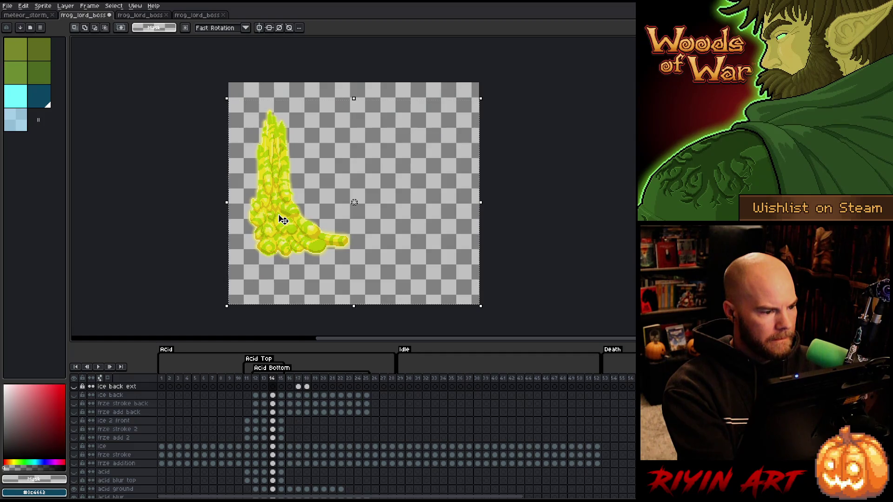
Step: Step through the acid animation from frame 12 to the fading frames 22–23
click(257, 379)
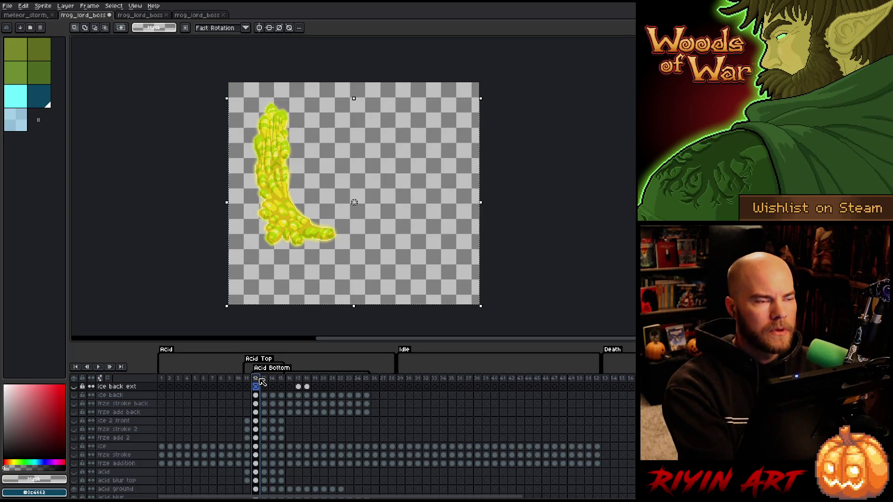
key(Right)
key(Right)
key(Left)
key(Left)
key(Left)
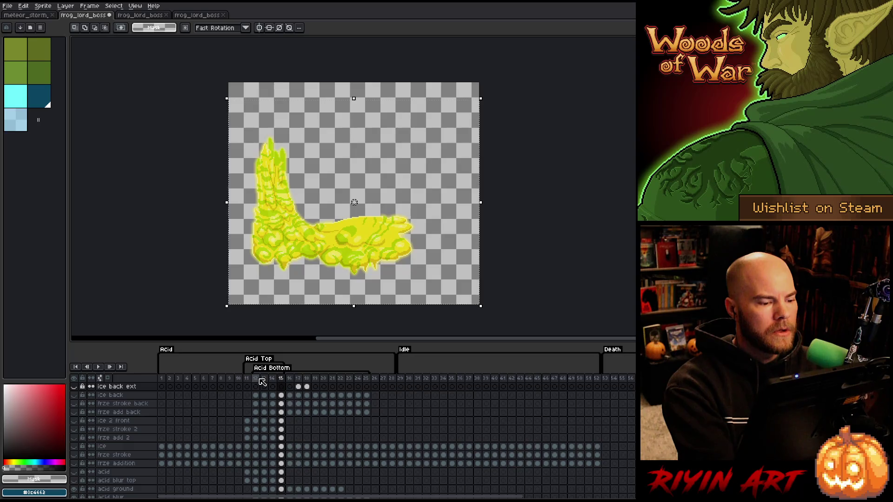
click(289, 386)
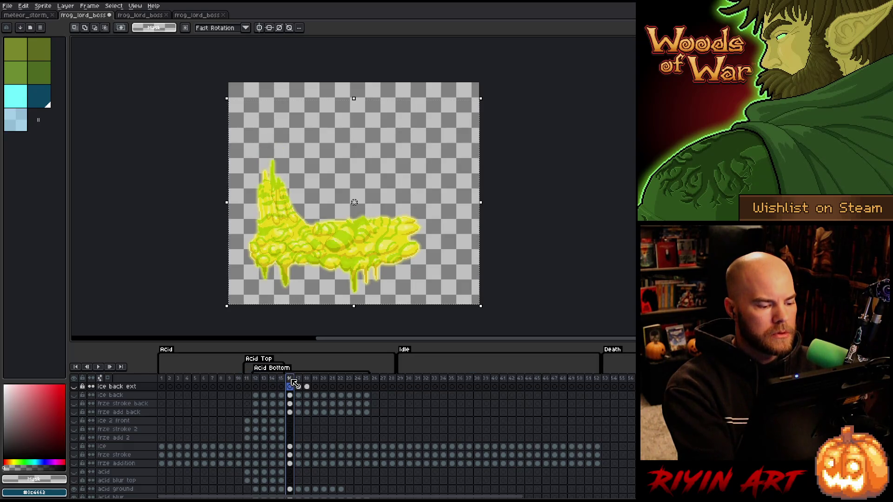
key(Right)
key(Right)
key(Right)
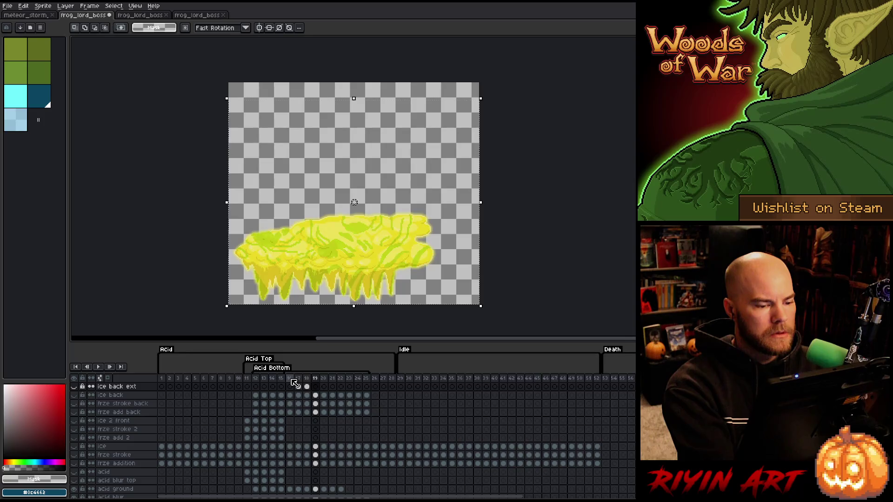
key(Right)
key(Right)
key(Right)
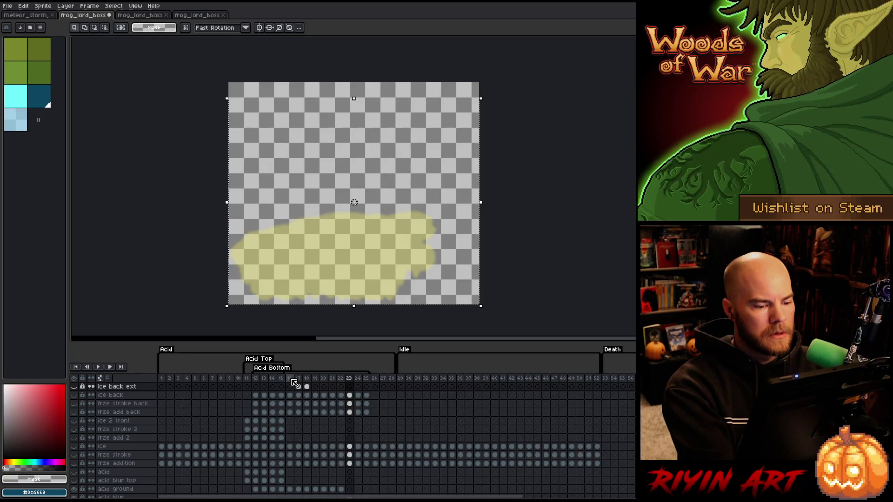
scroll(446, 255, up, 6)
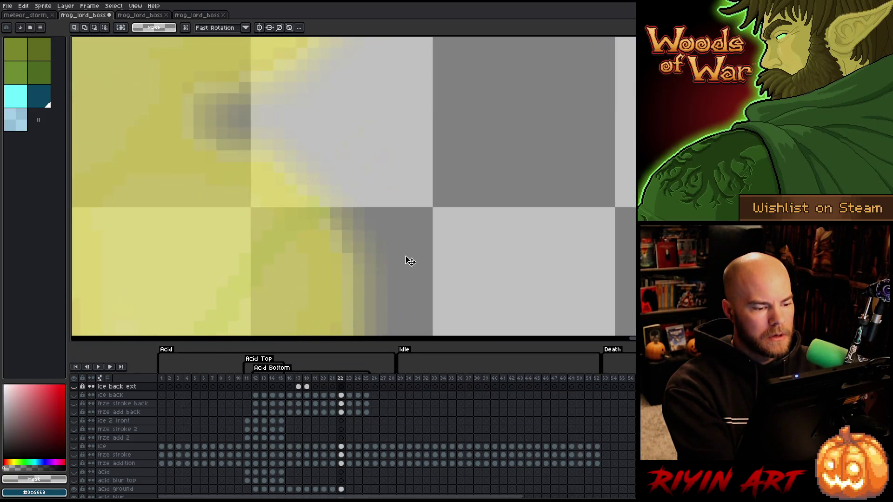
key(Left)
scroll(405, 272, down, 2)
scroll(395, 288, up, 3)
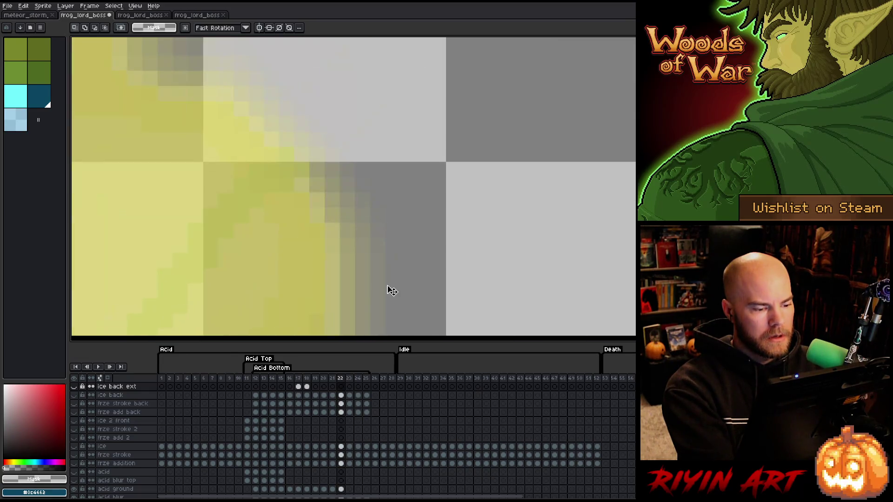
Step: Sample the yellow acid colours with the Eyedropper, then switch to rectangular selection
key(i)
click(384, 282)
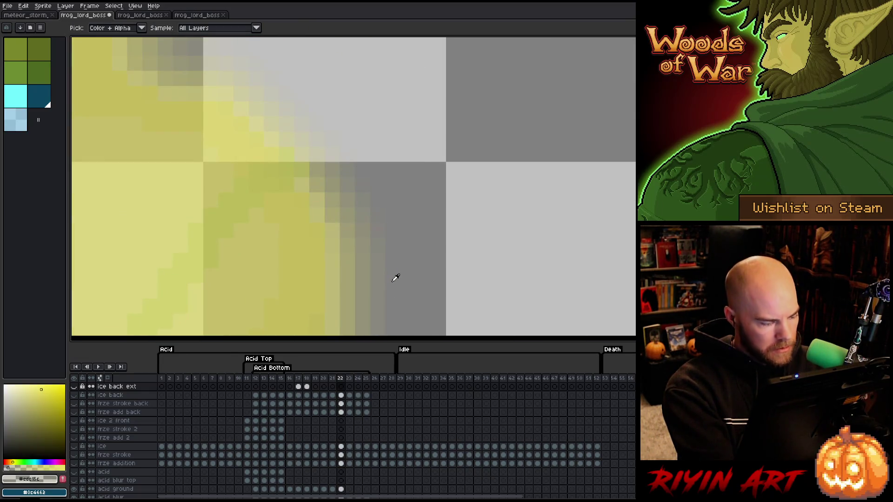
click(395, 278)
click(385, 278)
click(391, 277)
key(m)
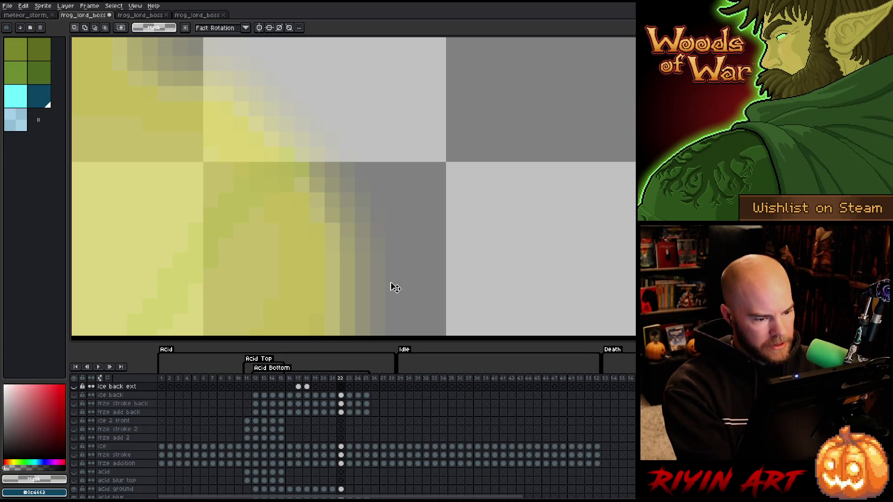
scroll(394, 287, right, 10)
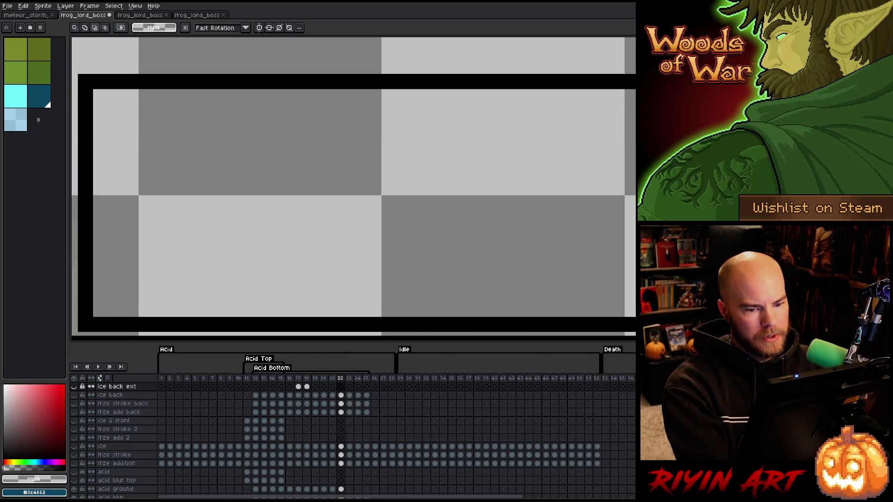
Step: Zoom out and centre the yellow acid sprite in the view
scroll(353, 186, down, 5)
scroll(321, 186, up, 5)
scroll(395, 297, down, 2)
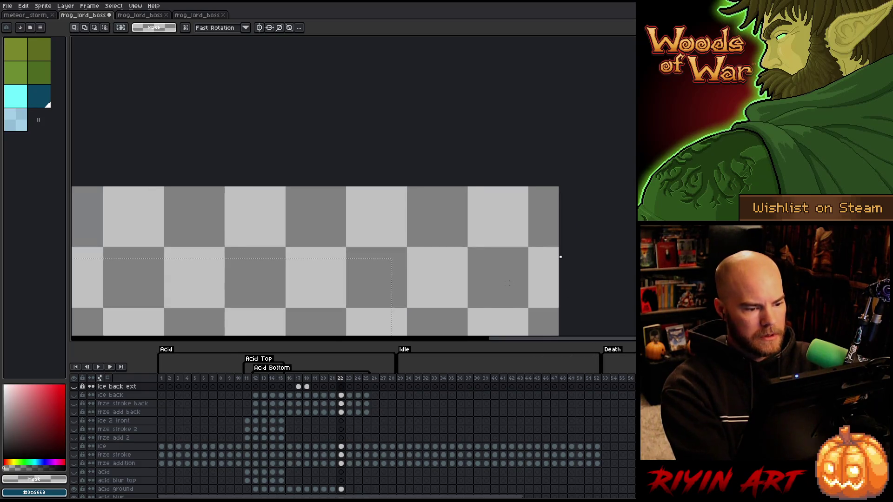
key(space)
mouse_move(394, 326)
mouse_down()
mouse_move(324, 40)
mouse_move(347, 222)
mouse_move(337, 121)
mouse_up()
scroll(423, 160, up, 2)
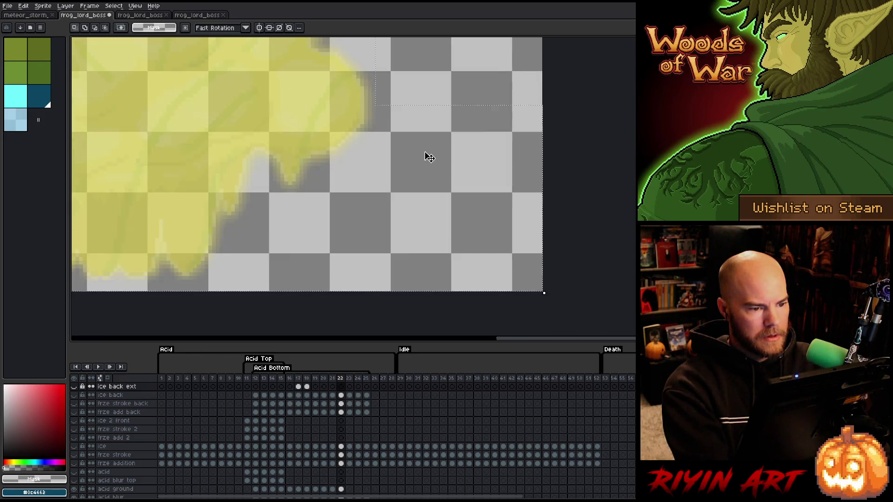
scroll(441, 327, down, 2)
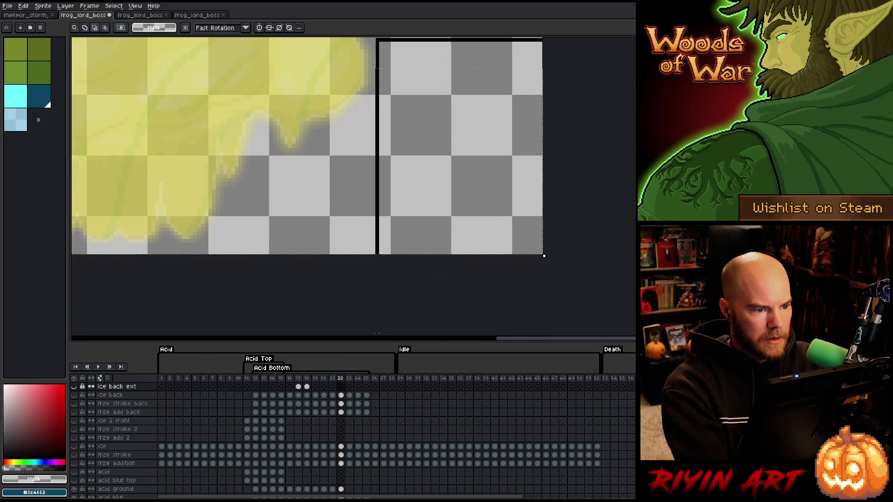
scroll(279, 148, down, 3)
drag(279, 148, 348, 208)
Step: Play the acid animation, restart it, then stop playback and reposition the sprite
key(Right)
key(Right)
key(Return)
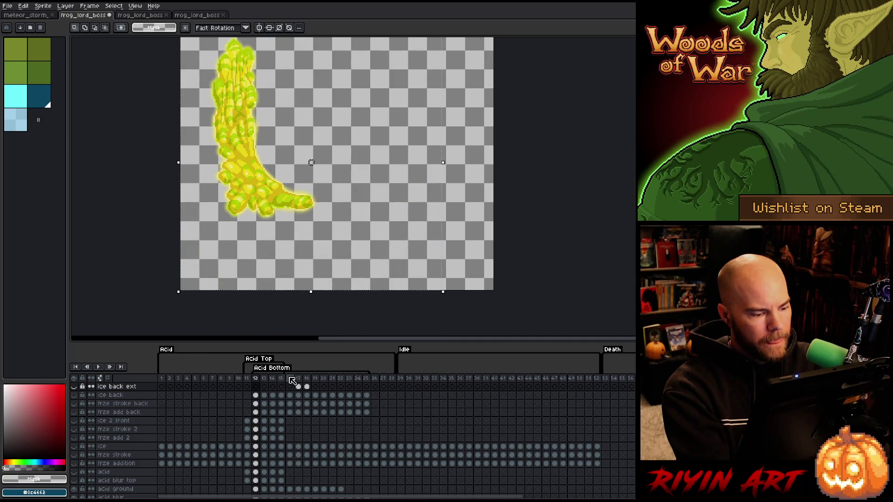
key(Return)
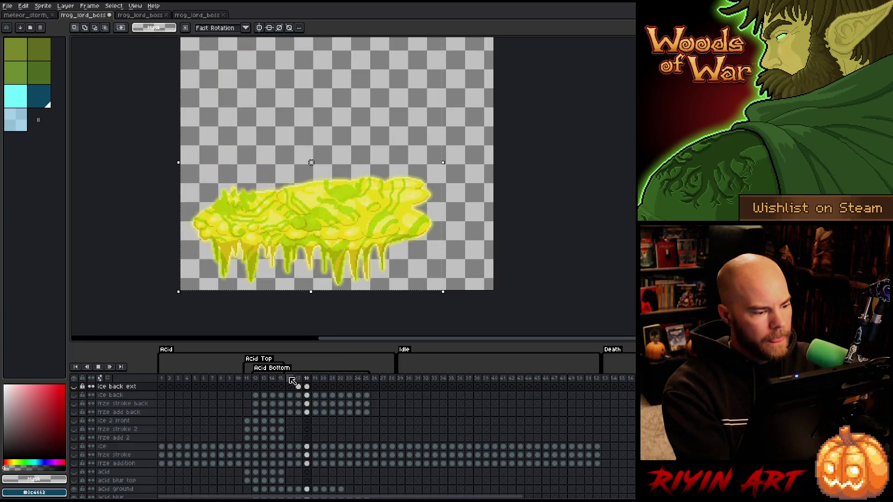
scroll(302, 149, down, 2)
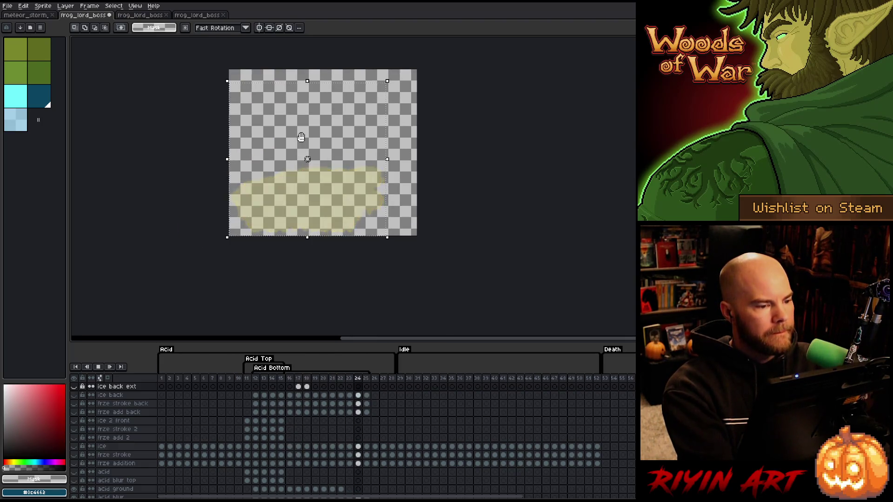
key(Return)
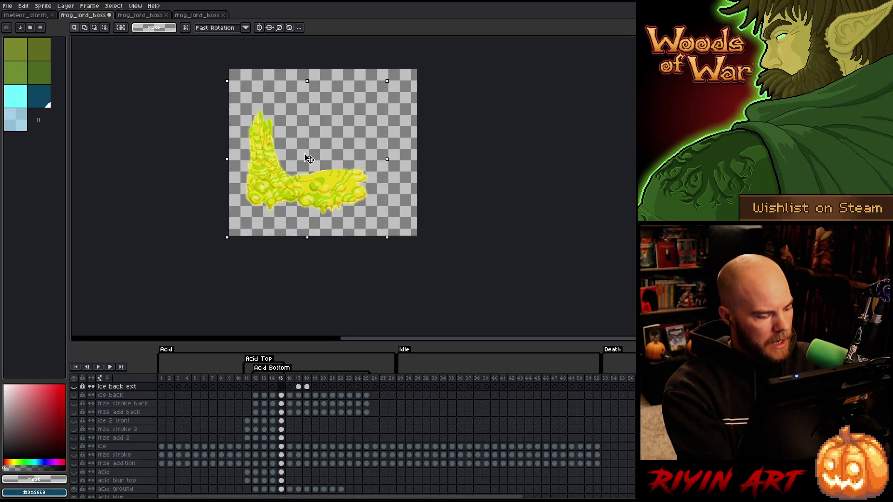
drag(309, 158, 259, 205)
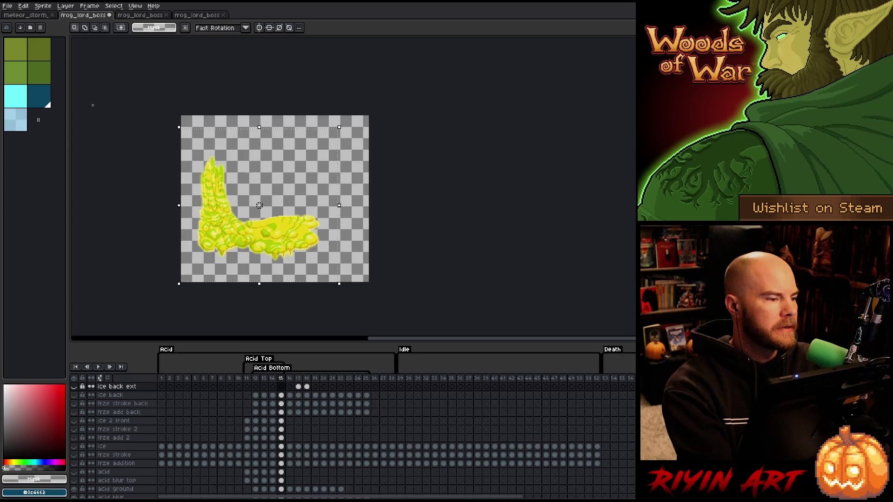
Step: Crop the canvas to the selected area with Sprite > Crop and stop playback
click(43, 5)
click(65, 72)
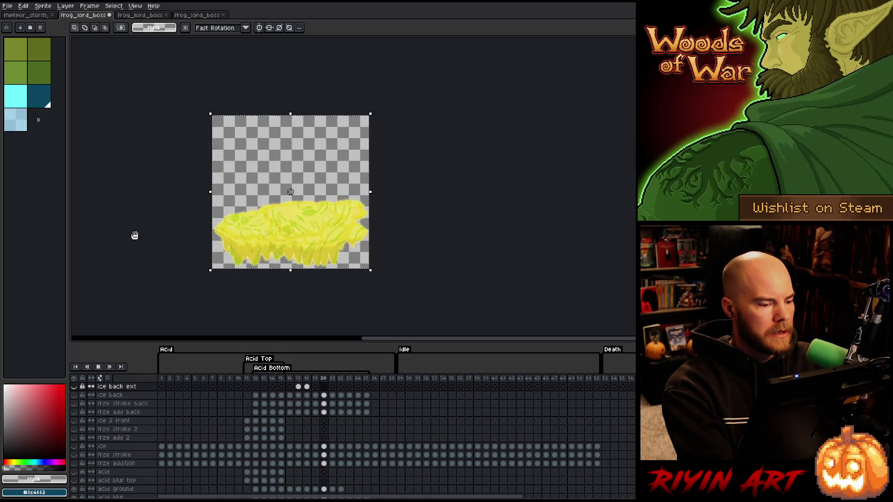
key(Return)
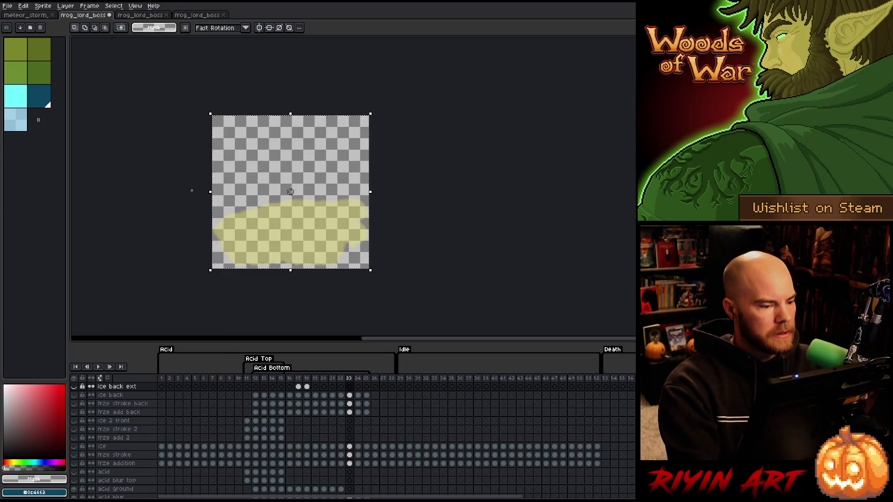
Step: Close the exported acid sprite sheet document and return to the main frog_lord_boss tab
click(6, 6)
click(7, 5)
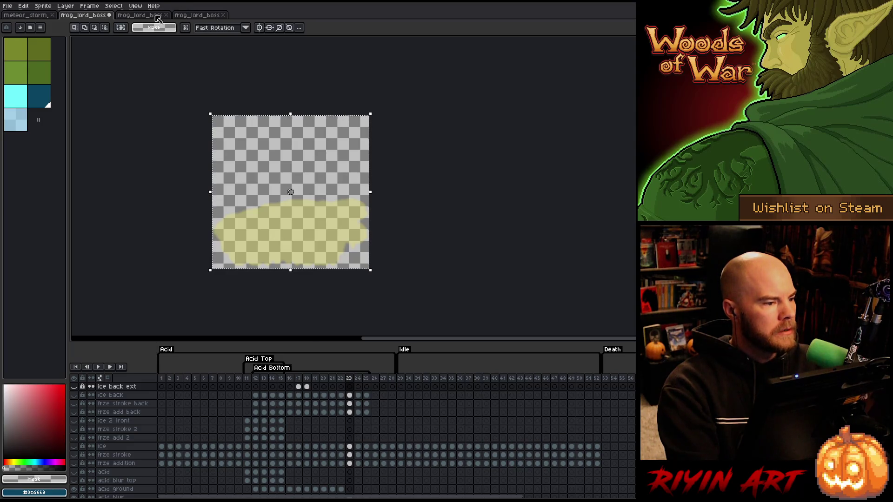
click(140, 15)
scroll(268, 125, down, 1)
scroll(249, 96, up, 1)
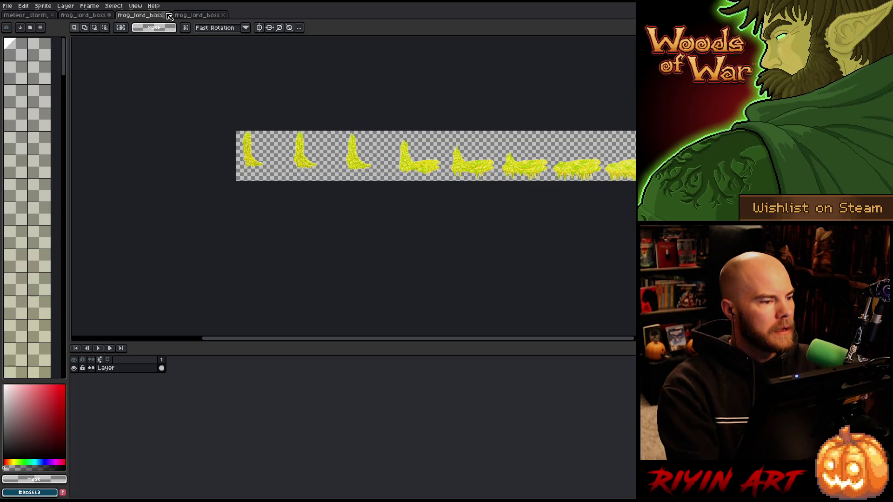
click(168, 15)
click(83, 15)
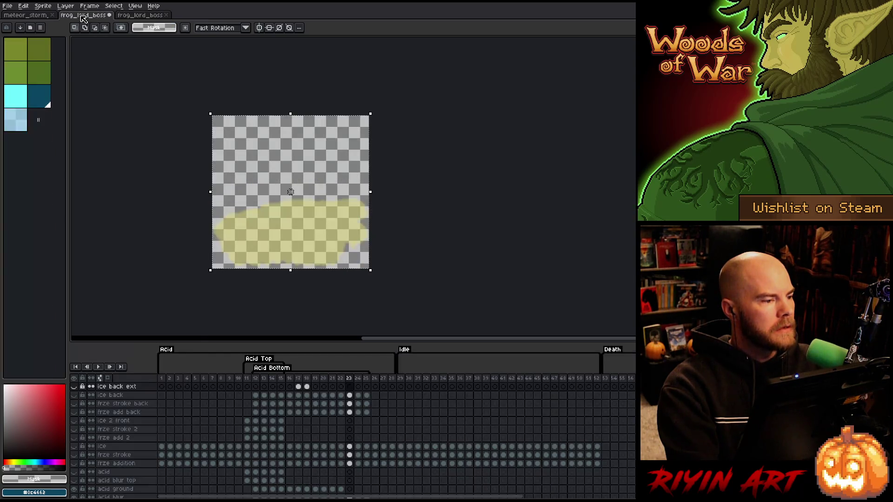
Step: Set up a 19-column By Rows sprite sheet export limited to the Acid Bottom tag
click(7, 6)
mouse_move(61, 77)
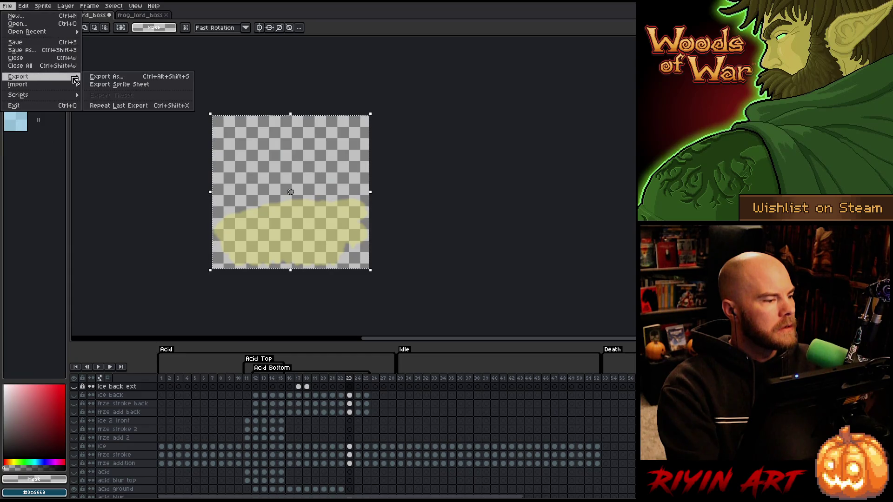
click(121, 82)
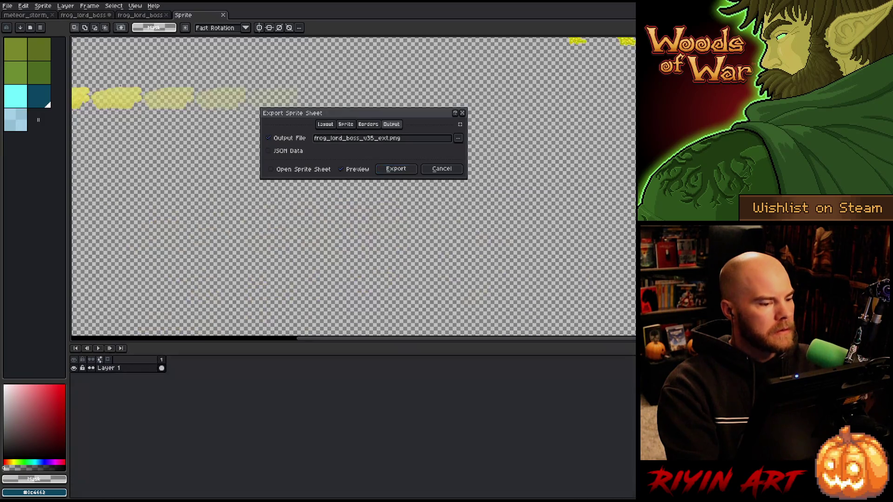
click(326, 124)
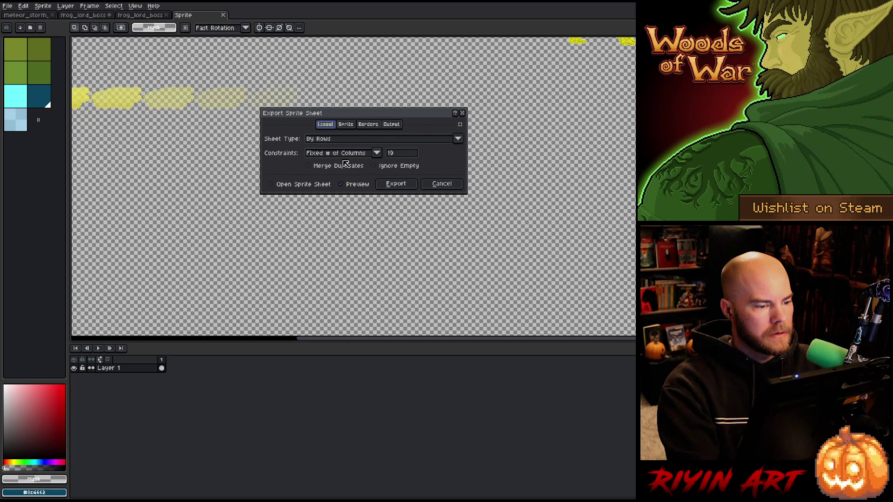
click(459, 124)
drag(311, 117, 300, 91)
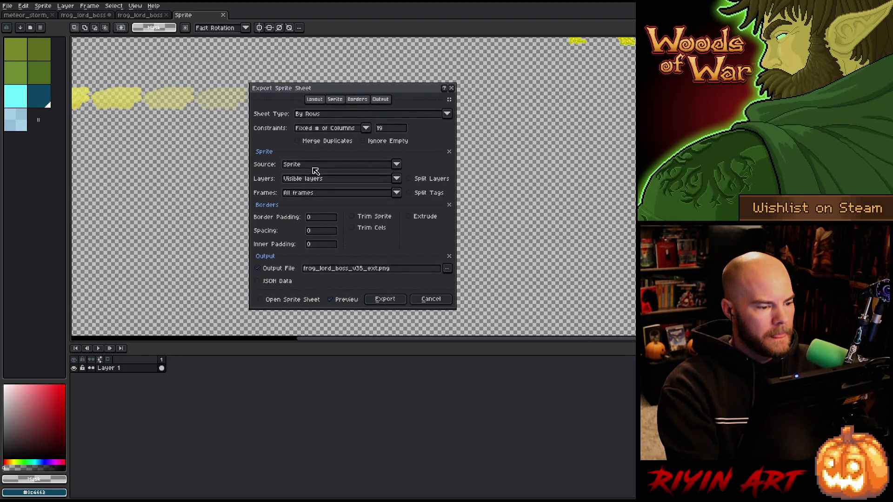
click(321, 193)
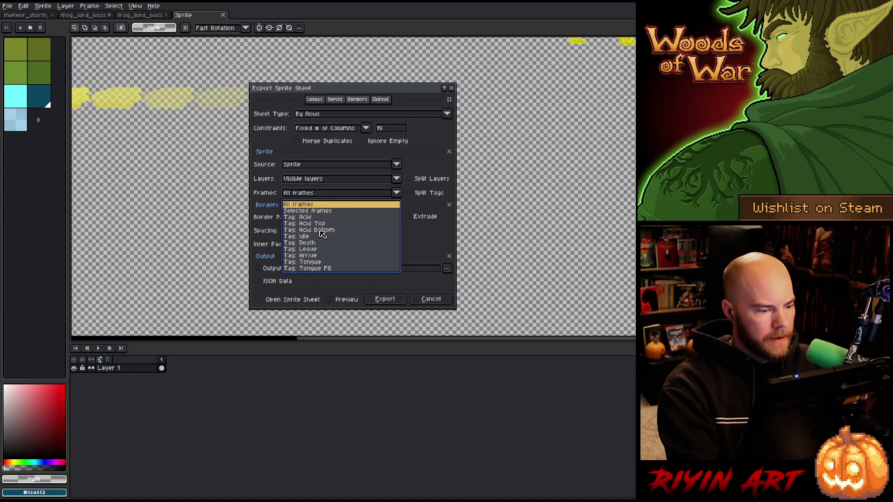
click(323, 230)
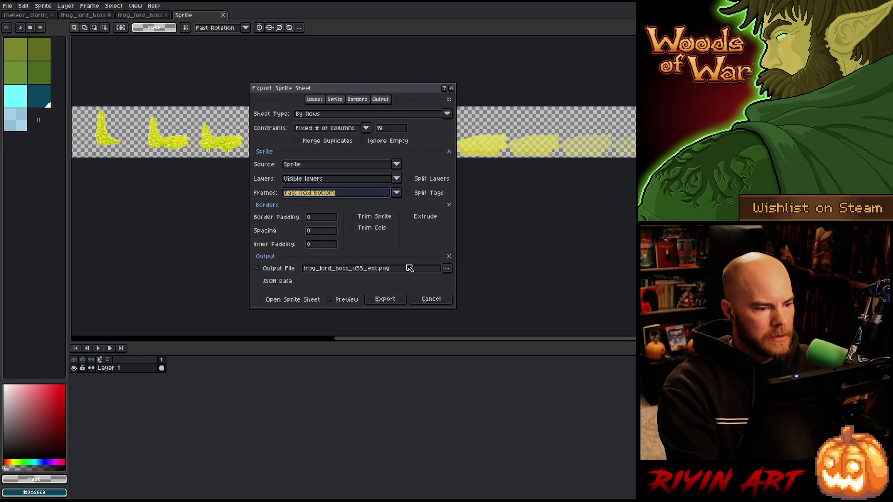
Step: Save the sheet over spring/frog_lord_boss_back.png, confirm the overwrite, and export
click(447, 269)
click(467, 281)
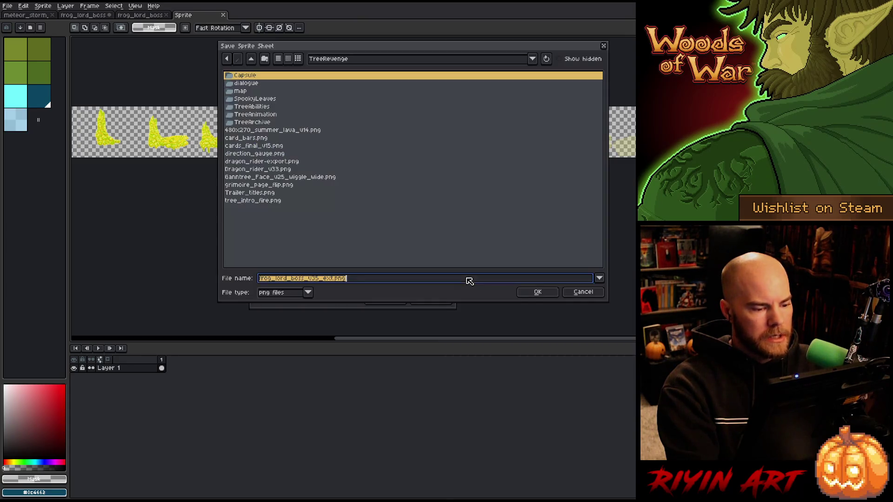
click(334, 63)
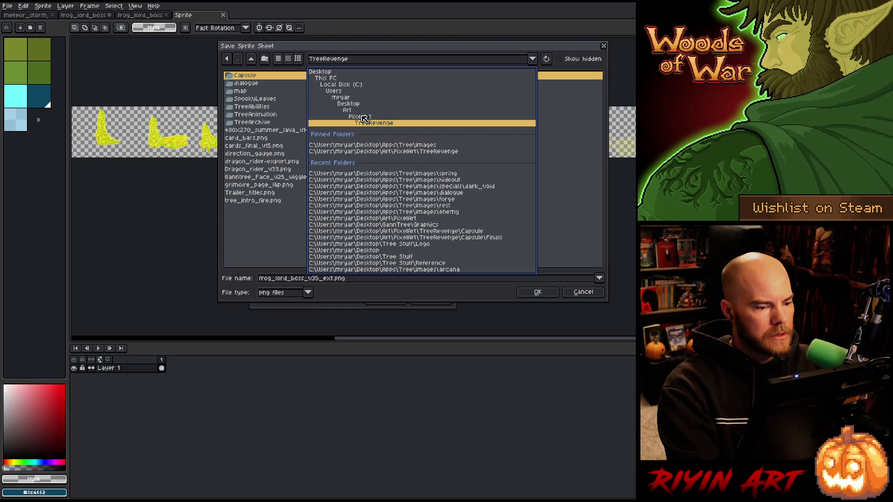
click(372, 145)
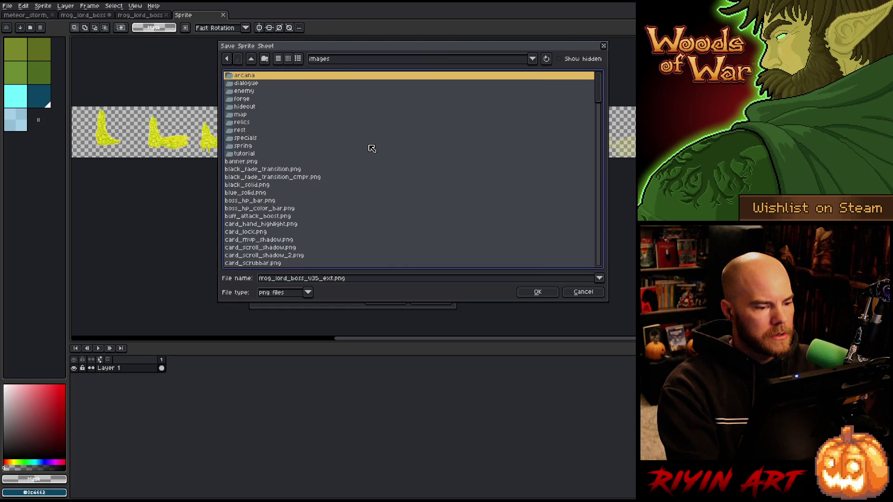
double_click(247, 147)
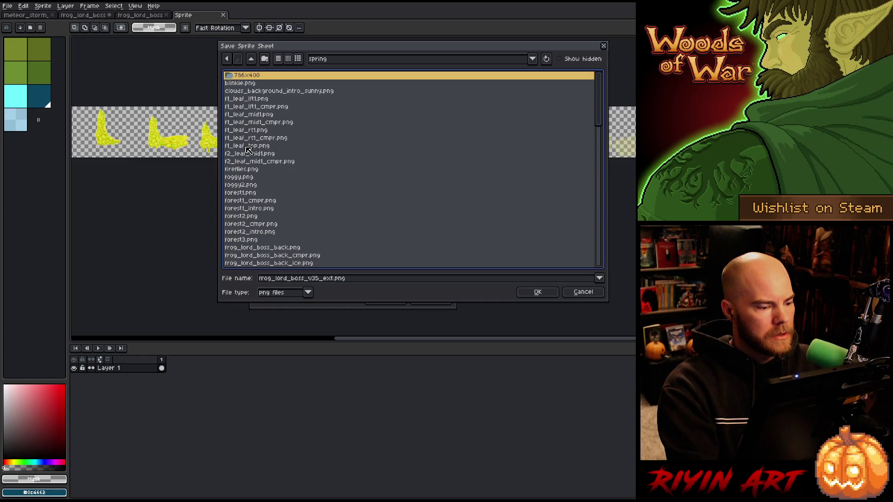
scroll(248, 149, down, 3)
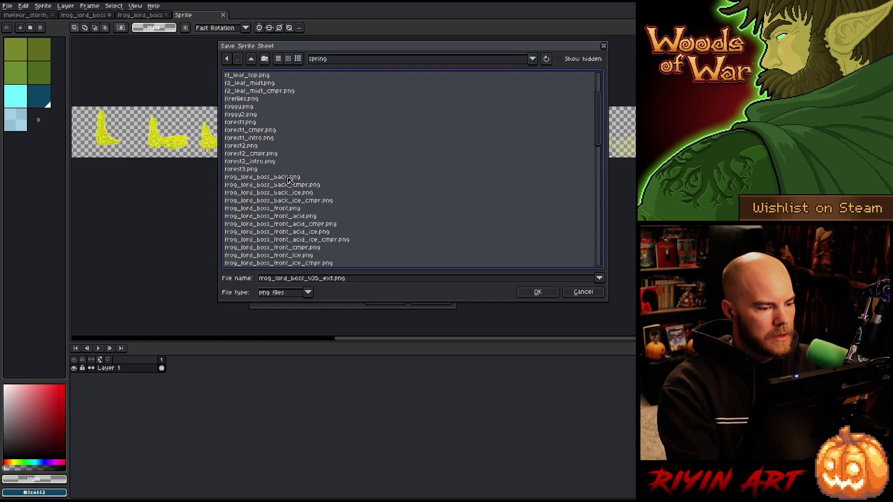
click(289, 178)
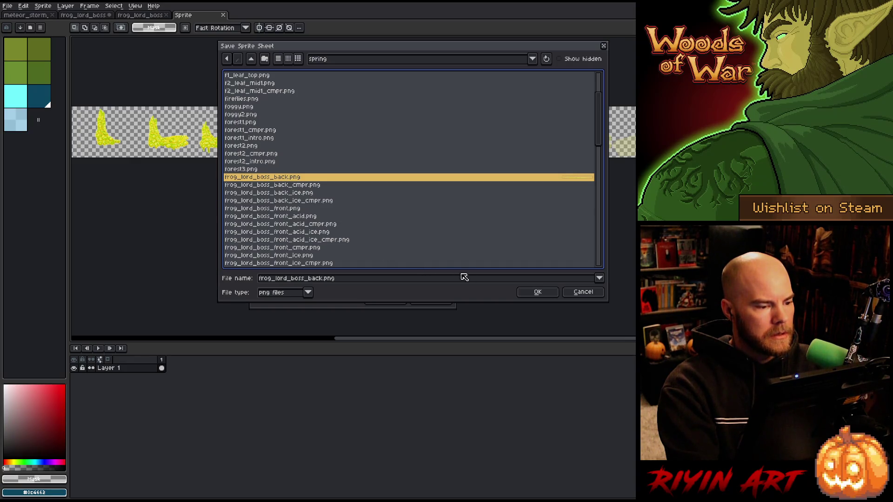
click(536, 293)
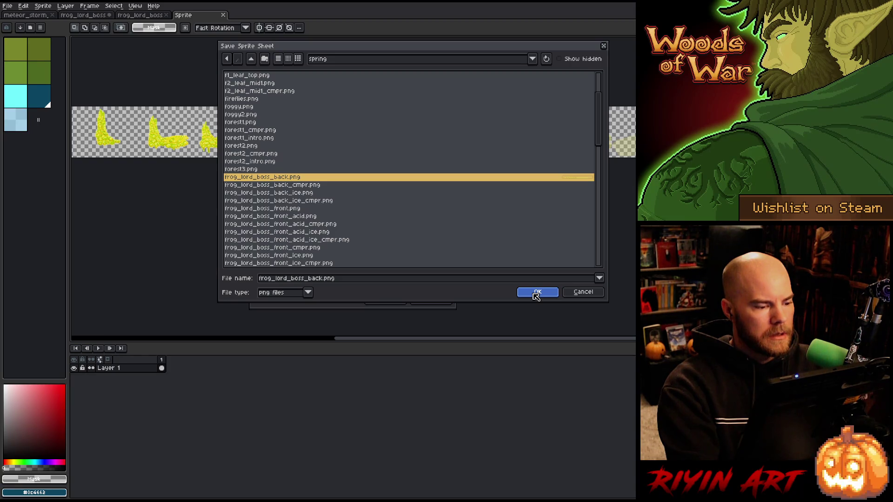
click(536, 293)
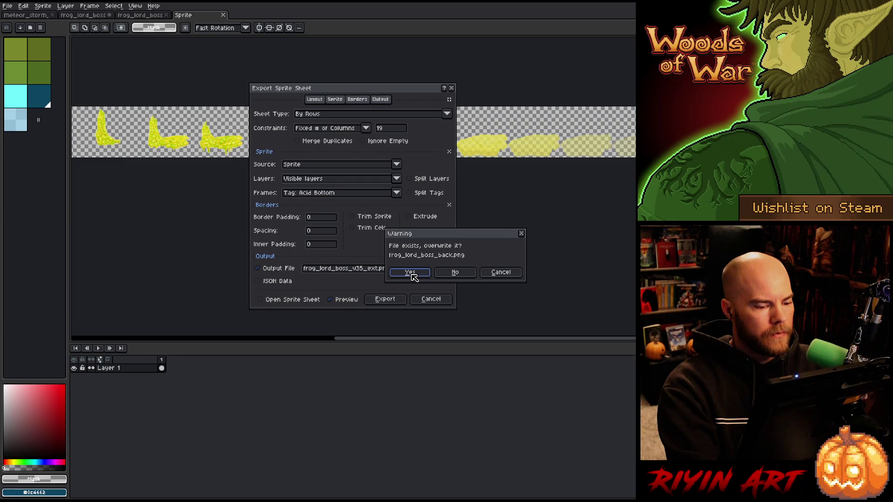
click(412, 274)
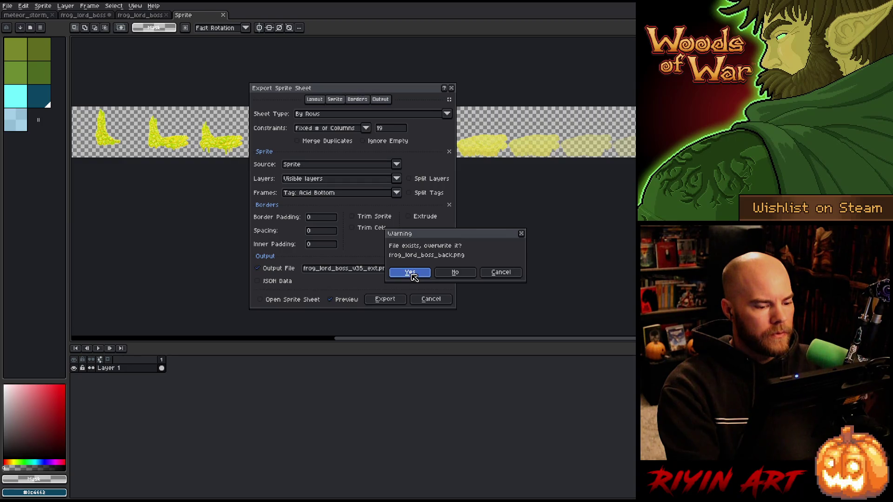
click(392, 300)
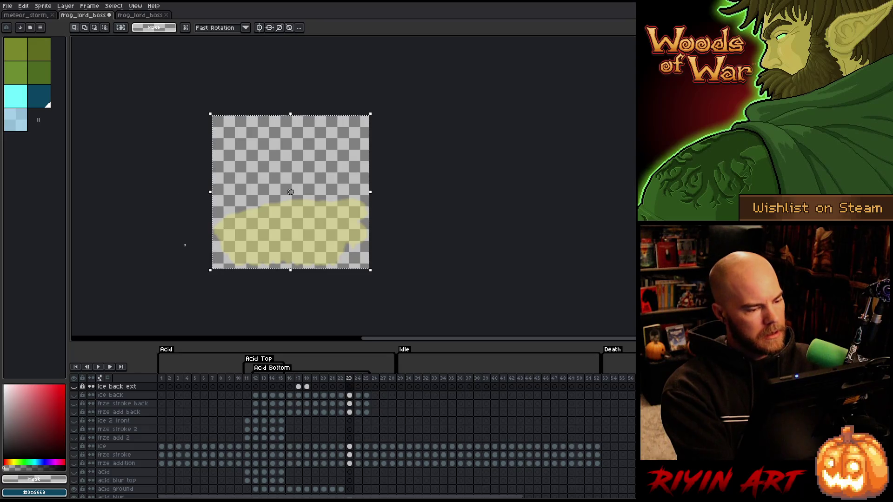
Step: Preview the animation, then recentre the sprite on the canvas
key(Return)
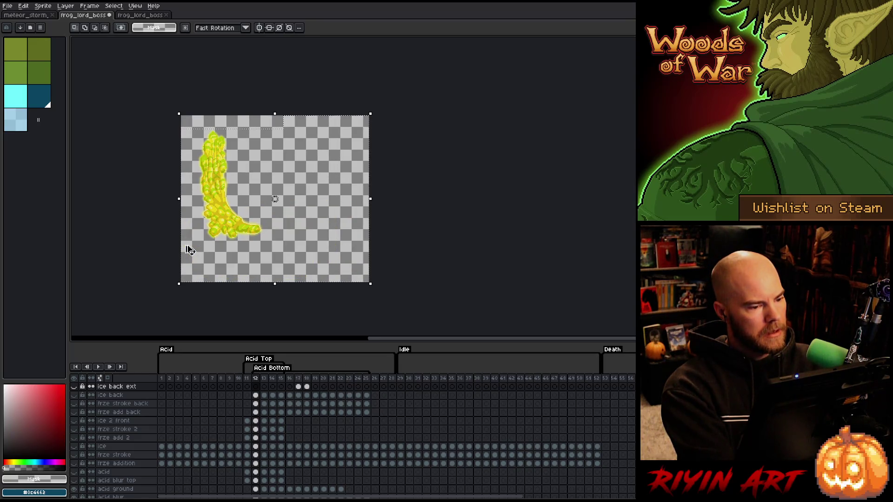
key(ctrl+z)
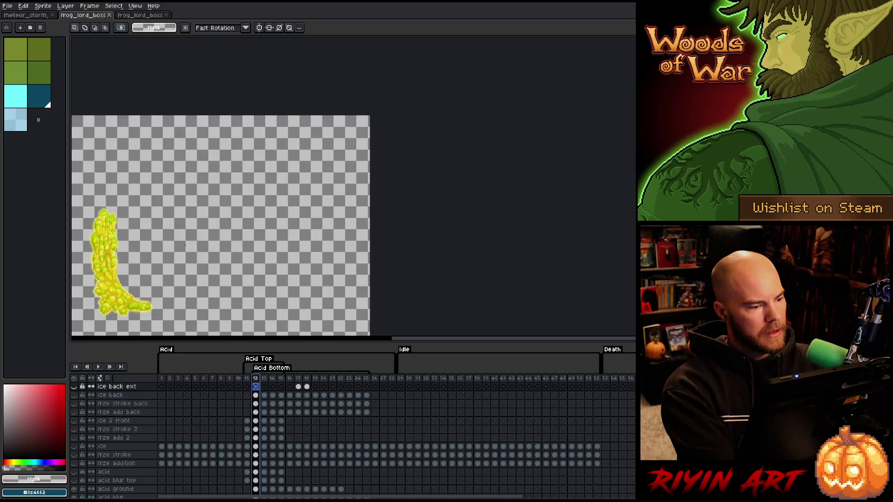
mouse_move(181, 130)
mouse_down()
mouse_move(360, 62)
mouse_move(299, 52)
mouse_up()
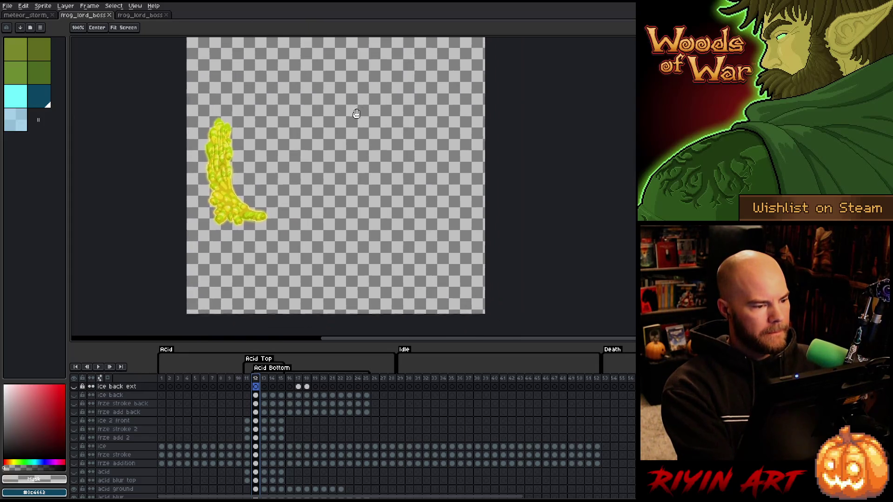
scroll(317, 134, down, 1)
key(m)
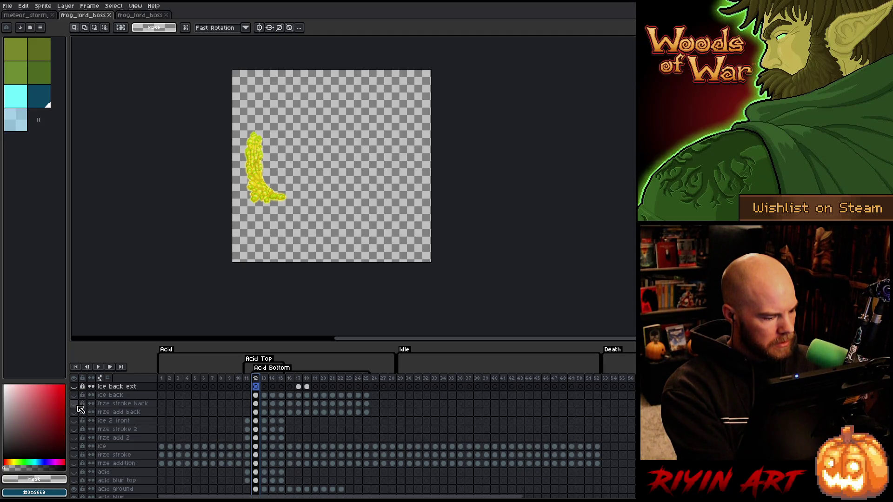
Step: Show the ice back layers over the acid, trim the canvas to its content, and return to frame 12
drag(80, 415, 79, 390)
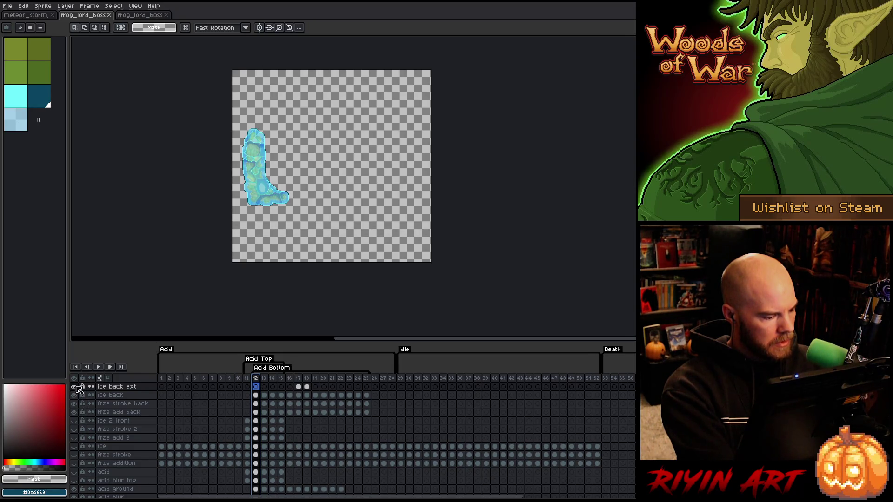
mouse_move(263, 378)
mouse_down()
mouse_move(367, 382)
mouse_move(290, 380)
mouse_move(367, 380)
mouse_move(307, 380)
mouse_up()
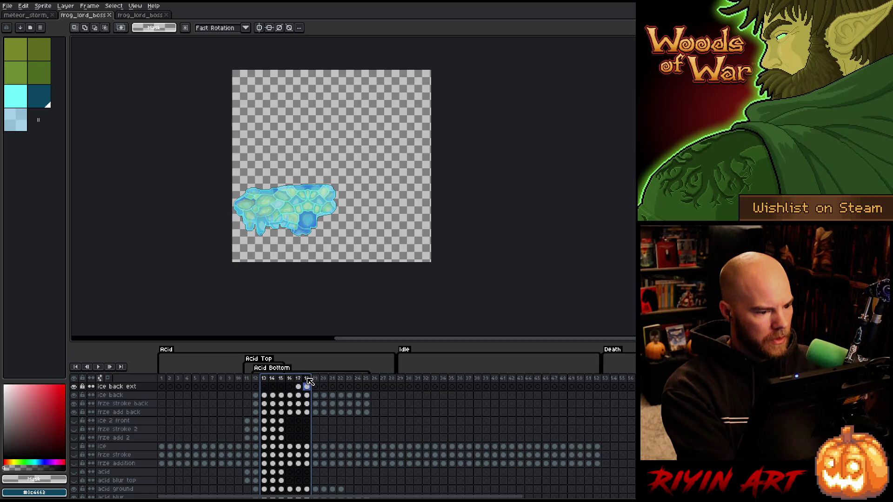
click(41, 6)
click(69, 82)
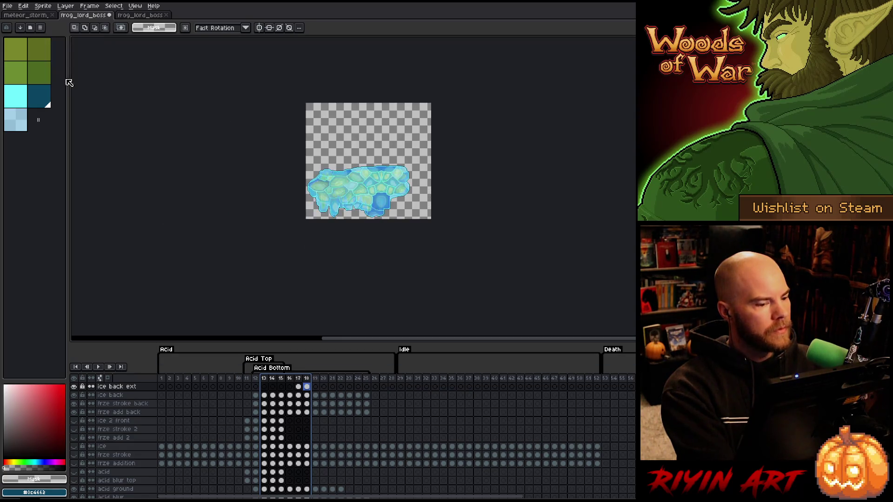
scroll(334, 132, up, 3)
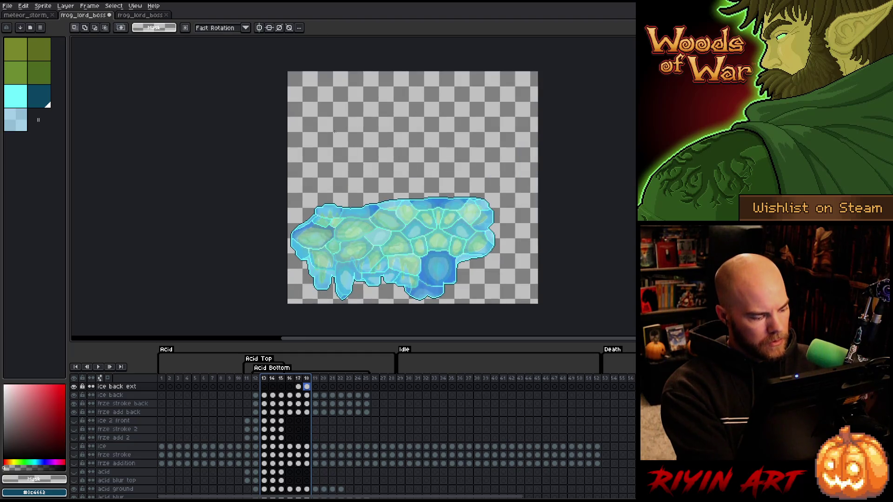
scroll(319, 145, right, 3)
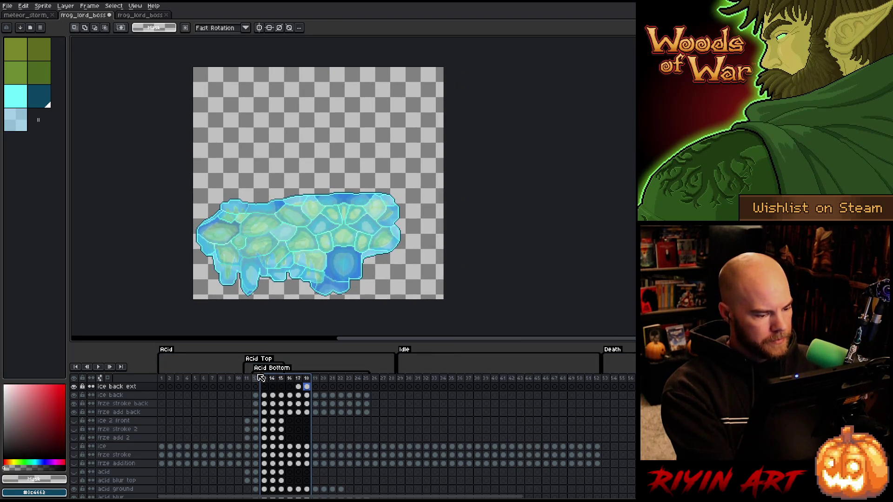
click(257, 379)
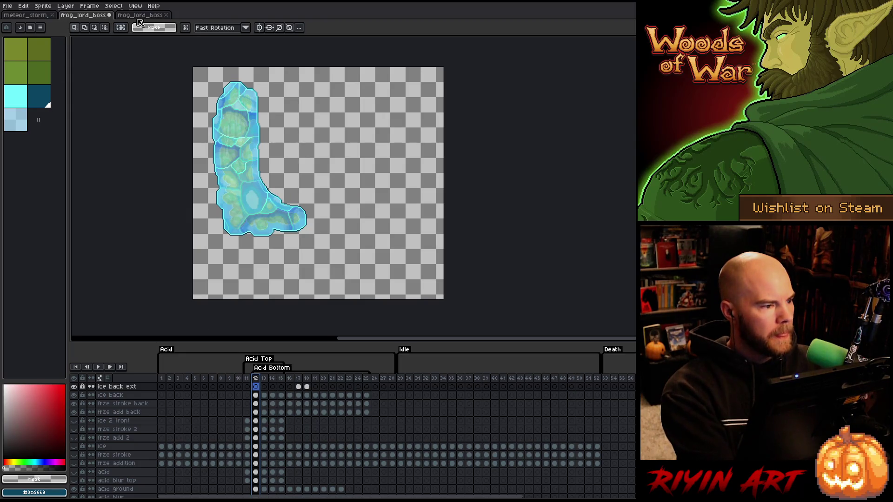
Step: Inspect the exported ice boot sprite sheet in the third frog_lord_boss tab
click(139, 16)
scroll(222, 195, up, 6)
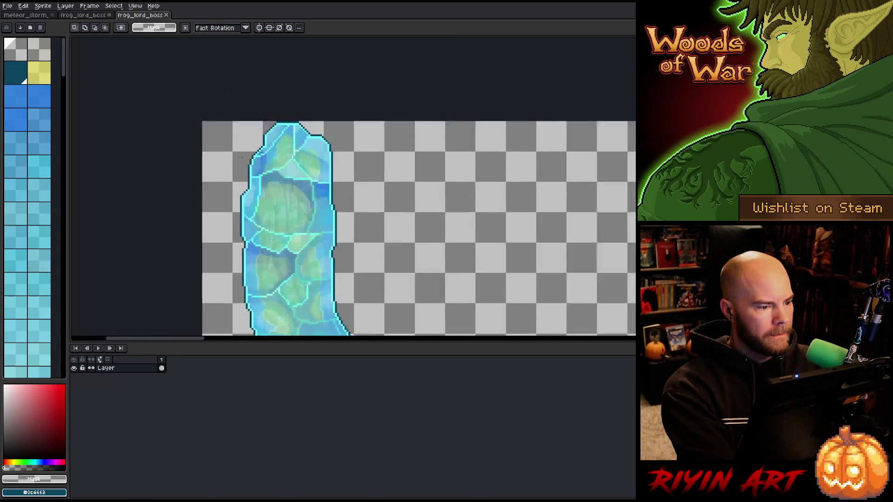
scroll(296, 77, down, 5)
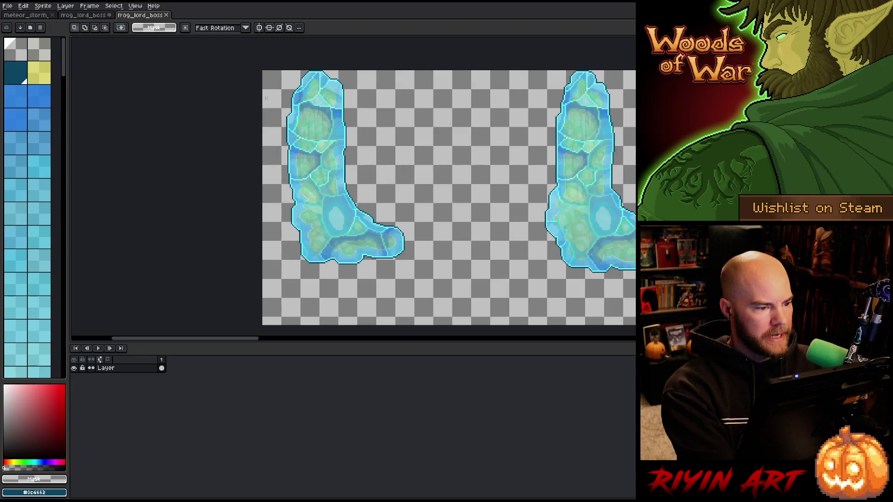
scroll(266, 97, up, 5)
drag(344, 154, 226, 236)
scroll(272, 186, down, 5)
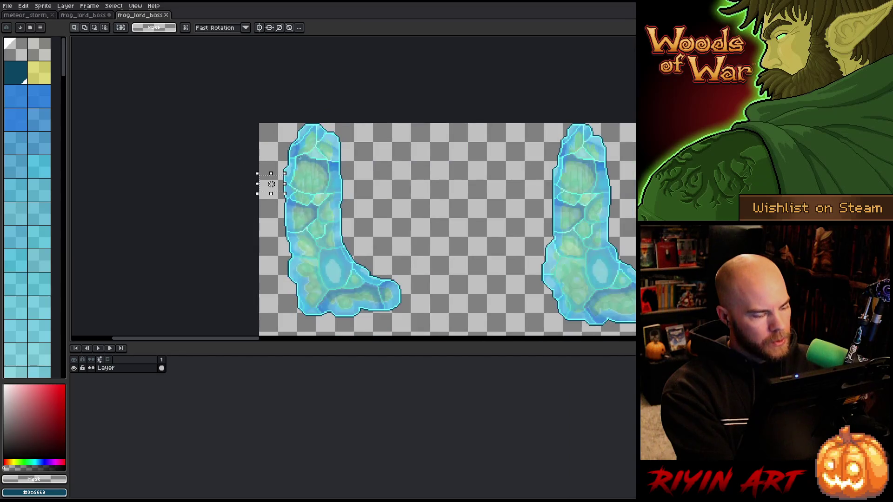
Step: Return to the frog lord boss animation and step from frame 12 to frame 15
click(95, 17)
scroll(215, 159, up, 4)
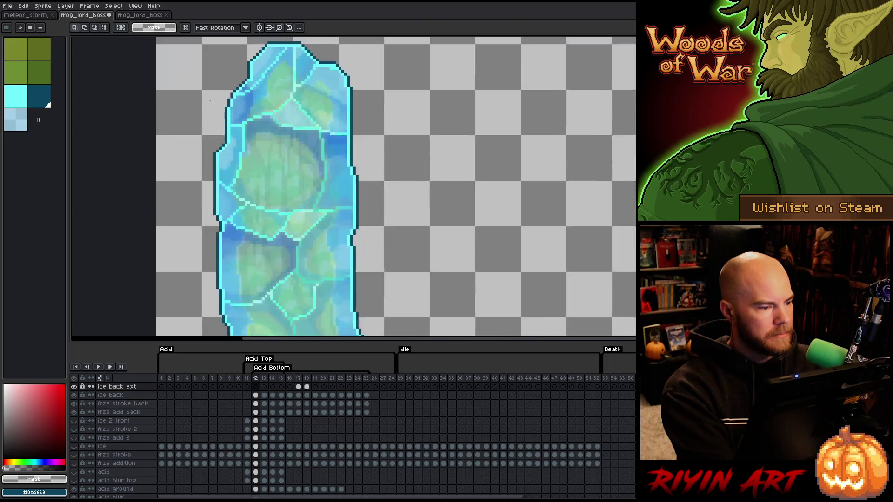
mouse_move(214, 177)
mouse_down()
mouse_move(182, 253)
mouse_move(105, 246)
mouse_up()
scroll(199, 190, down, 3)
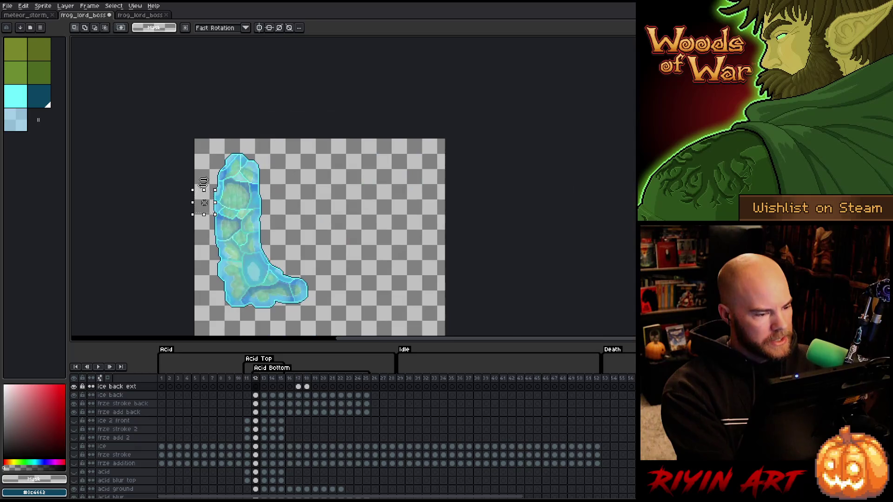
scroll(205, 186, down, 1)
scroll(183, 161, up, 1)
scroll(232, 224, down, 1)
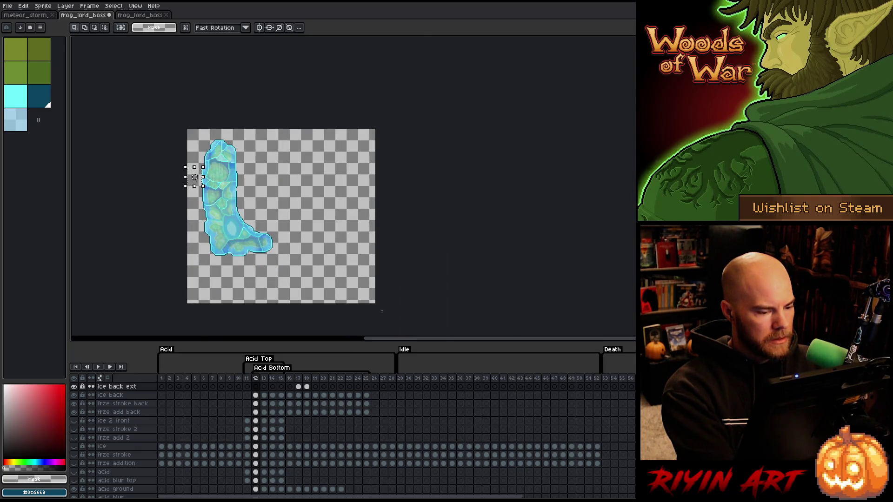
scroll(207, 144, up, 4)
scroll(336, 130, down, 3)
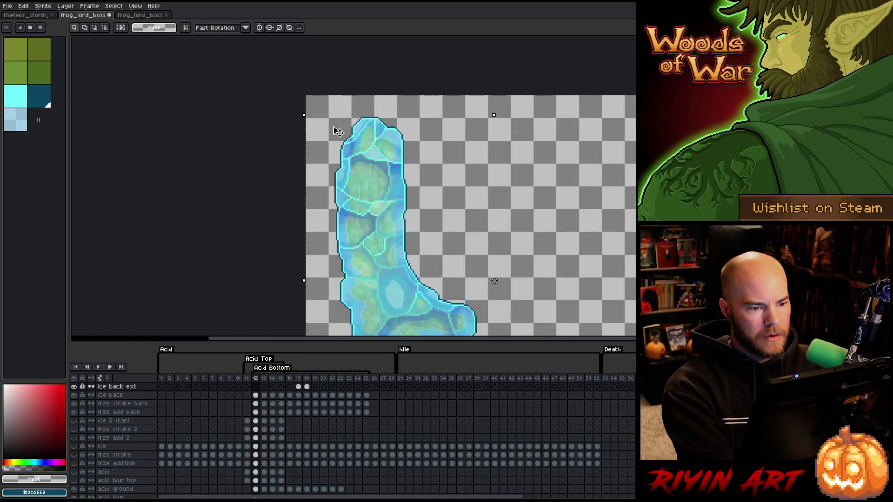
scroll(337, 130, down, 2)
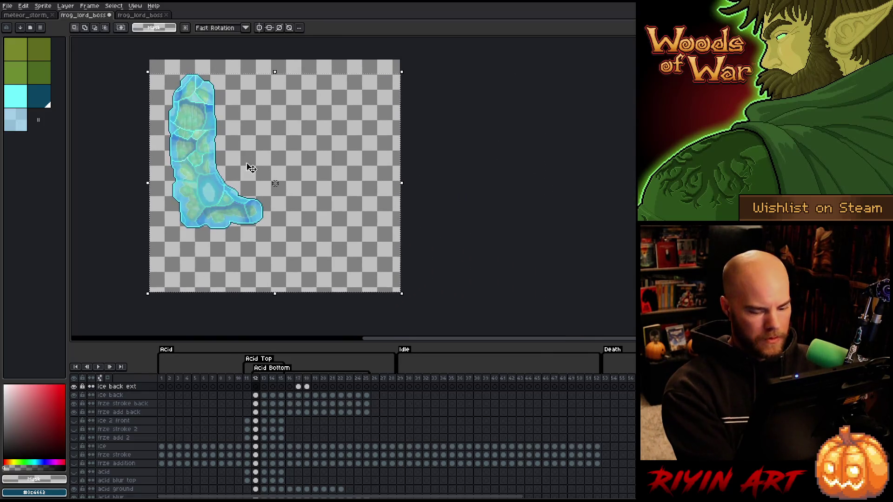
key(Right)
key(Right)
key(Right)
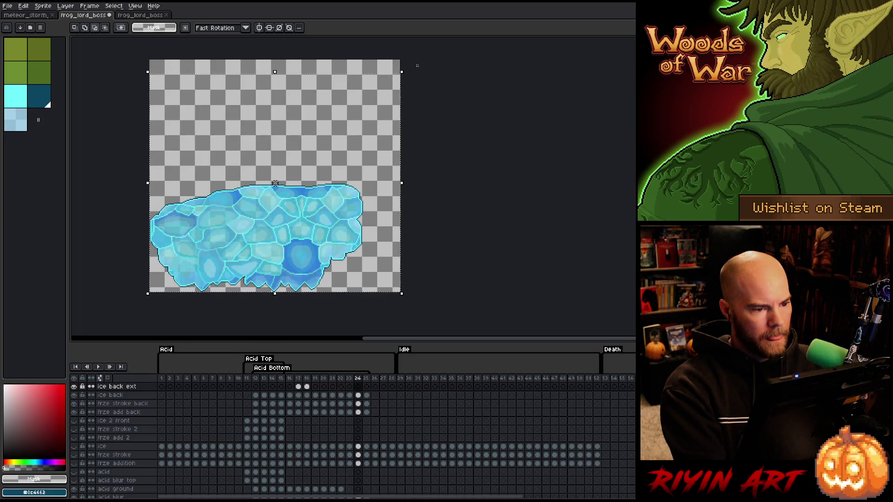
Step: Adjust the rectangular selection around the ice sprite
drag(275, 183, 256, 182)
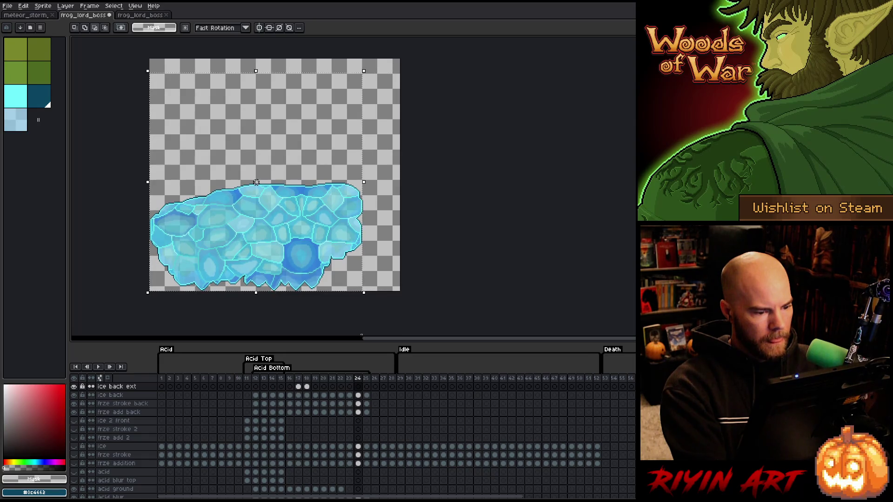
scroll(332, 201, up, 3)
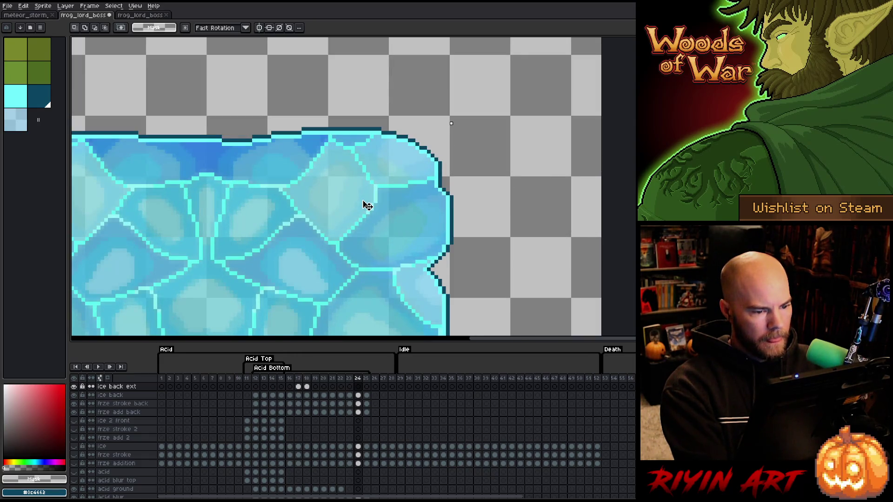
scroll(368, 205, down, 3)
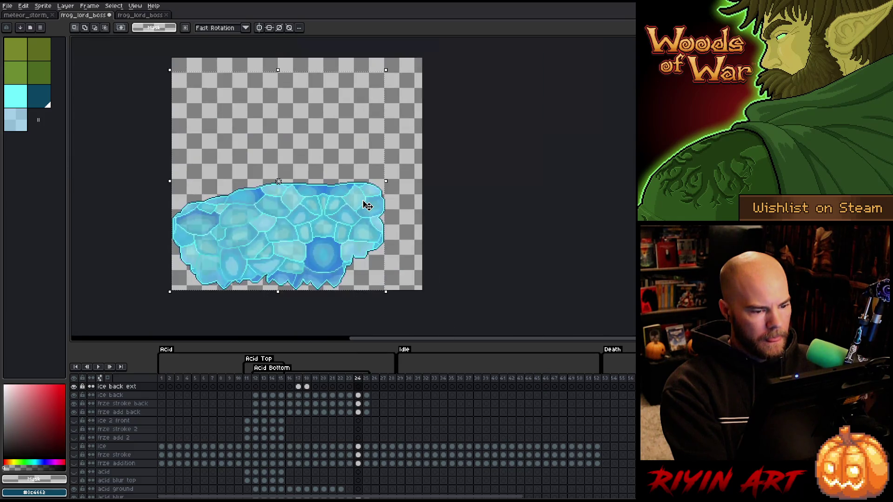
key(ctrl+z)
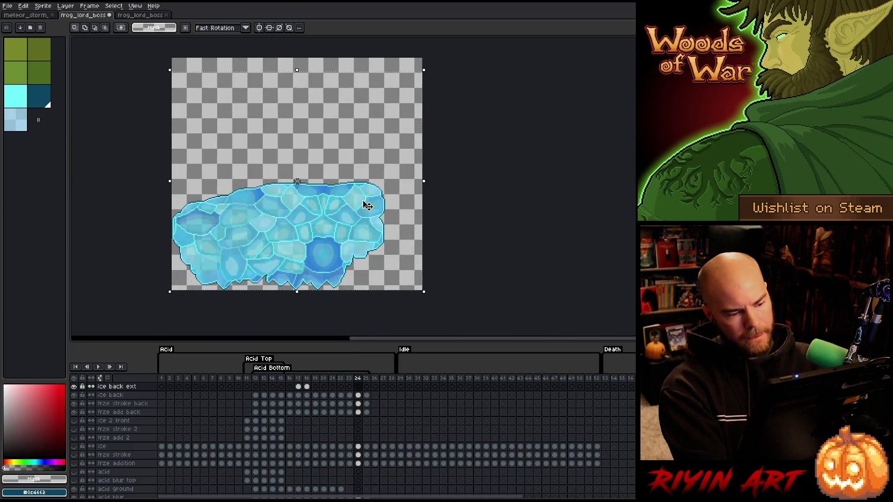
mouse_move(437, 65)
mouse_down()
mouse_move(413, 120)
mouse_move(399, 90)
mouse_move(386, 303)
mouse_up()
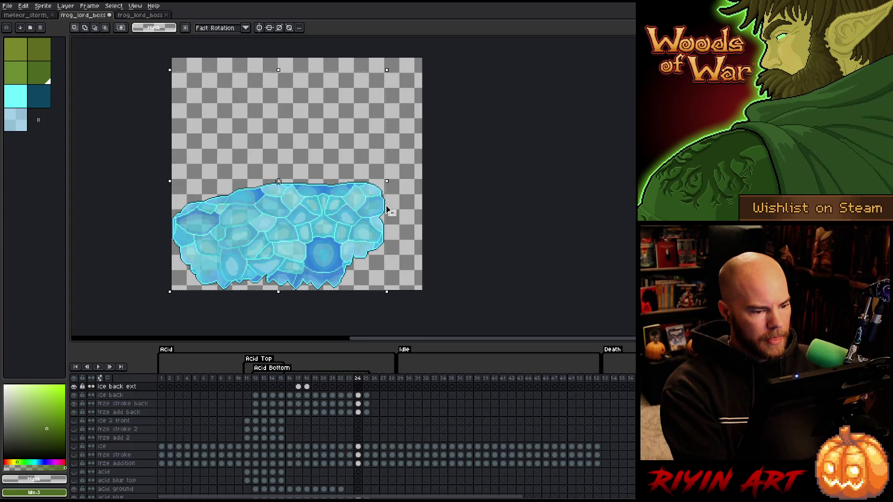
scroll(387, 209, up, 3)
Step: Preview the ice animation around frames 20–22 and crop the canvas to the ice sprite
key(Left)
key(Left)
key(Left)
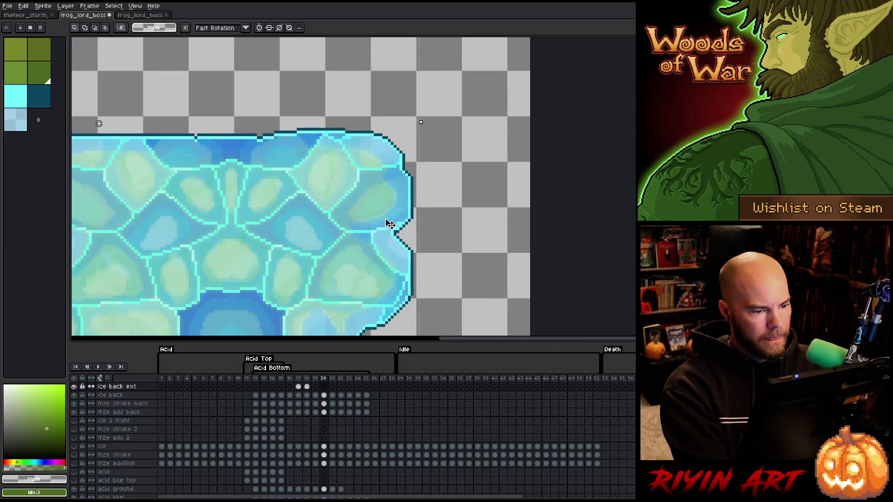
key(Right)
key(Right)
key(Return)
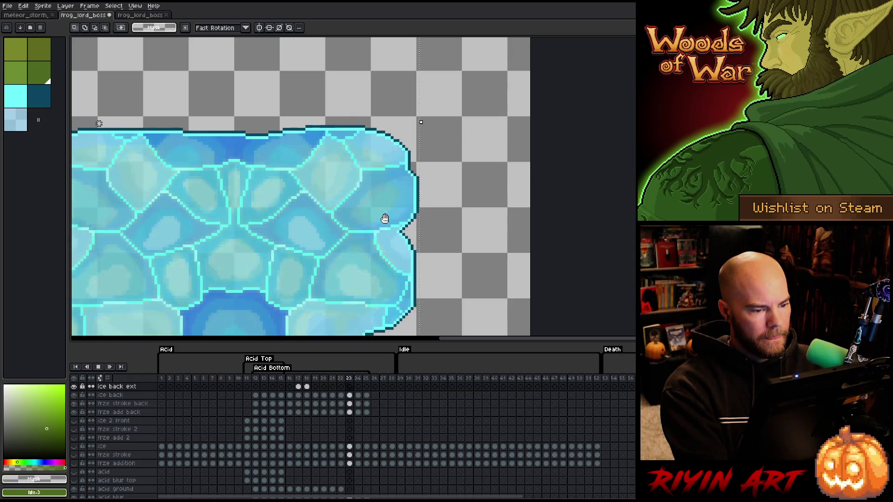
scroll(384, 218, down, 3)
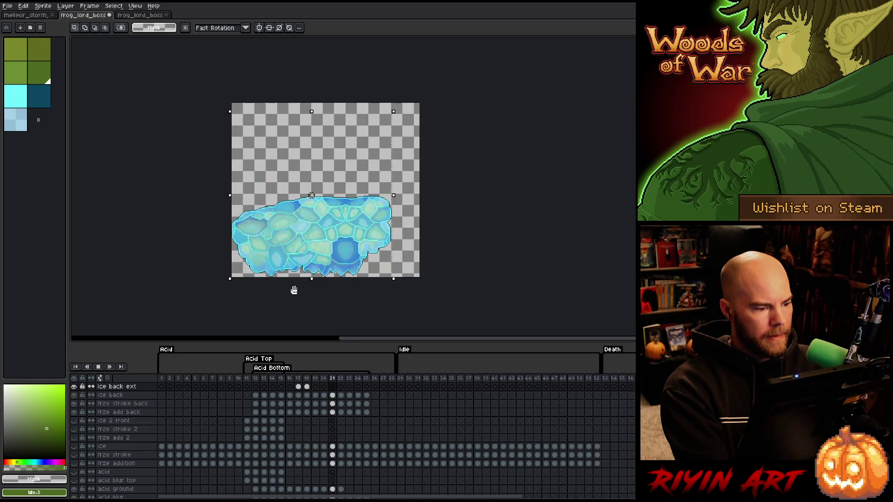
key(Return)
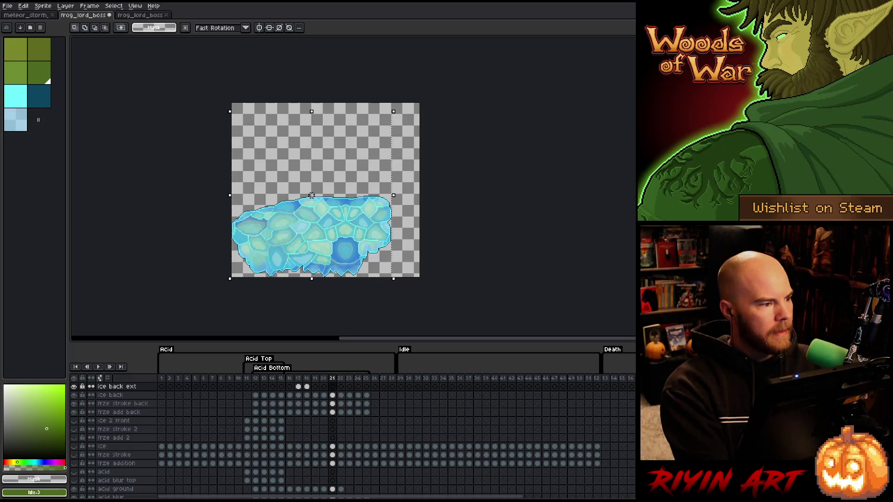
click(42, 6)
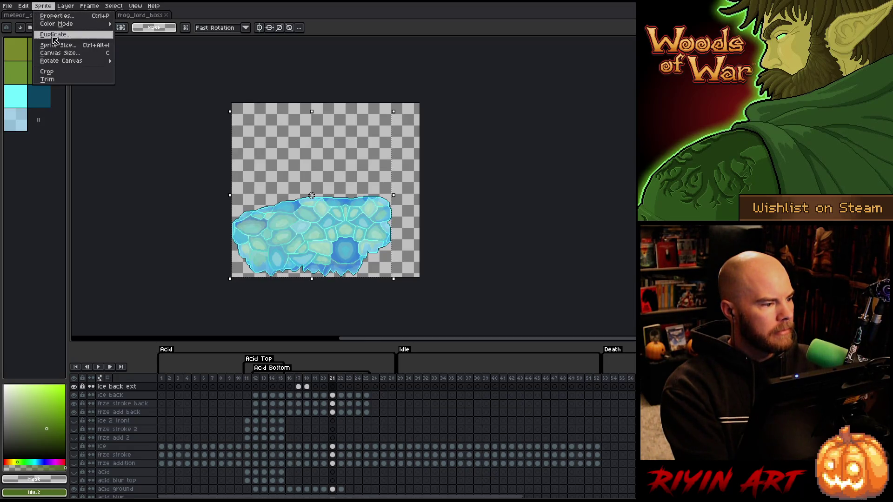
click(53, 73)
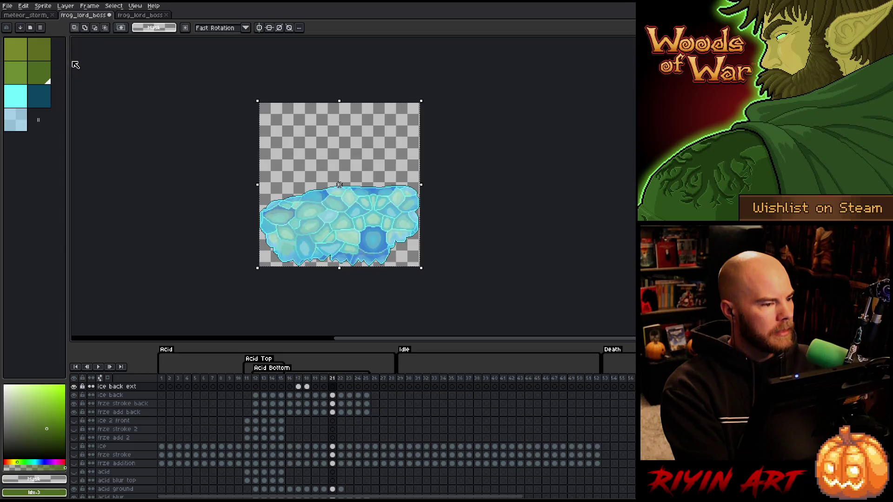
Step: Switch to the ice-leg sprite sheet and select the first leg's column
click(158, 18)
scroll(244, 117, down, 1)
mouse_move(244, 116)
mouse_down()
mouse_move(300, 259)
mouse_move(341, 319)
mouse_up()
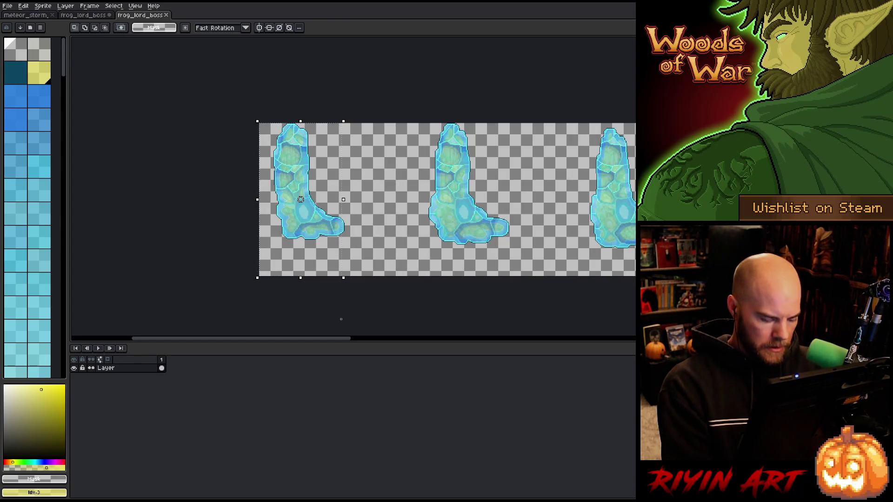
Step: Close the ice-leg sheet and select frames 12–21 across all layers for a sprite sheet export
click(172, 16)
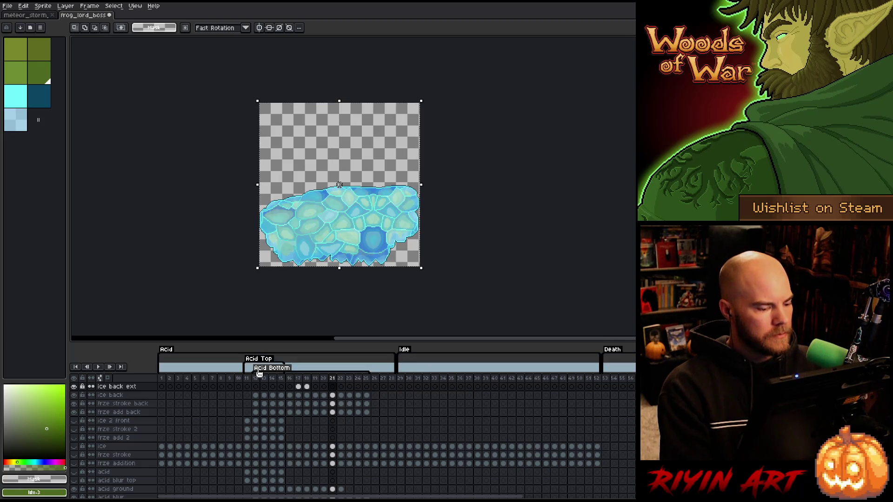
drag(255, 377, 336, 377)
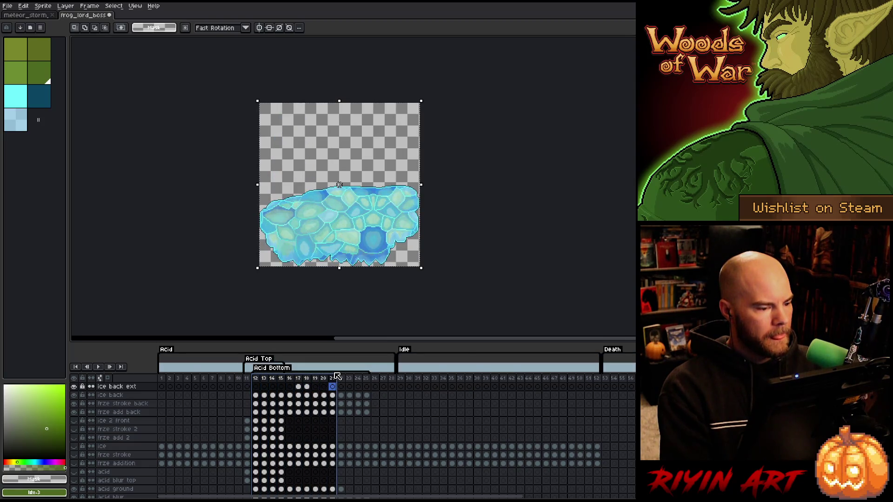
click(7, 6)
mouse_move(39, 80)
click(107, 77)
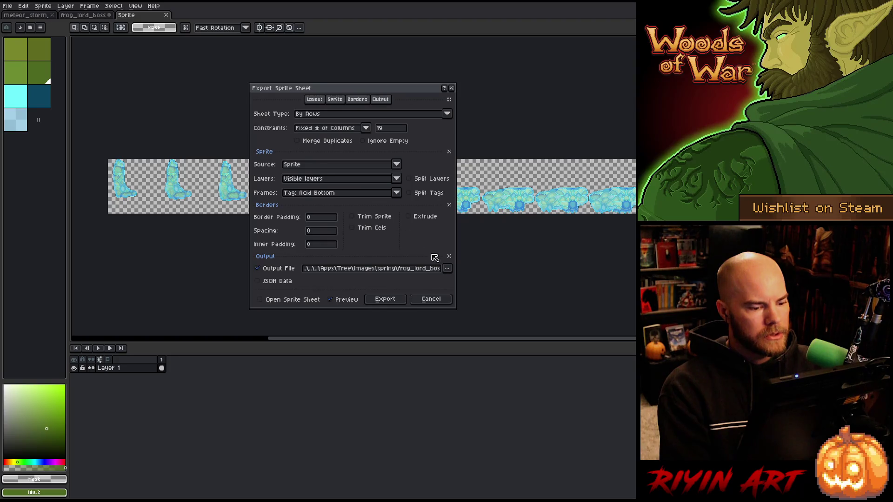
Step: Export the sheet to spring/frog_lord_boss_back_ice.png, overwriting the existing file
click(436, 270)
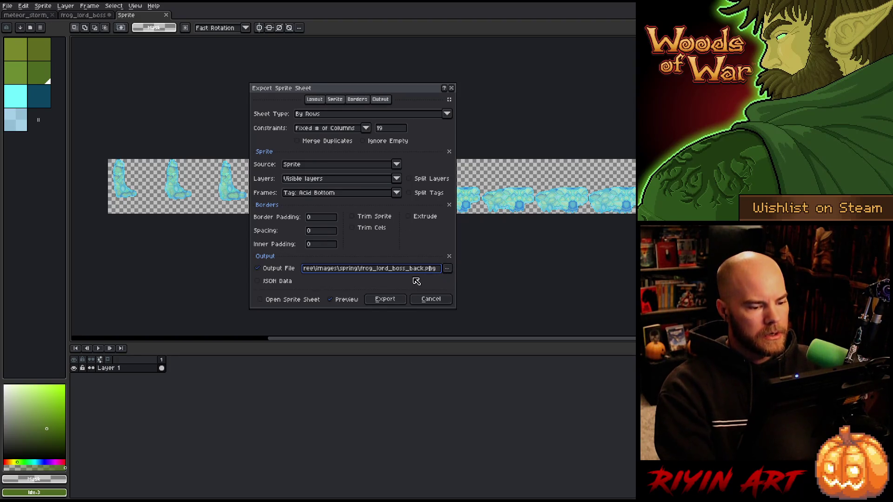
click(447, 269)
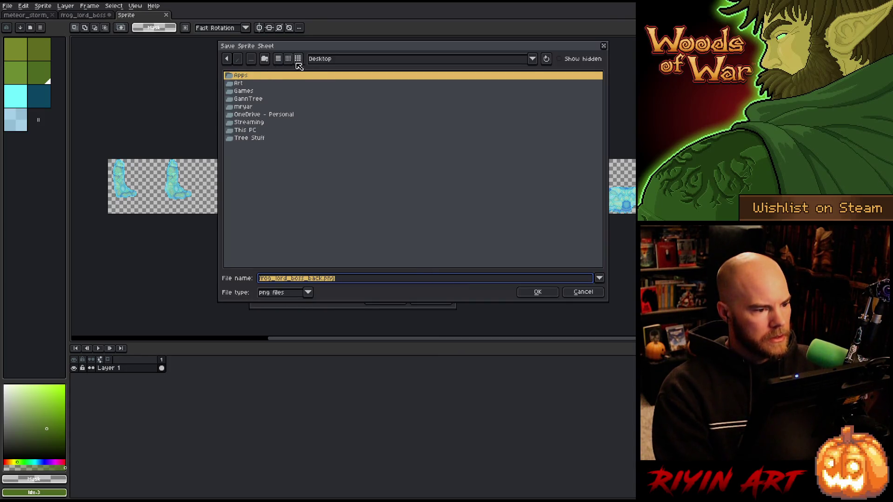
click(325, 60)
click(358, 98)
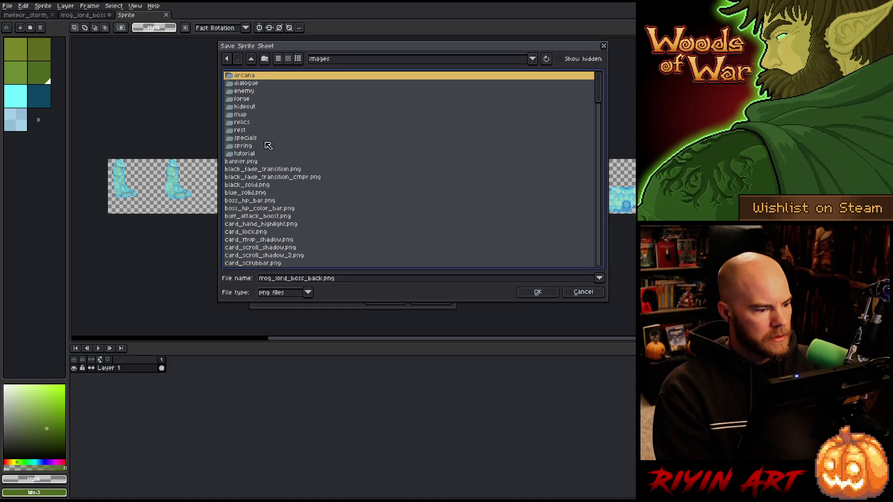
double_click(245, 147)
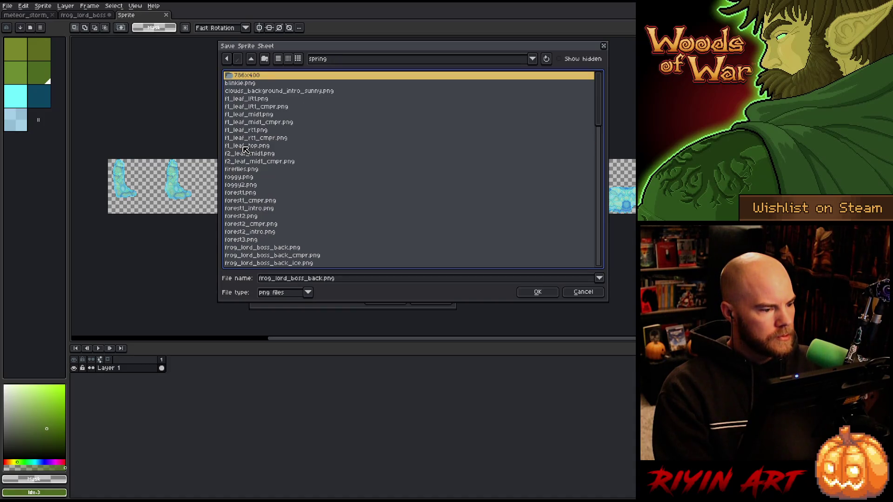
scroll(320, 194, down, 5)
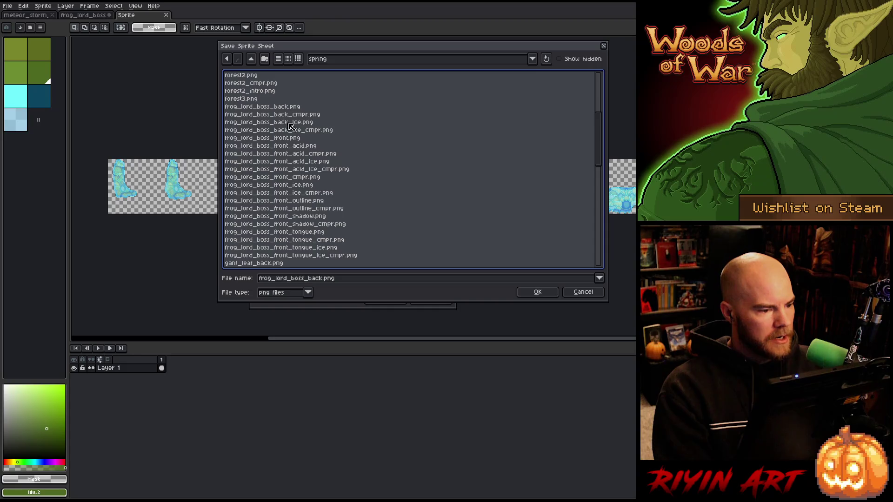
click(291, 124)
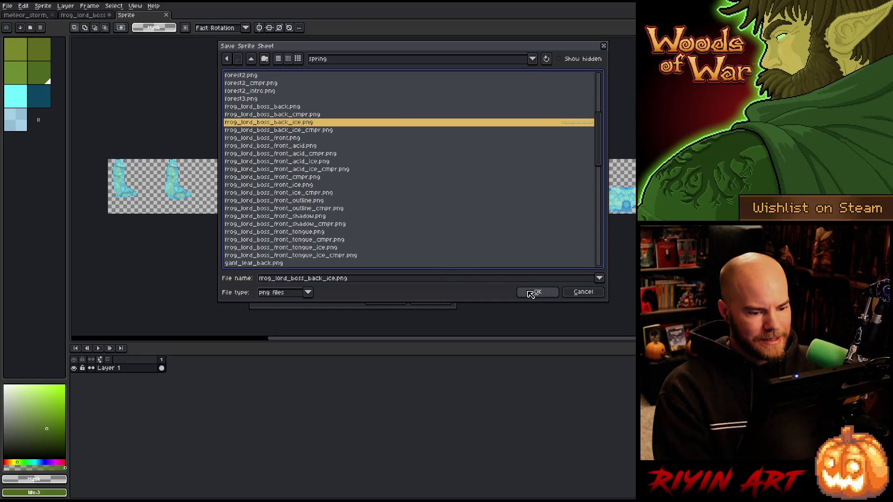
click(532, 292)
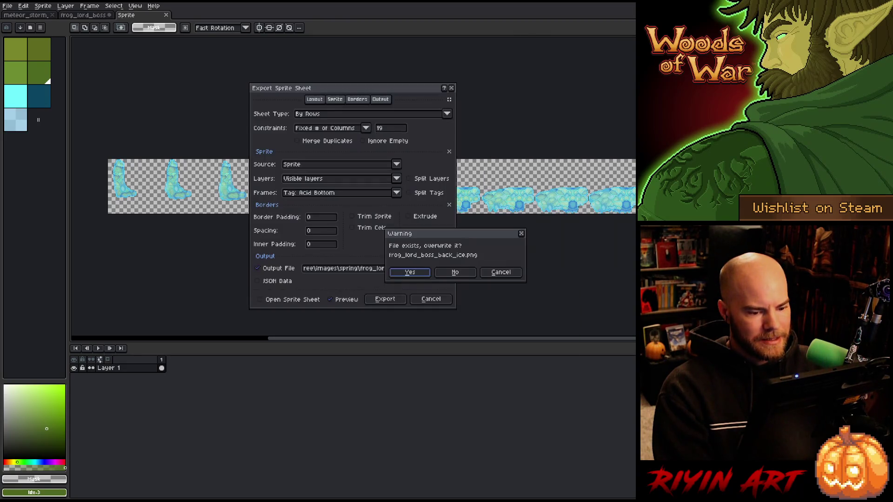
click(429, 276)
click(385, 300)
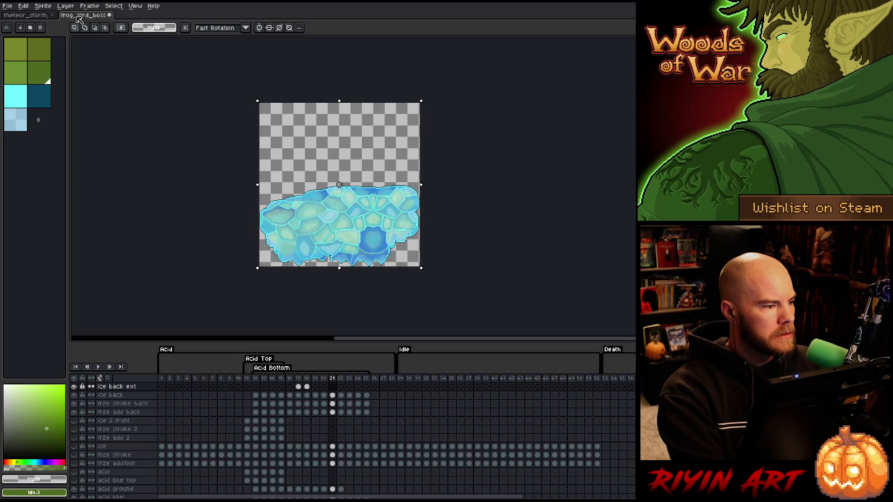
Step: Undo the crops to restore the full canvas, with frames 11–24 selected
key(ctrl+z)
key(ctrl+z)
key(ctrl+z)
key(ctrl+z)
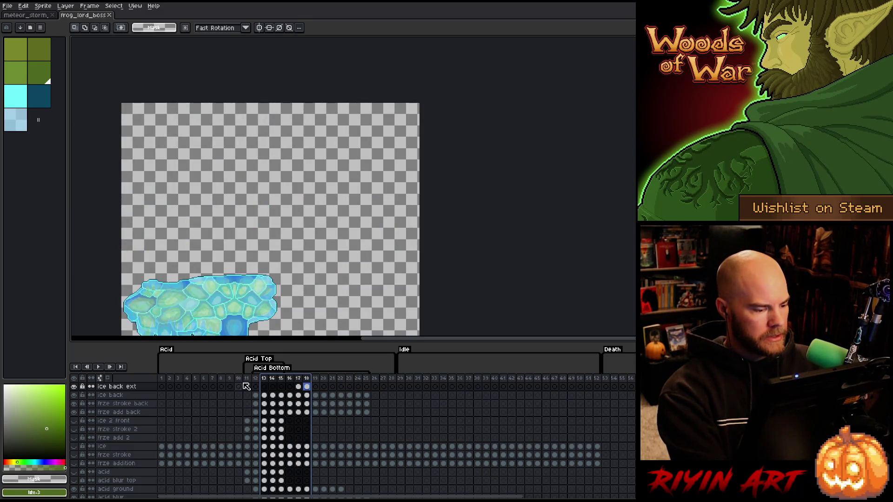
mouse_move(247, 386)
mouse_down()
mouse_move(357, 386)
mouse_move(203, 386)
mouse_move(272, 386)
mouse_up()
key(ctrl+z)
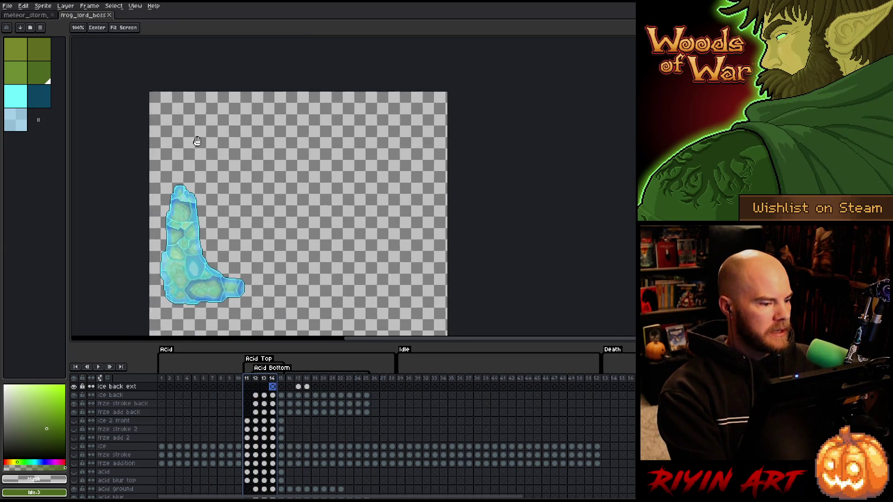
click(12, 7)
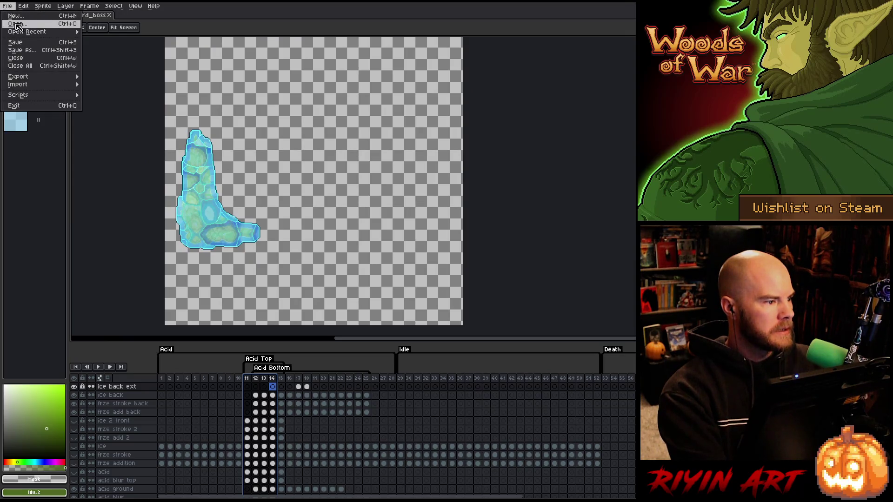
Step: Open frog_lord_boss_front.png and zoom out to view the whole sprite sheet
click(19, 24)
scroll(282, 165, down, 4)
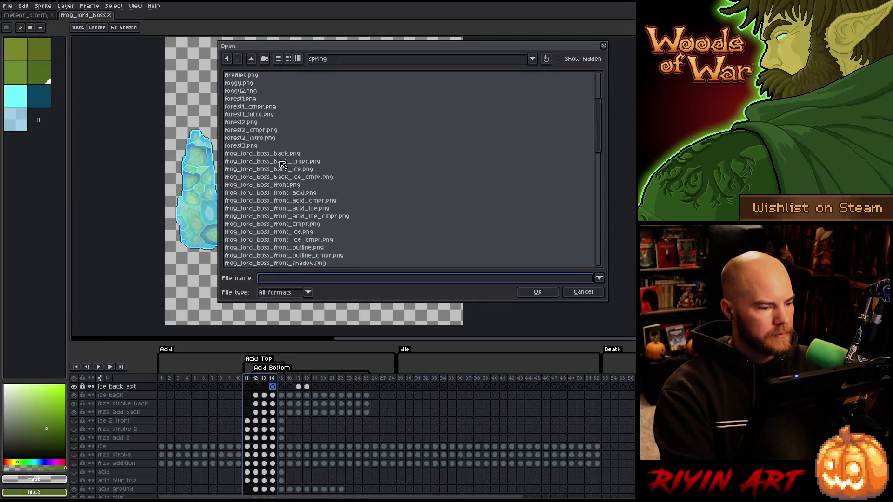
click(295, 185)
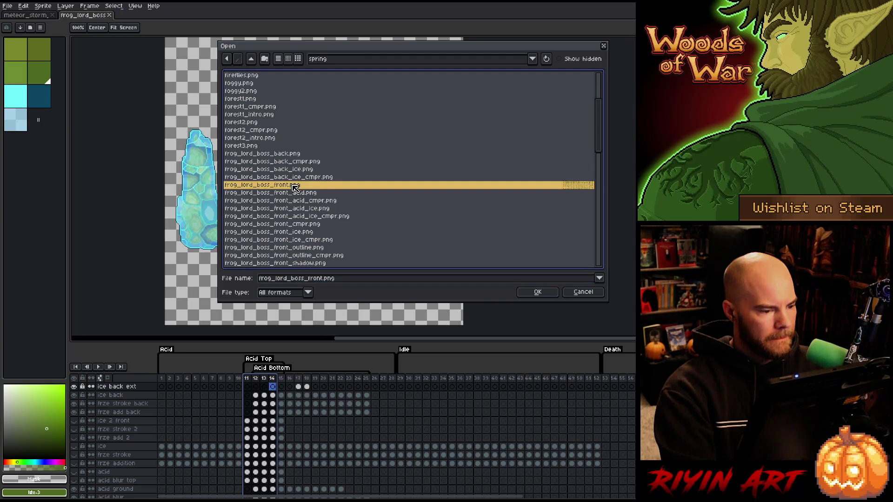
double_click(331, 186)
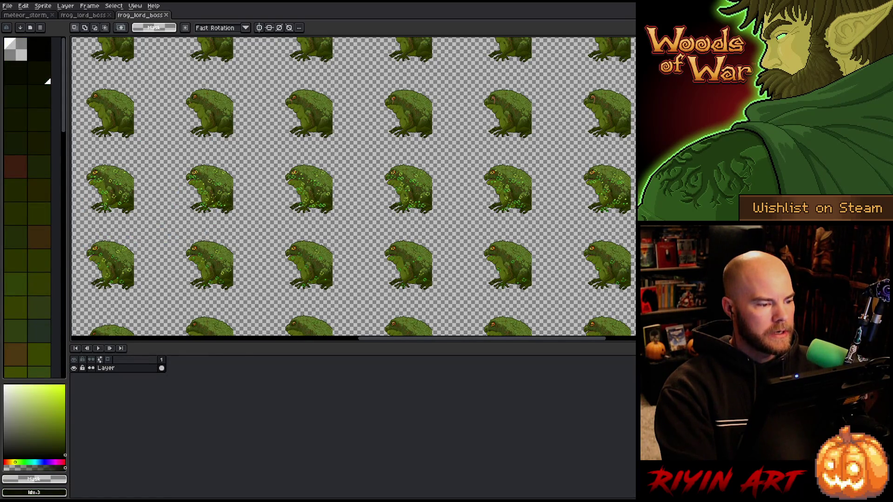
key(minus)
key(minus)
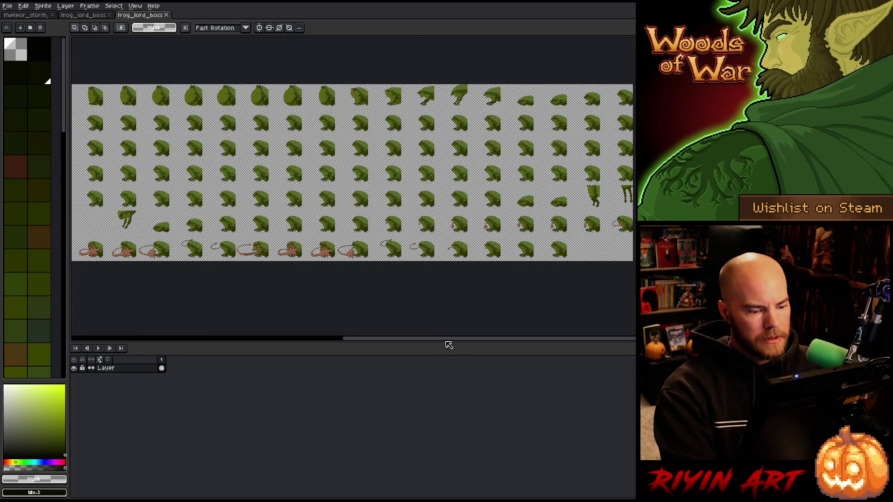
drag(434, 341, 347, 339)
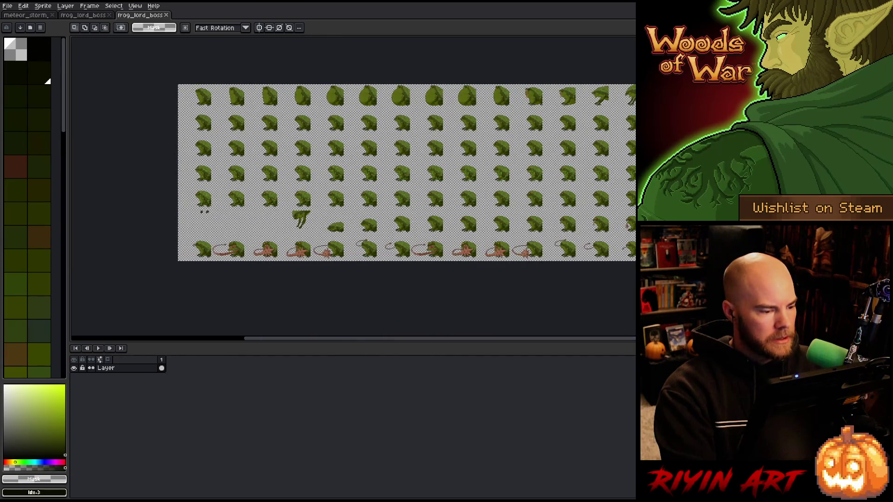
key(plus)
key(plus)
key(minus)
key(minus)
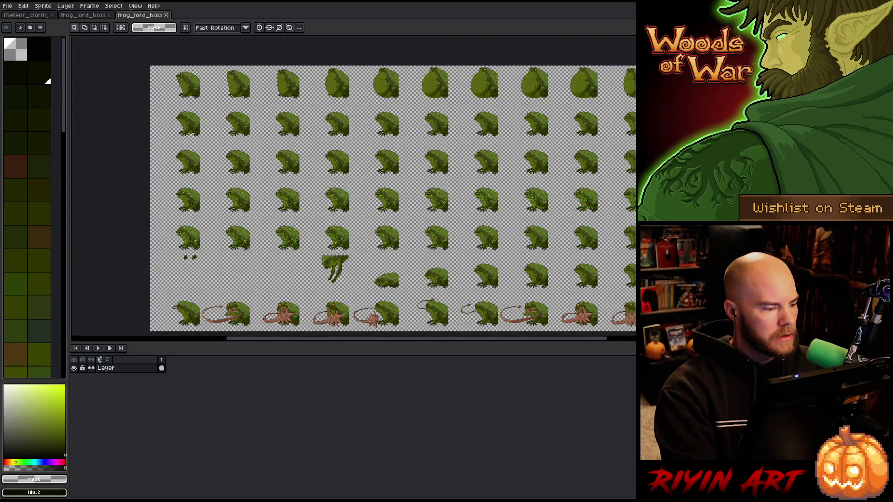
Step: Close the front sheet, reopen it from recent files, review it, and close it again
click(167, 15)
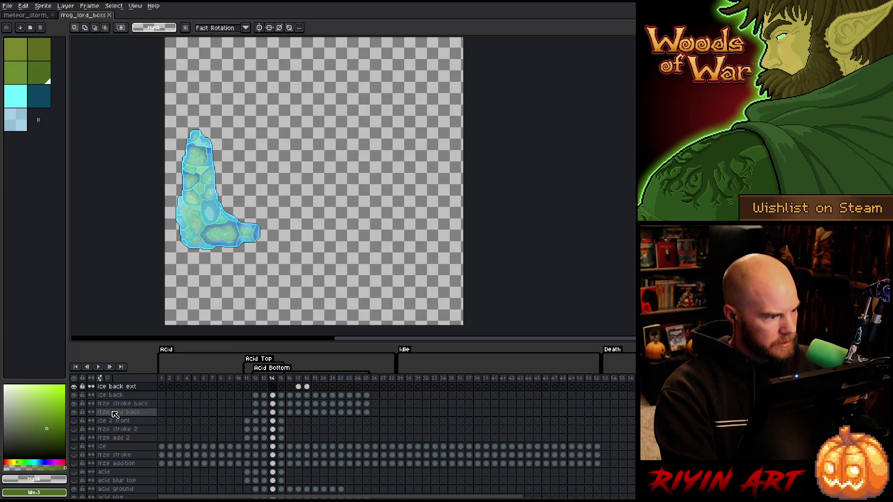
click(8, 7)
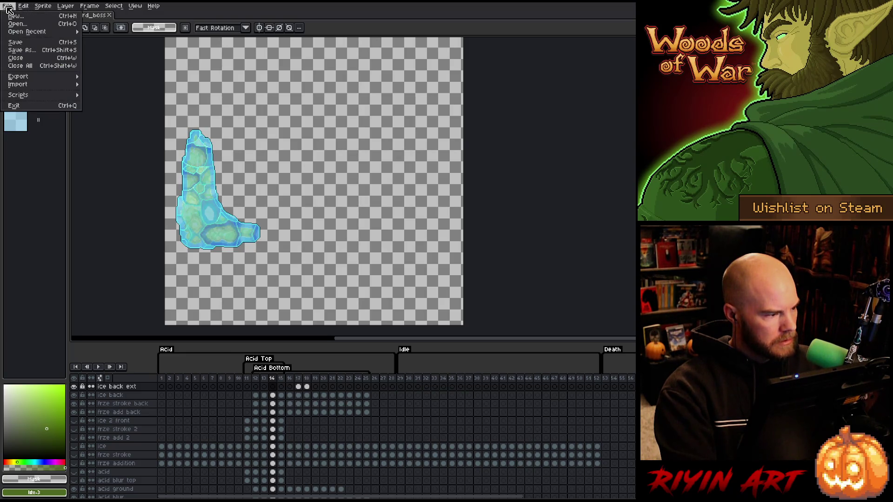
mouse_move(18, 34)
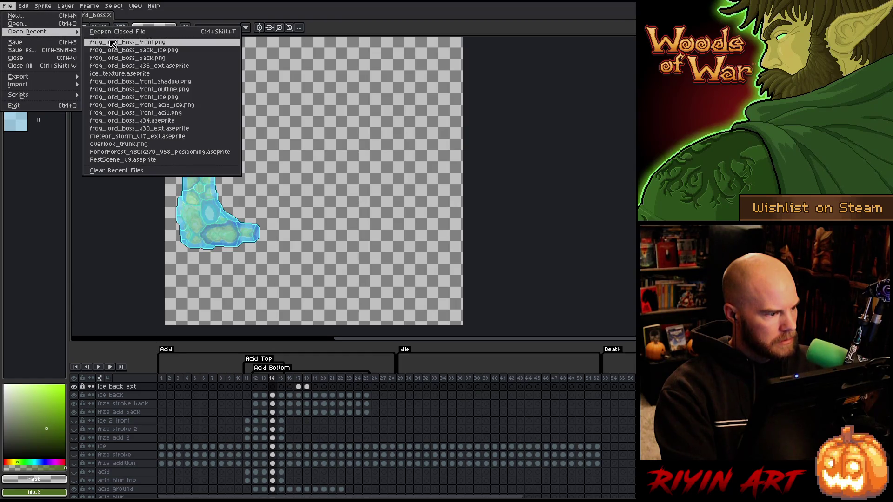
click(112, 43)
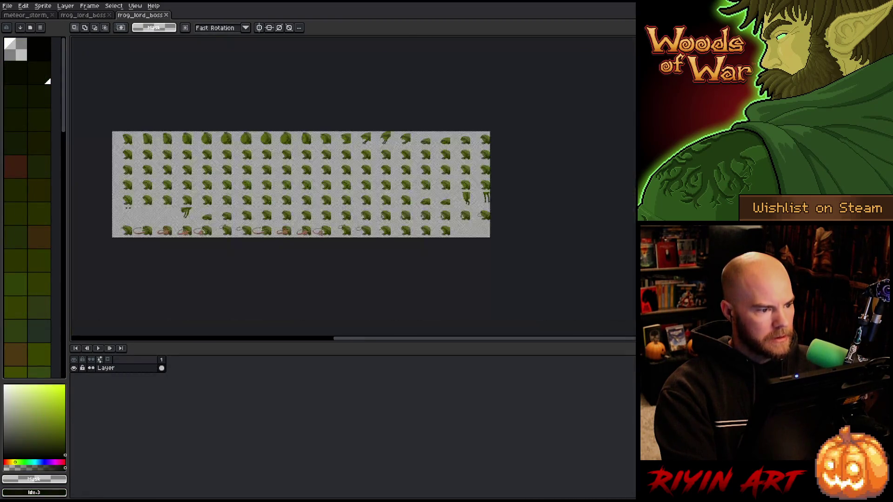
scroll(293, 119, up, 3)
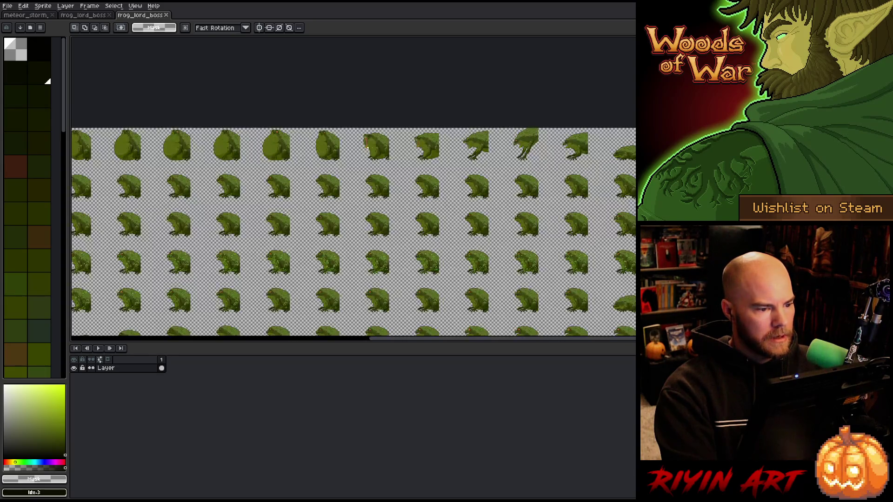
scroll(292, 118, up, 2)
scroll(293, 119, down, 5)
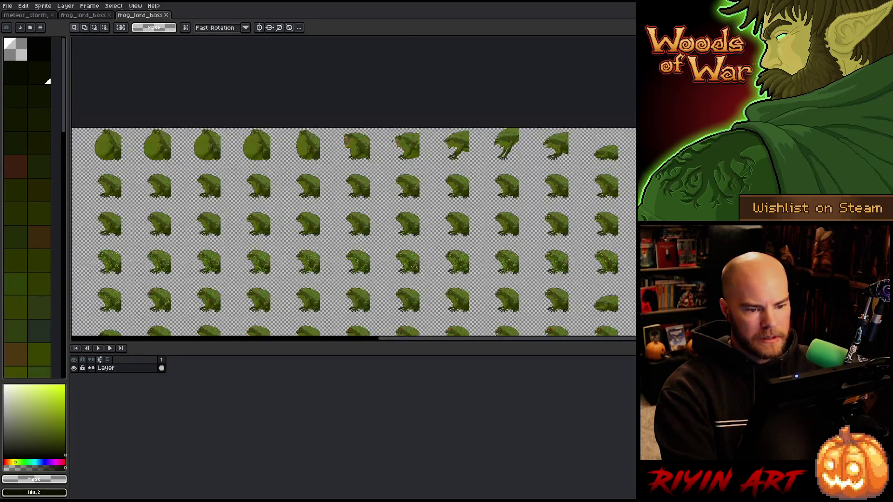
scroll(353, 224, down, 2)
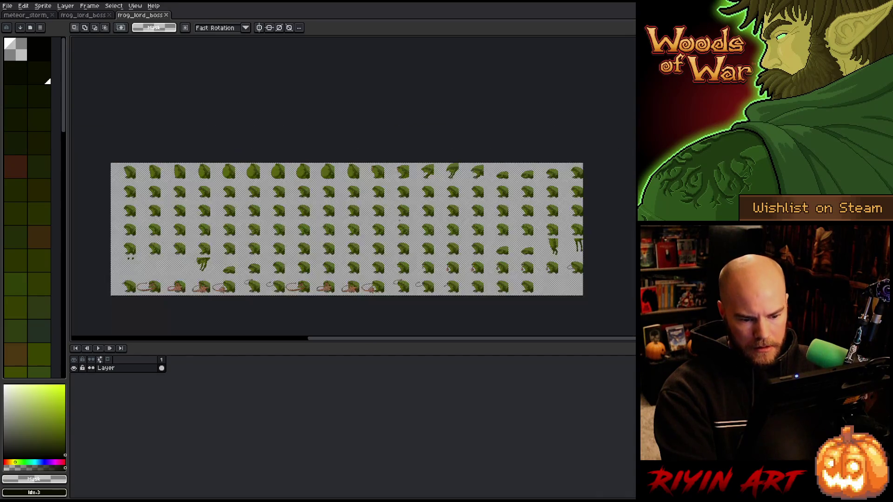
scroll(353, 223, up, 1)
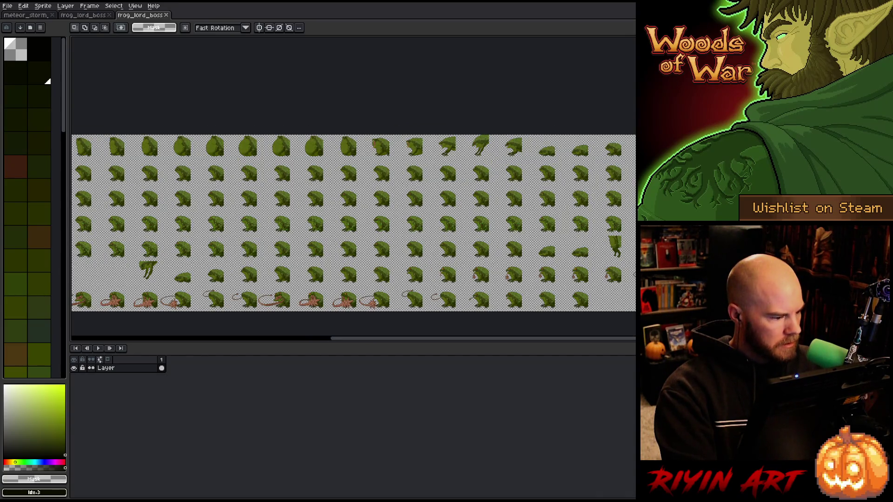
click(167, 19)
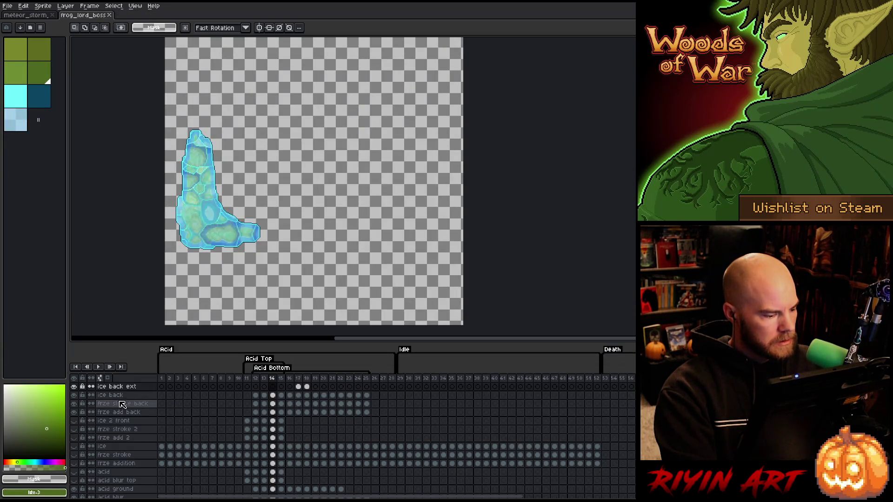
Step: Hide the frze add back, acid blur and acid ground layers and show the Frog Lord layer
click(75, 412)
drag(74, 413, 74, 396)
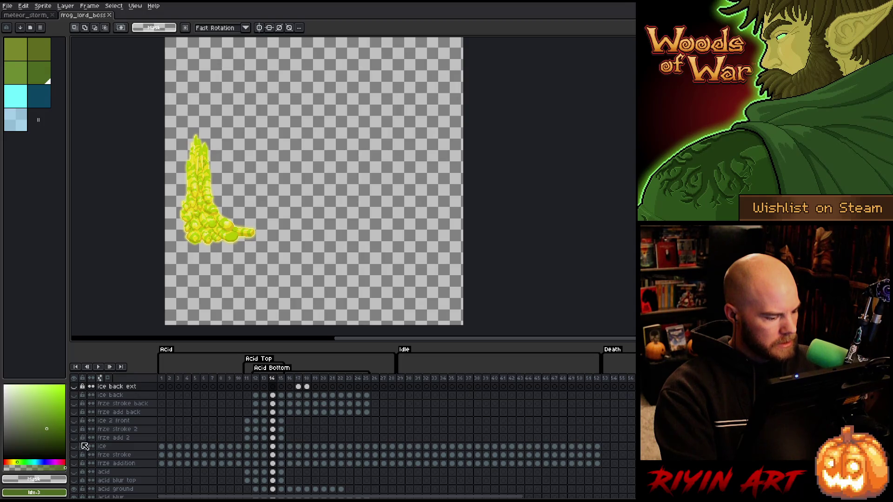
scroll(82, 449, down, 3)
click(74, 454)
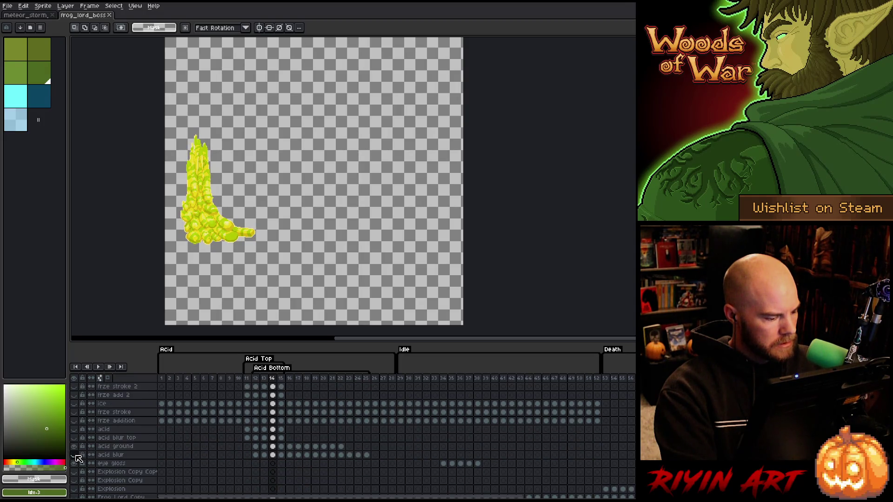
click(74, 446)
scroll(77, 451, down, 2)
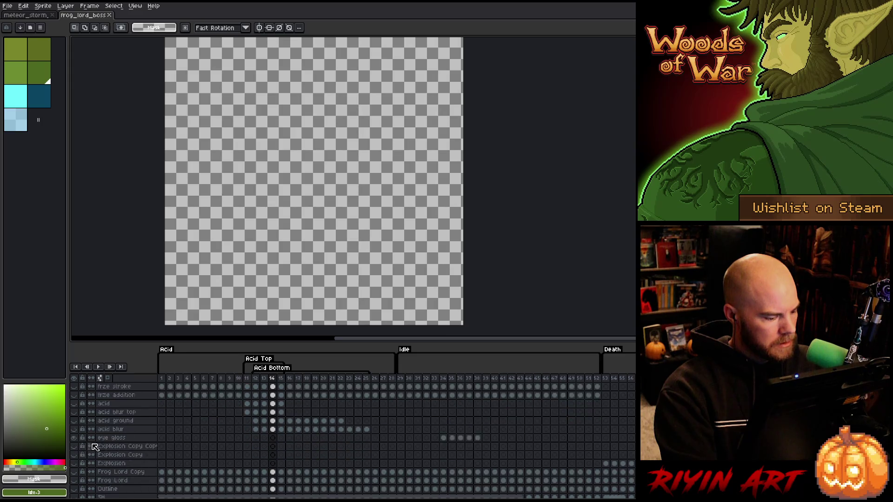
drag(74, 455, 74, 438)
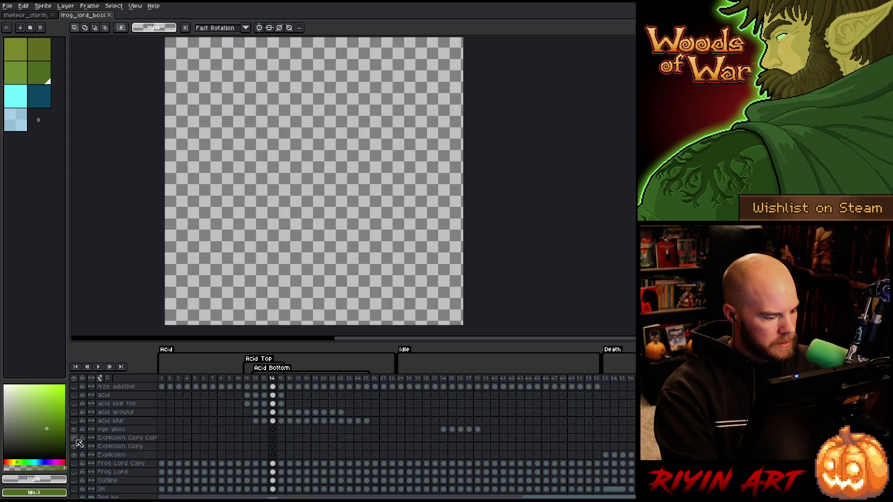
scroll(74, 437, down, 2)
click(75, 446)
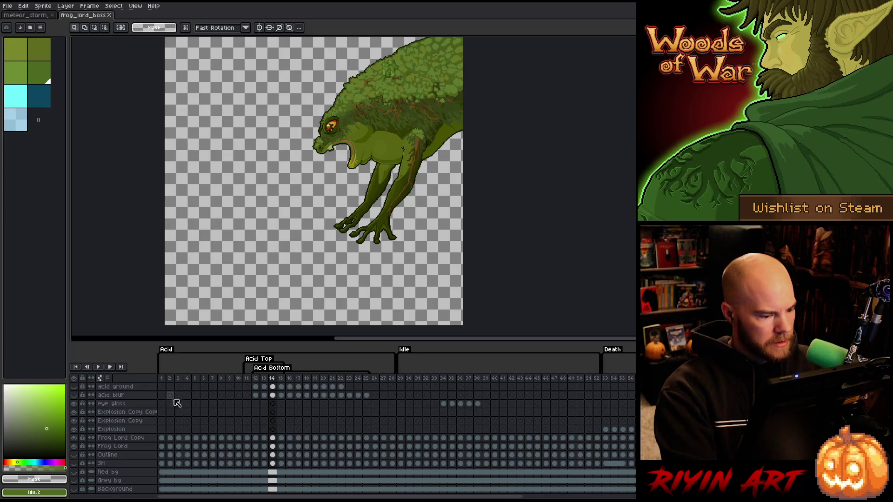
Step: Select frame ranges and preview the Leave and Arrive animations
drag(163, 379, 393, 379)
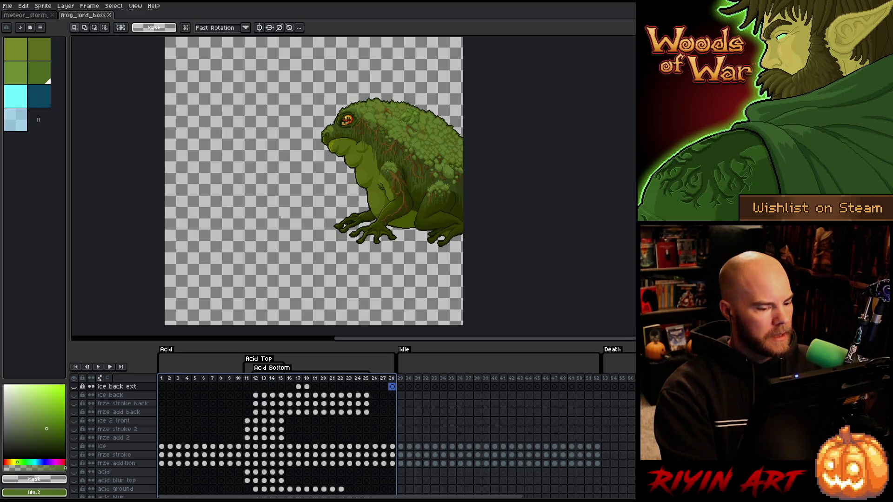
scroll(322, 207, down, 2)
scroll(349, 164, up, 1)
mouse_move(400, 387)
mouse_down()
mouse_move(581, 383)
mouse_move(442, 393)
mouse_move(539, 385)
mouse_up()
click(607, 378)
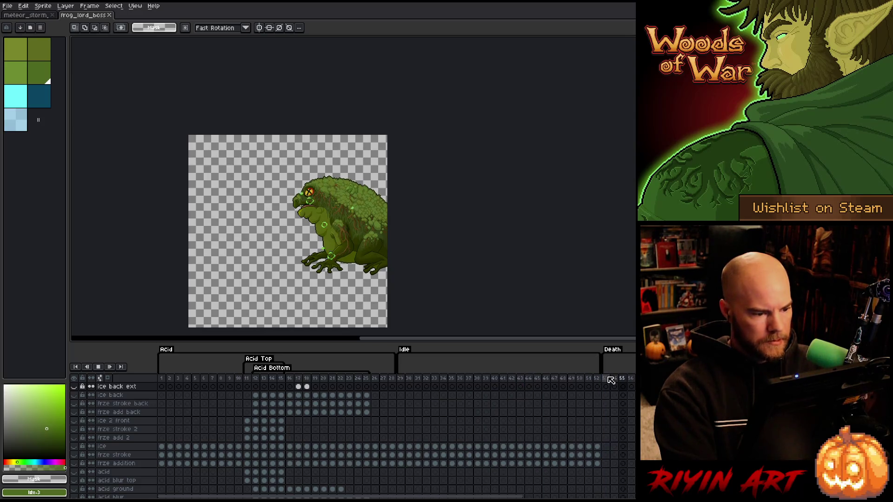
mouse_move(335, 496)
mouse_down()
mouse_move(512, 490)
mouse_move(541, 470)
mouse_up()
key(Return)
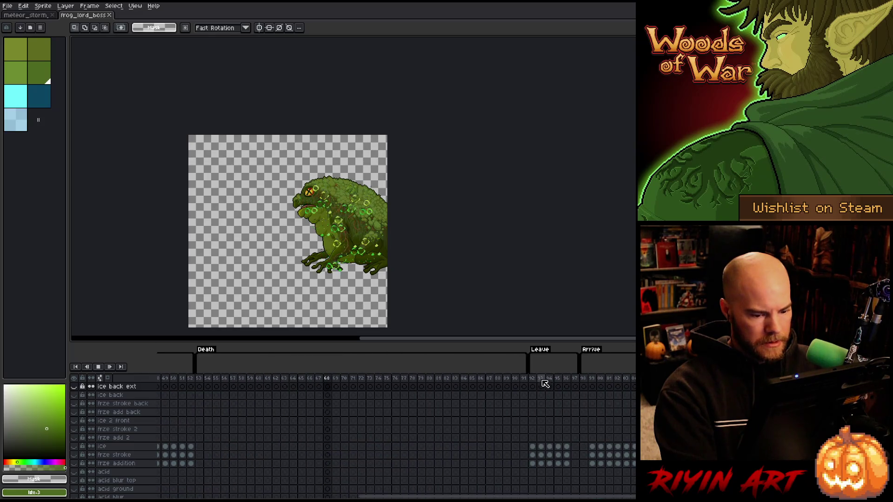
click(533, 379)
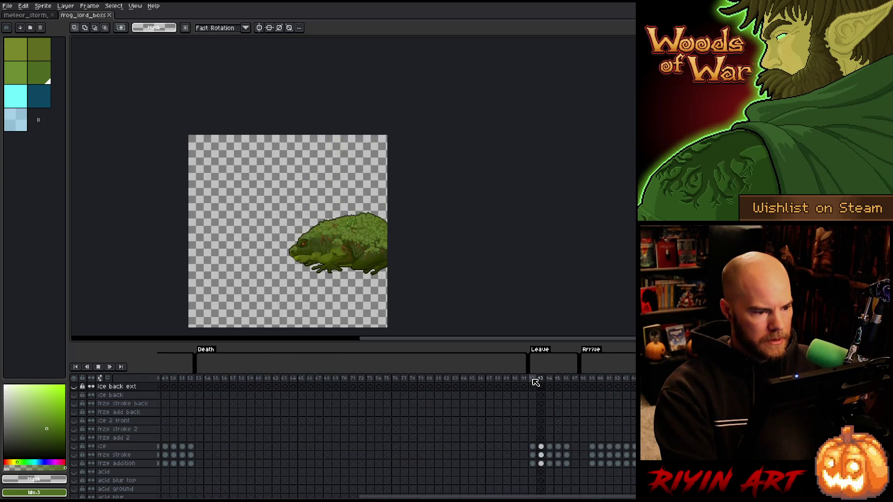
click(587, 379)
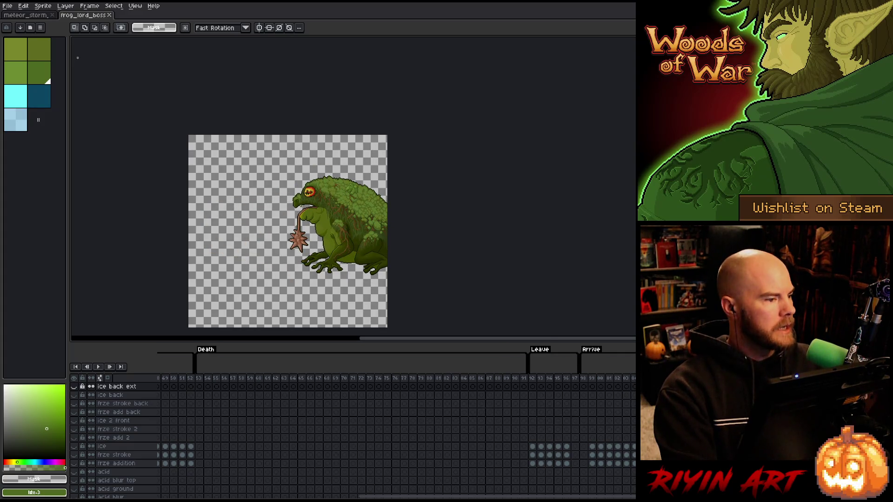
click(8, 6)
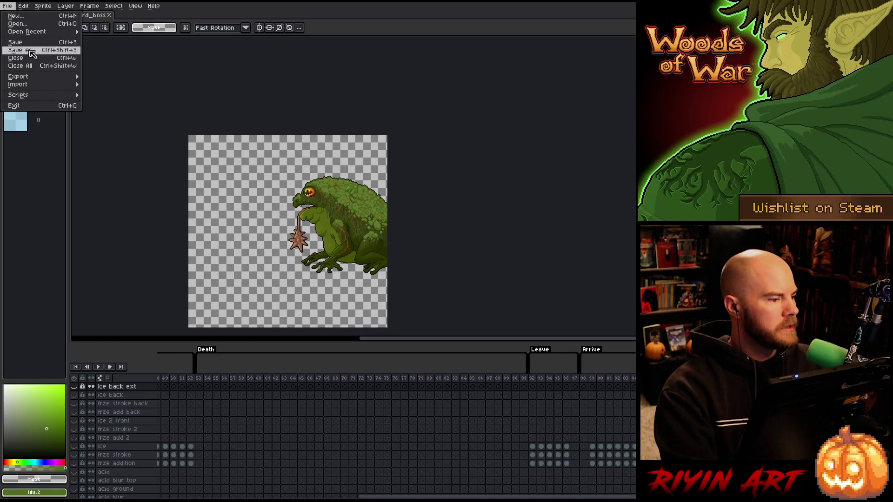
Step: In Export Sprite Sheet, set Frames to All frames and keep the by-rows layout
mouse_move(70, 77)
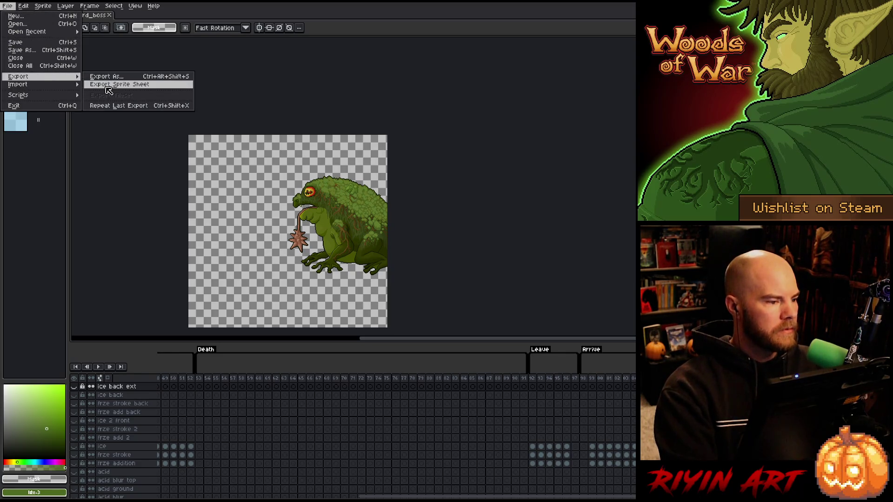
click(108, 85)
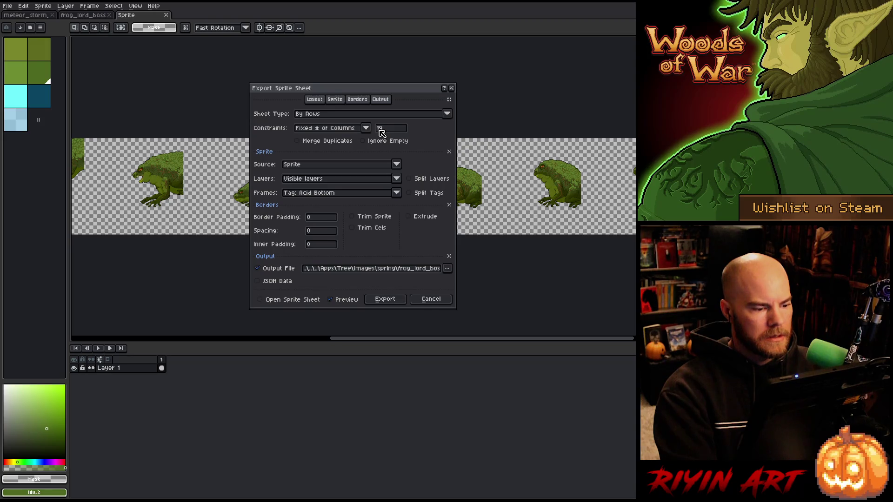
click(369, 195)
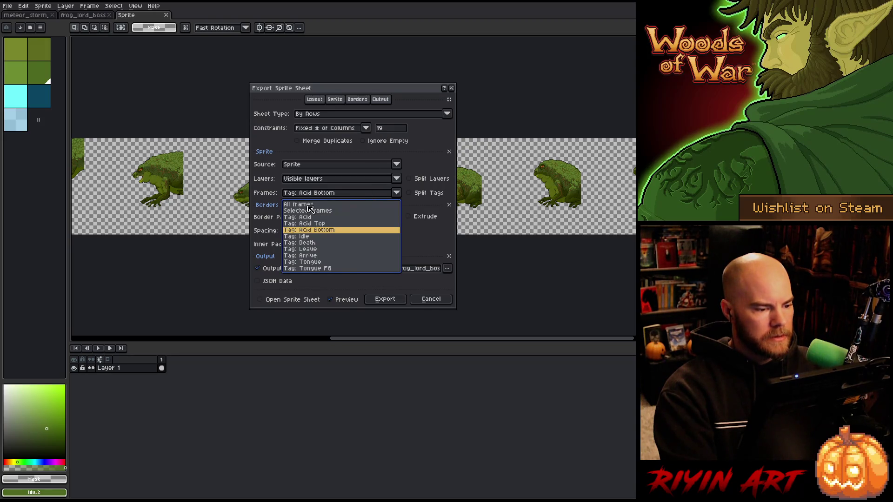
click(308, 205)
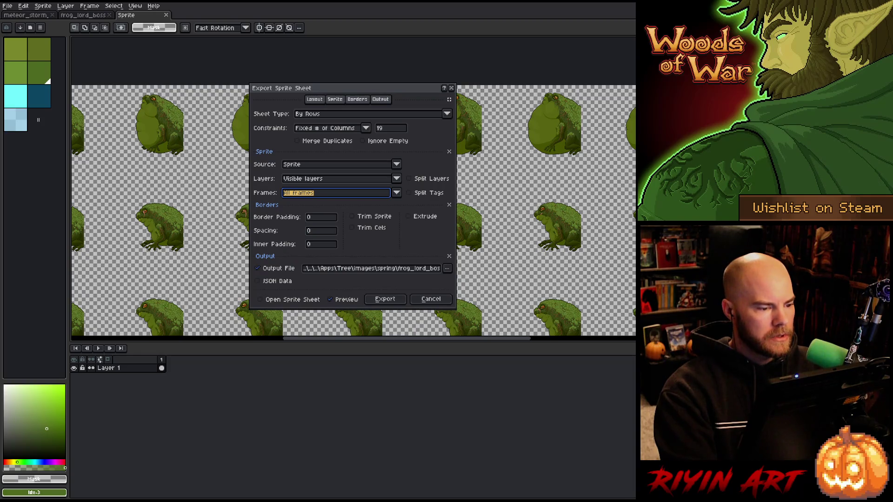
scroll(307, 261, down, 5)
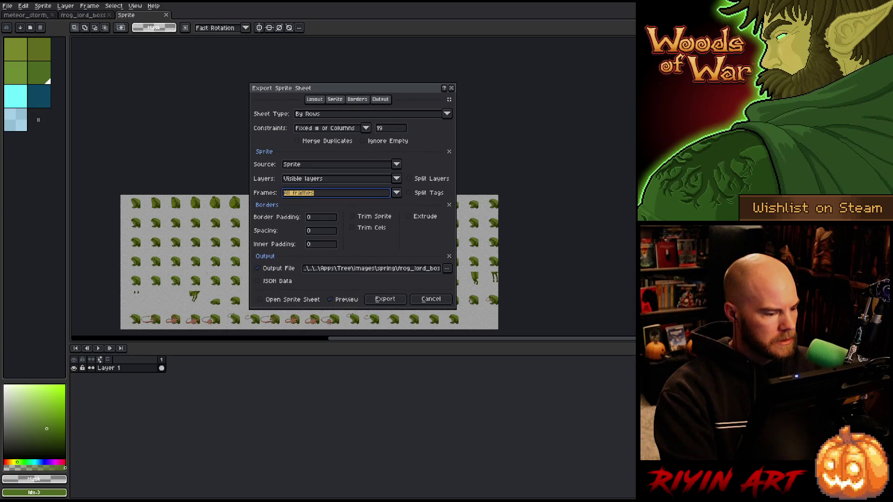
scroll(206, 276, up, 1)
mouse_move(315, 95)
mouse_down()
mouse_move(581, 23)
mouse_move(720, 46)
mouse_move(223, 85)
mouse_up()
click(378, 107)
click(379, 108)
Step: Export to spring/frog_lord_boss_front.png, overwriting the existing file
click(377, 260)
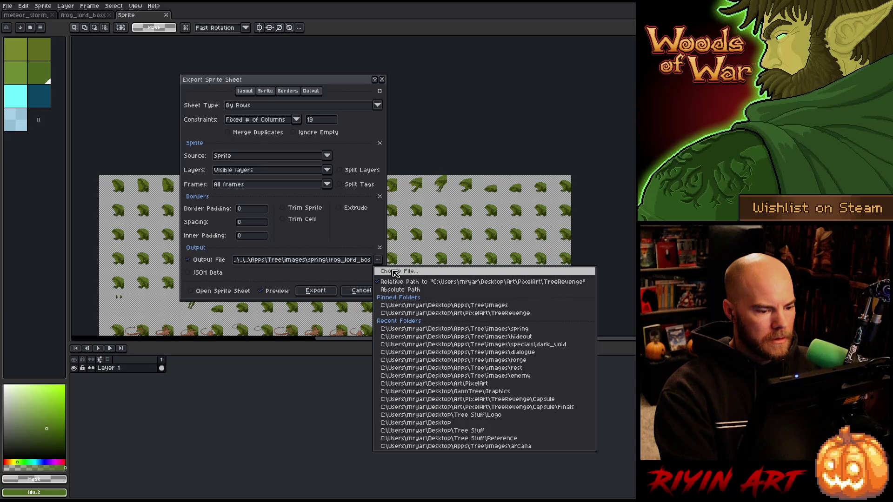
click(394, 270)
click(334, 61)
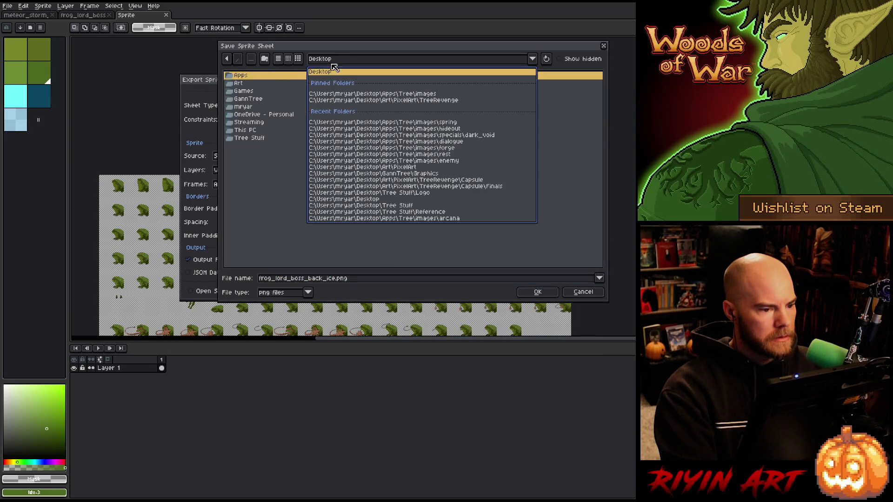
click(363, 98)
double_click(244, 146)
scroll(312, 160, down, 5)
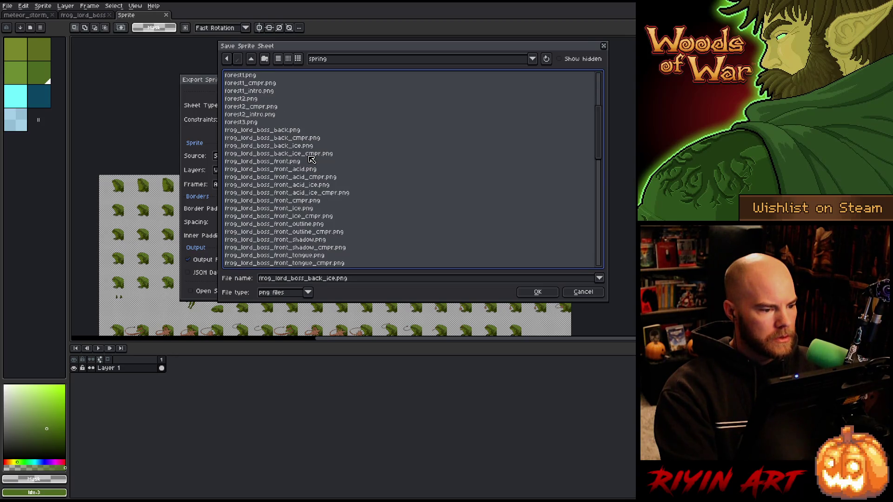
click(296, 162)
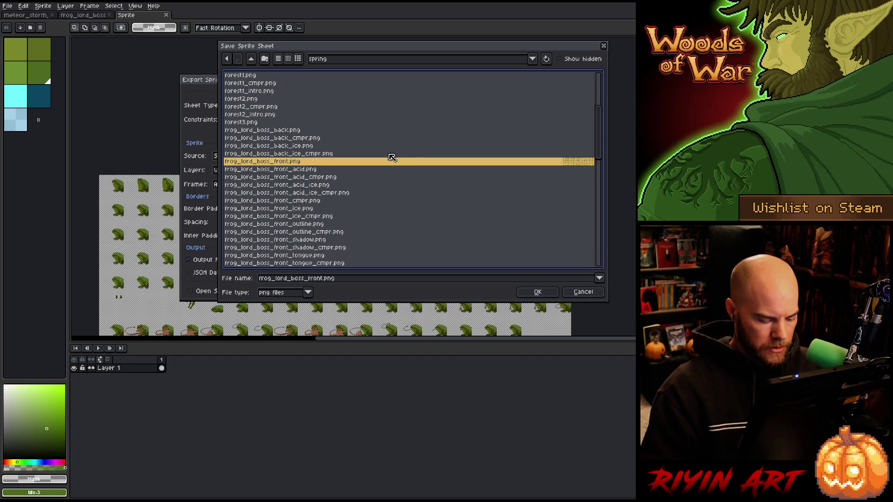
click(537, 292)
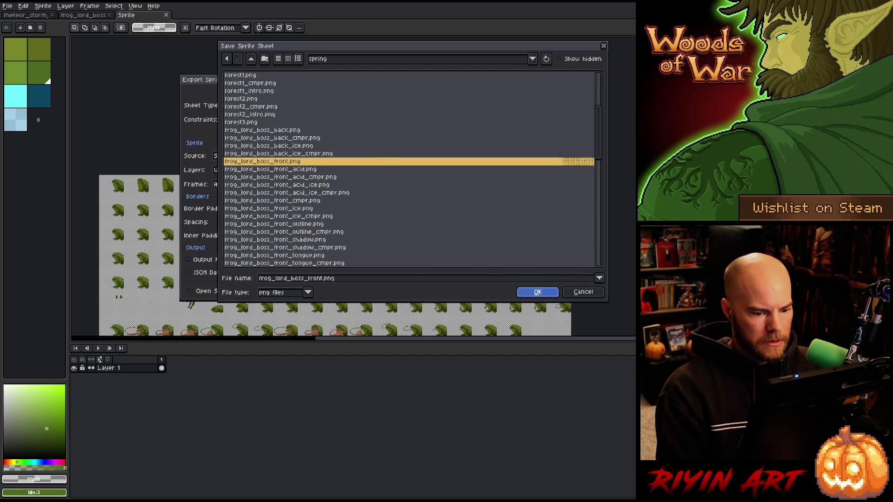
click(419, 272)
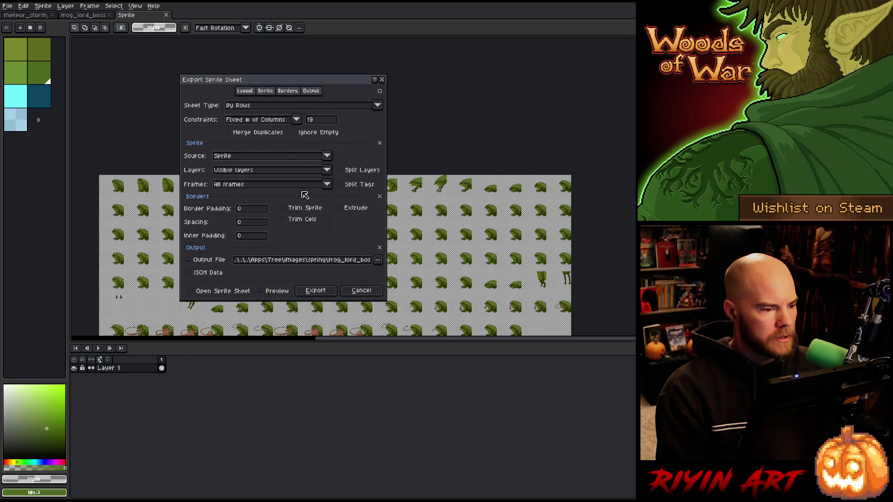
click(315, 290)
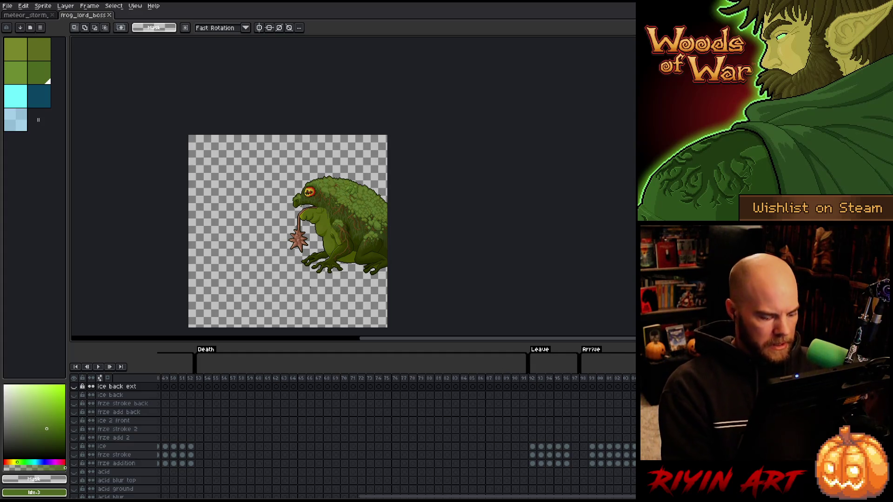
key(ctrl+a)
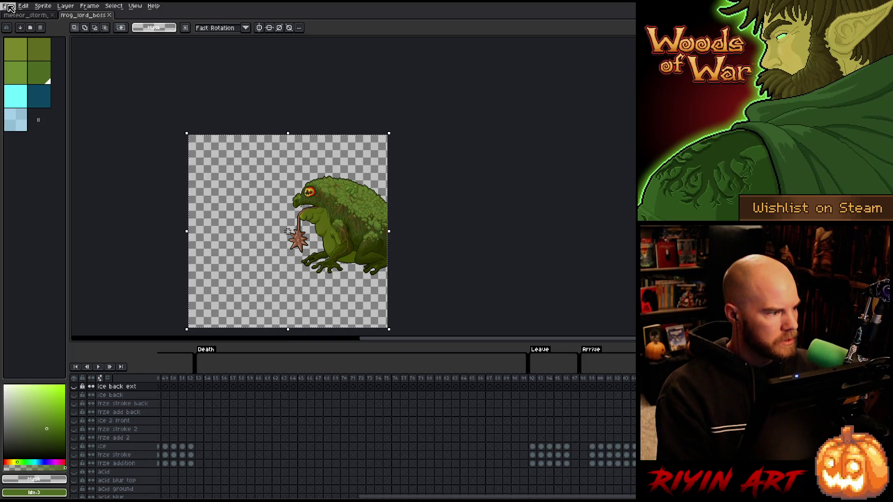
click(10, 8)
click(14, 24)
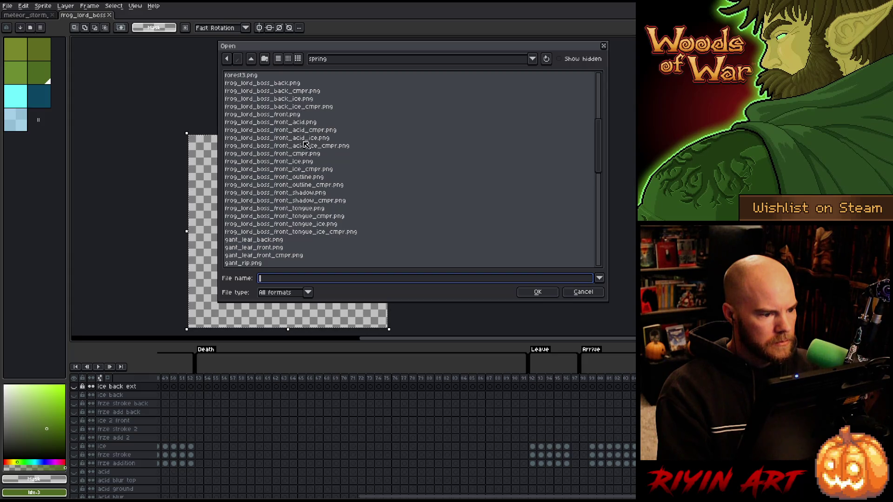
click(305, 161)
click(537, 292)
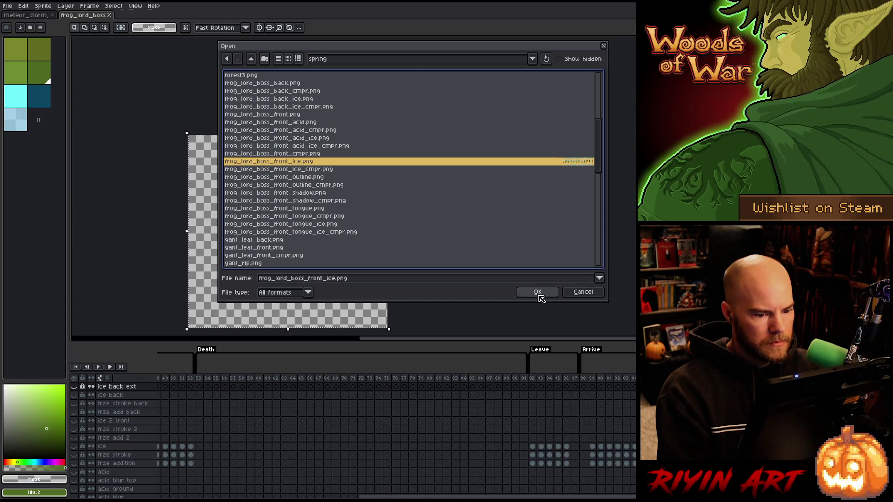
key(minus)
key(minus)
key(minus)
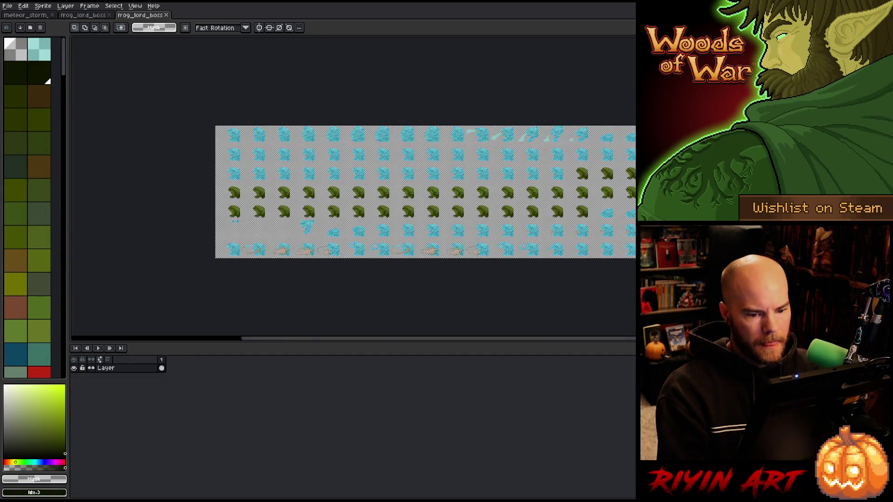
key(plus)
key(plus)
key(plus)
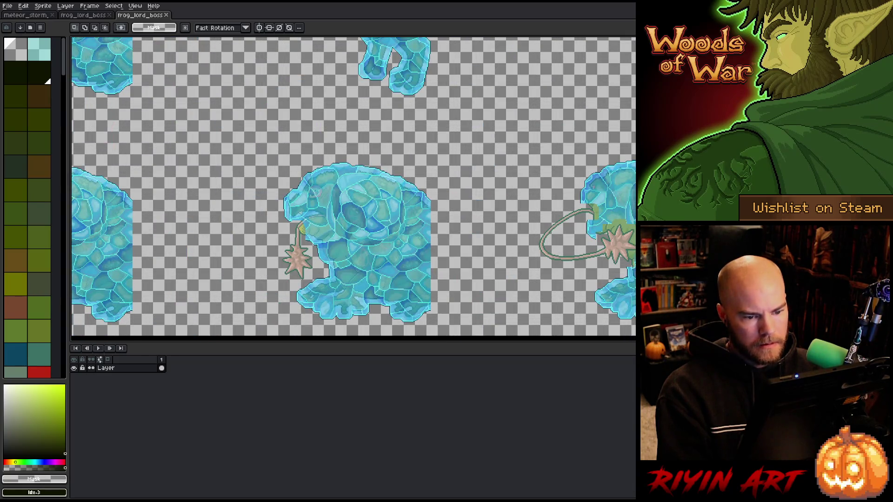
key(minus)
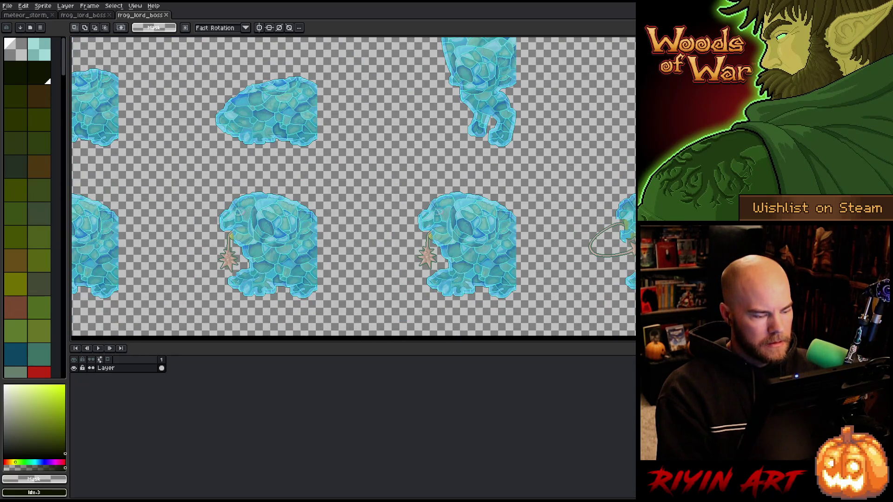
key(minus)
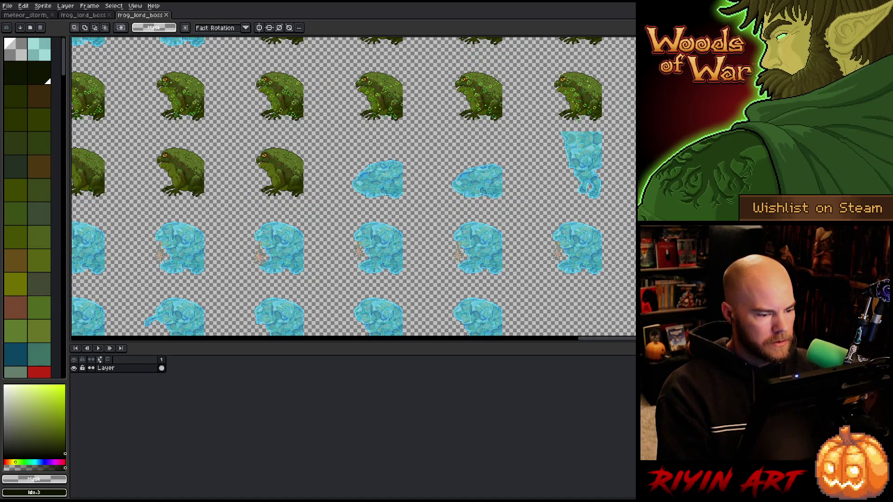
key(minus)
key(minus)
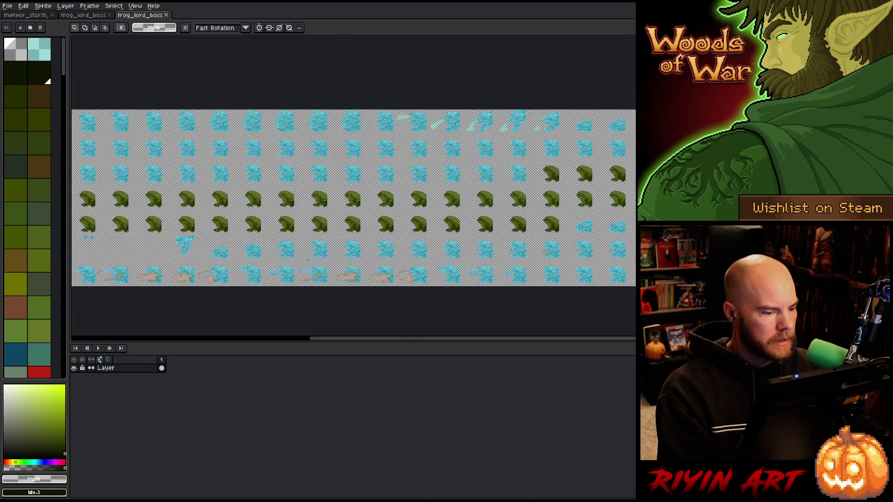
key(plus)
key(plus)
key(plus)
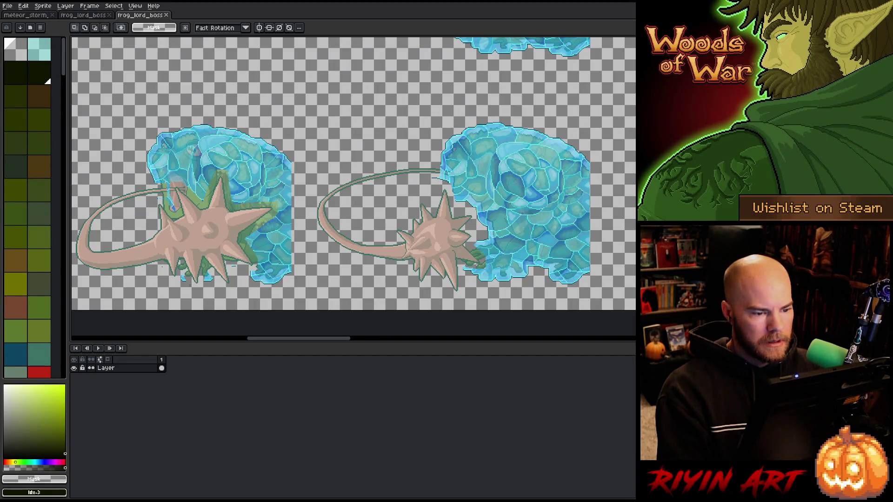
key(minus)
key(minus)
key(minus)
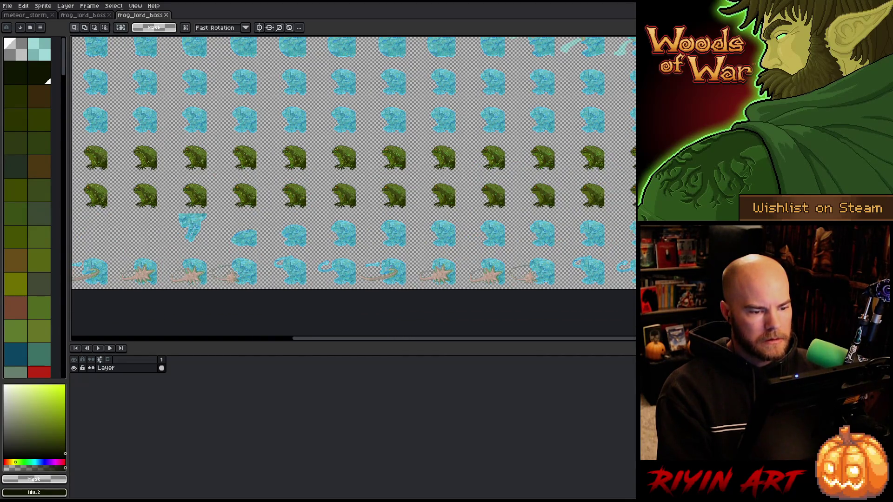
key(minus)
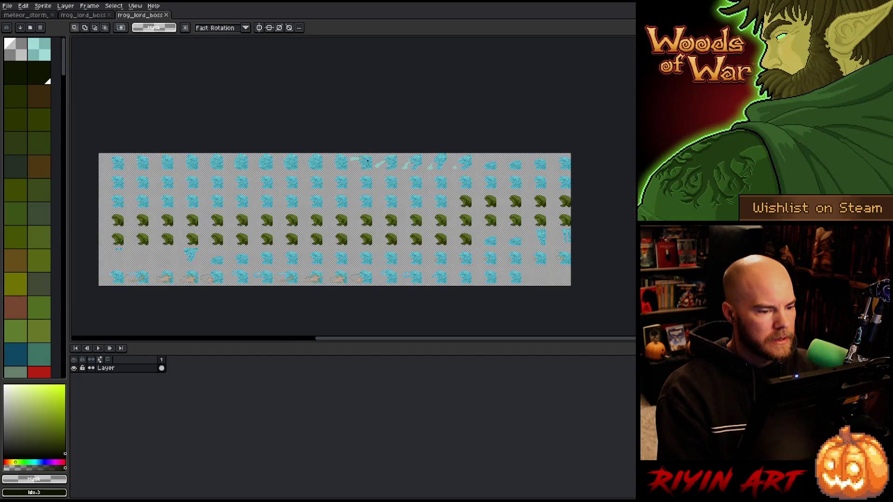
key(plus)
key(plus)
key(plus)
key(minus)
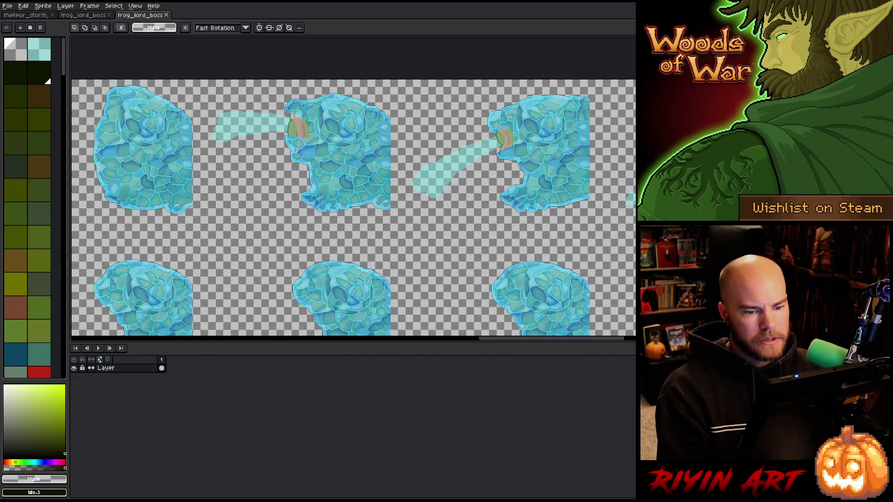
scroll(450, 149, up, 4)
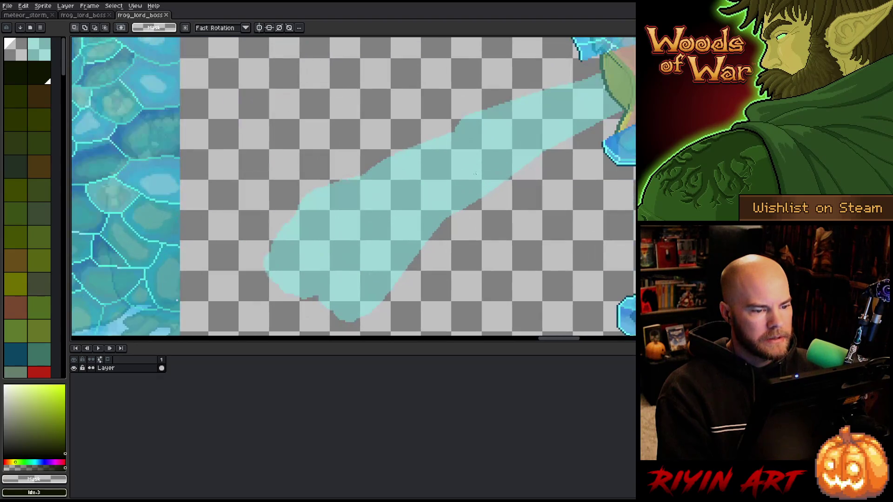
scroll(475, 173, down, 4)
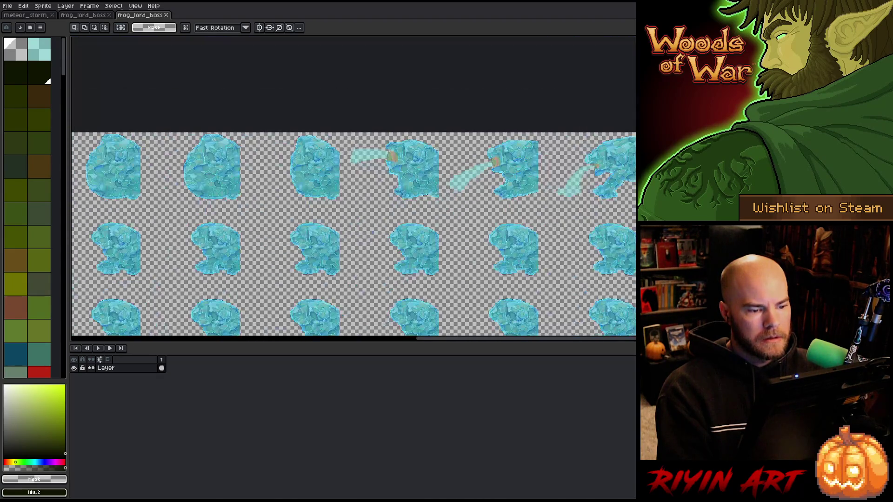
scroll(353, 233, down, 3)
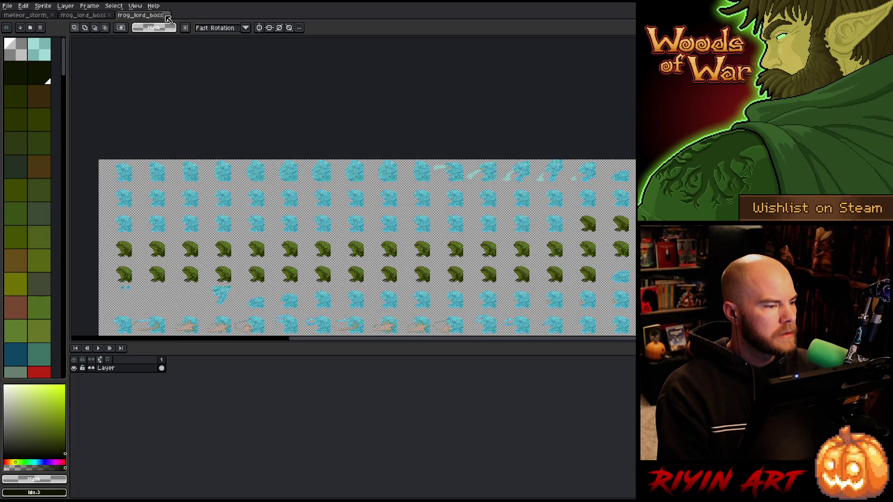
Step: Close the sheet and show the frze addition, frze stroke and ice layers
click(166, 16)
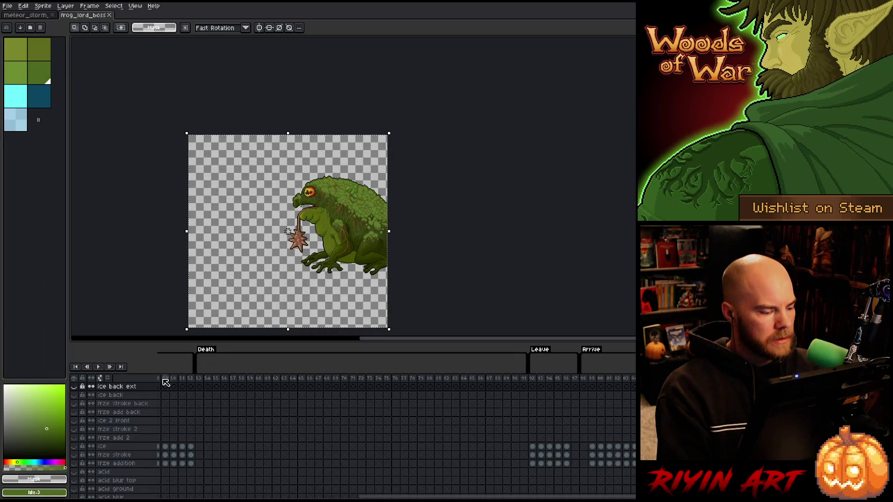
drag(425, 497, 79, 496)
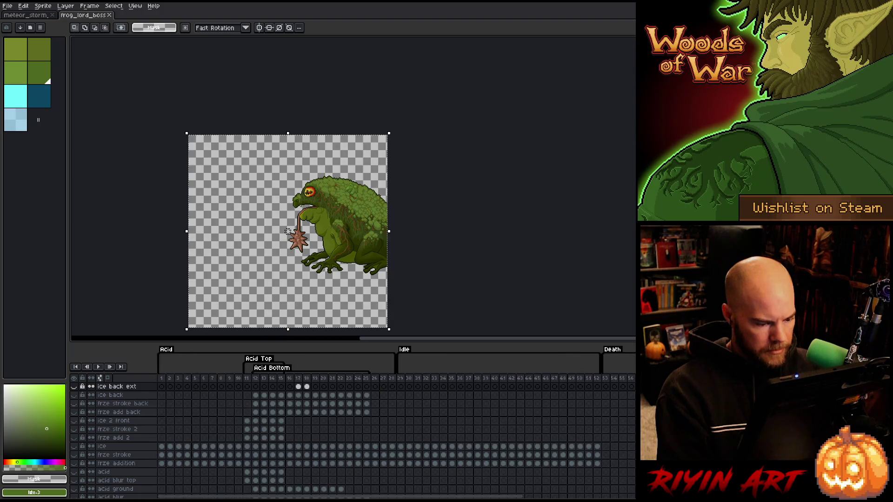
click(74, 464)
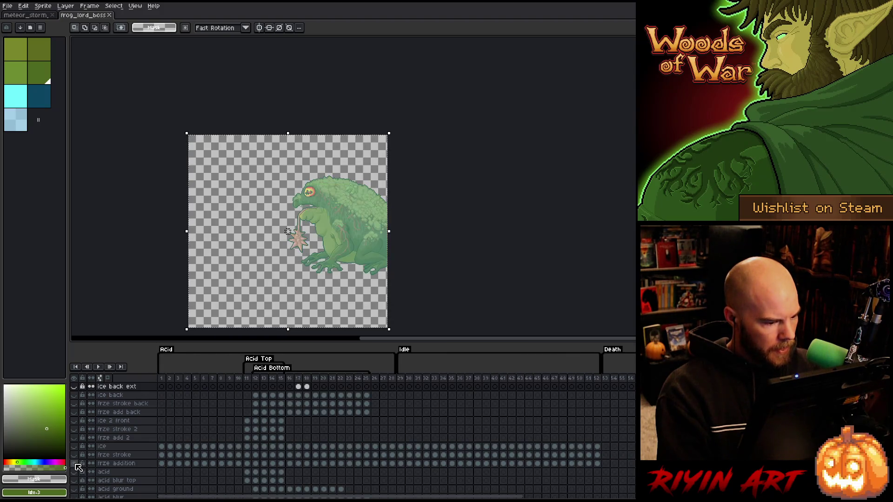
click(74, 456)
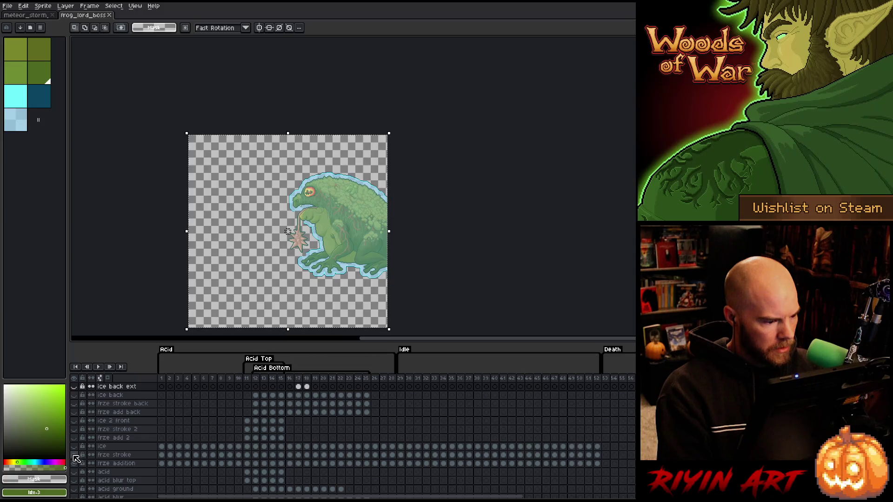
click(75, 447)
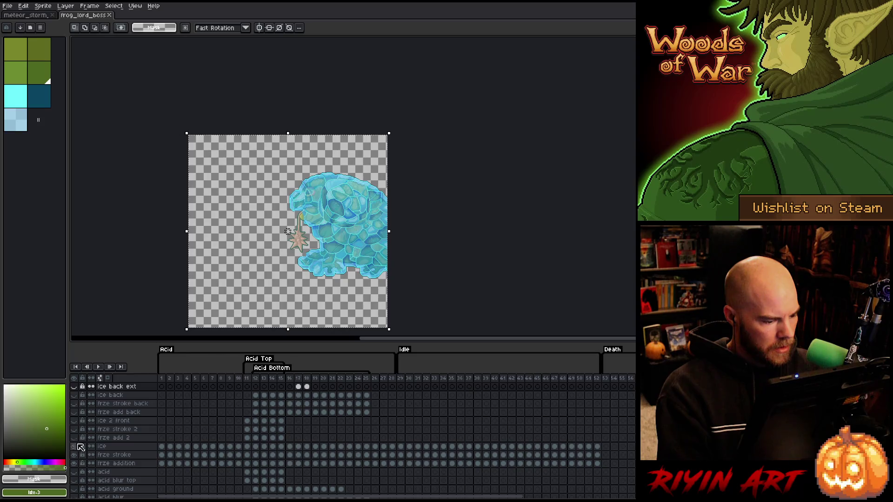
Step: Select frames in the timeline, ending with frames 13–19 across all layers
drag(238, 378, 261, 381)
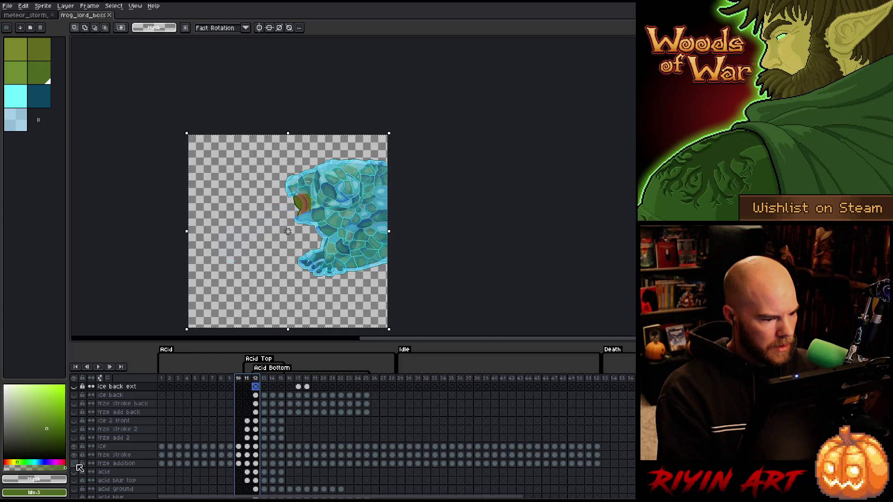
mouse_move(263, 378)
mouse_down()
mouse_move(368, 380)
mouse_move(220, 383)
mouse_up()
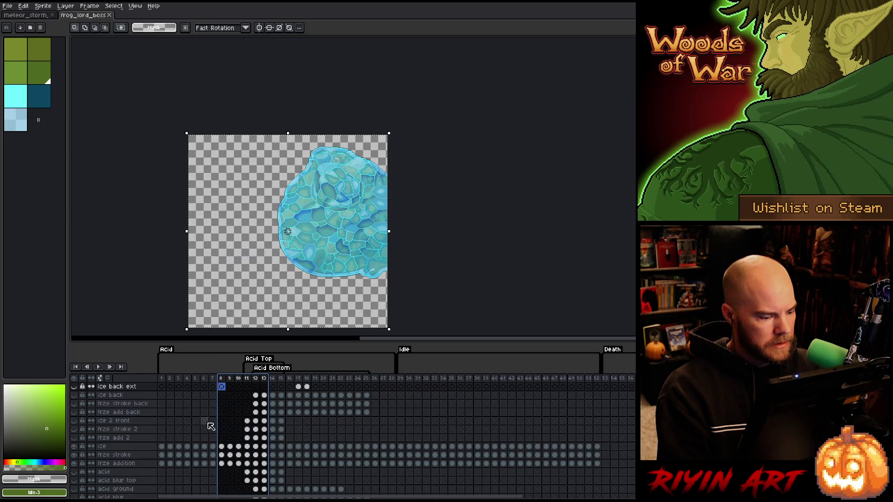
scroll(190, 431, down, 3)
scroll(192, 433, down, 3)
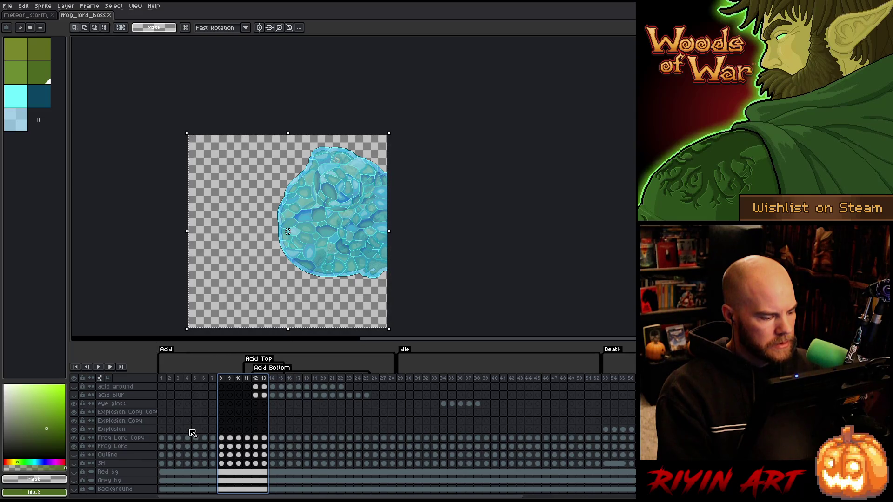
Step: Pick images/spring/frog_lord_boss_front_ice.png as the Export Sprite Sheet output file
click(7, 6)
mouse_move(30, 78)
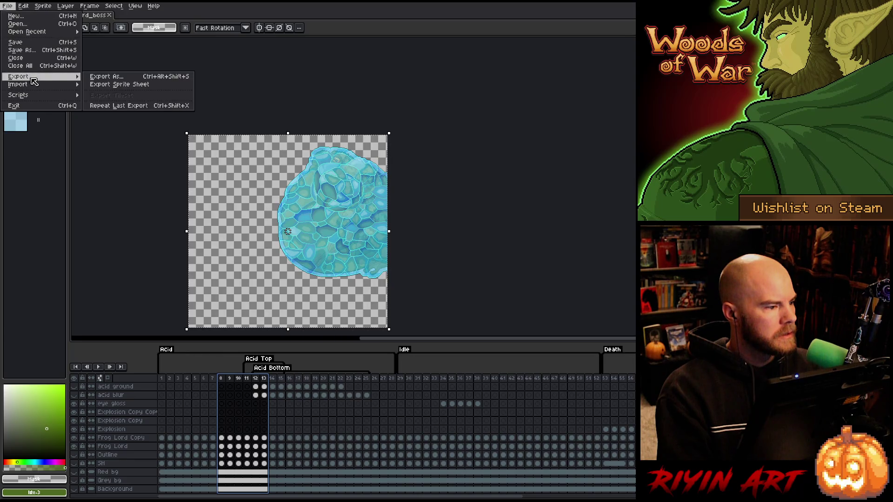
click(106, 86)
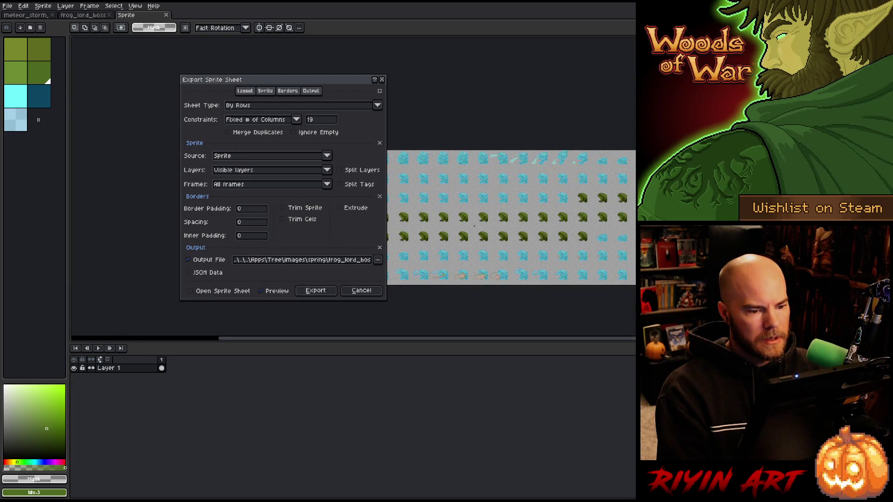
click(377, 259)
click(391, 272)
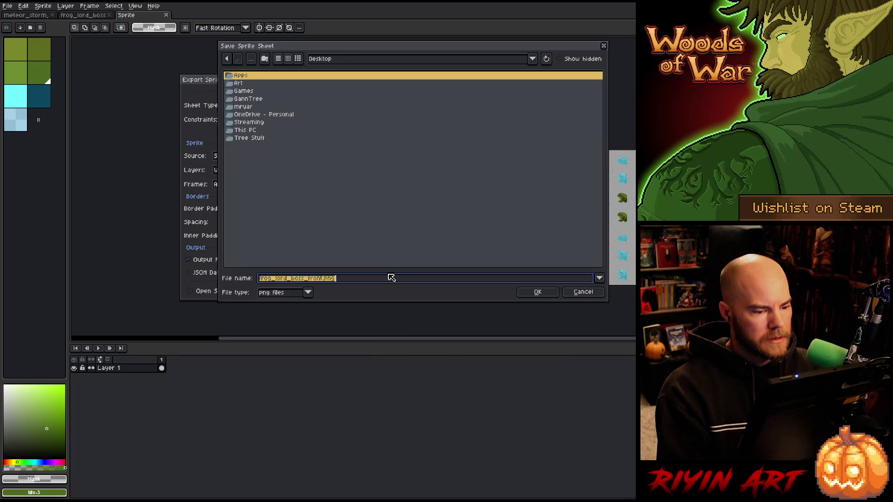
click(321, 59)
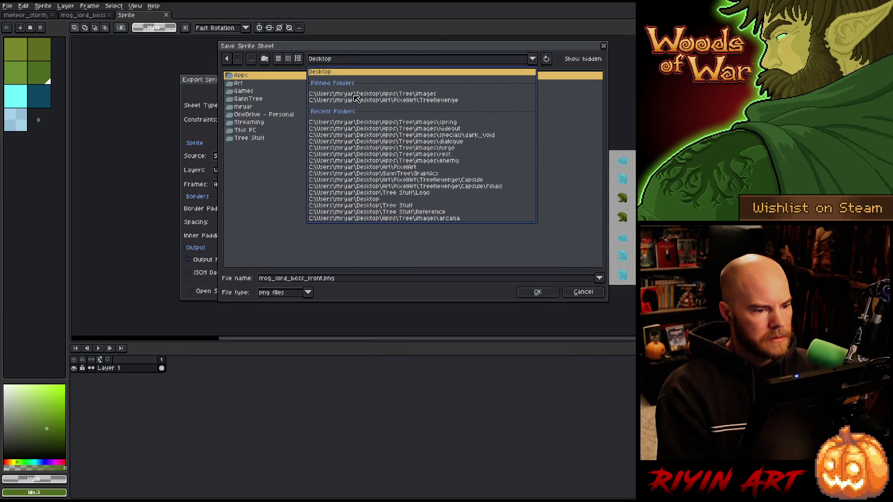
click(357, 94)
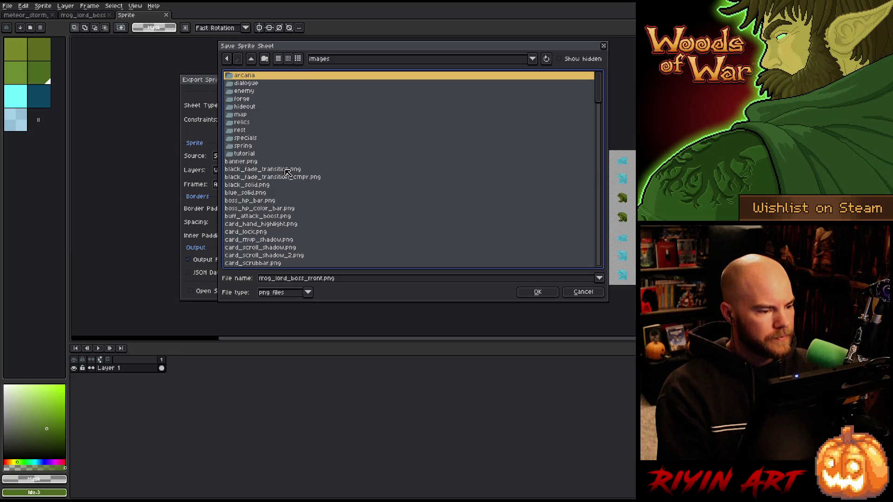
double_click(250, 146)
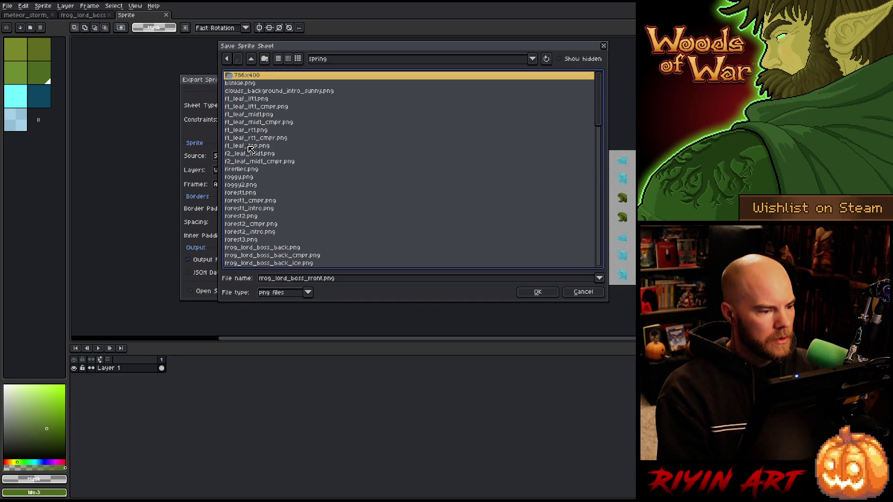
scroll(255, 165, down, 5)
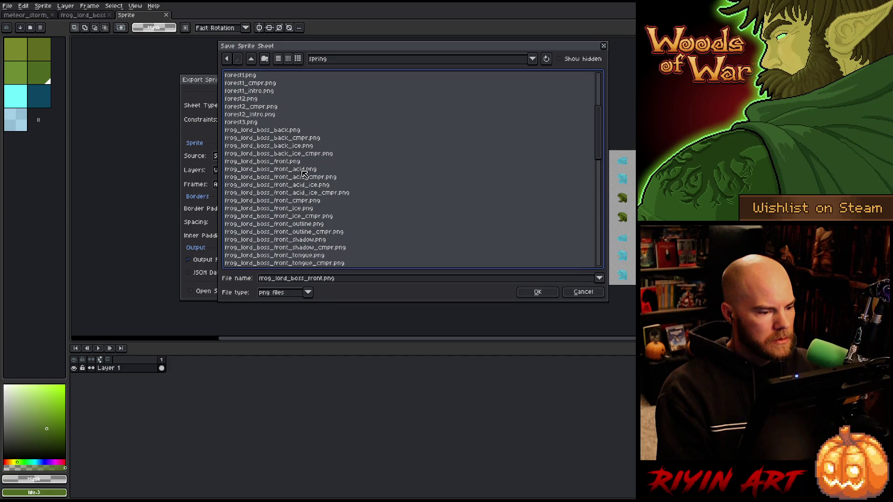
click(298, 208)
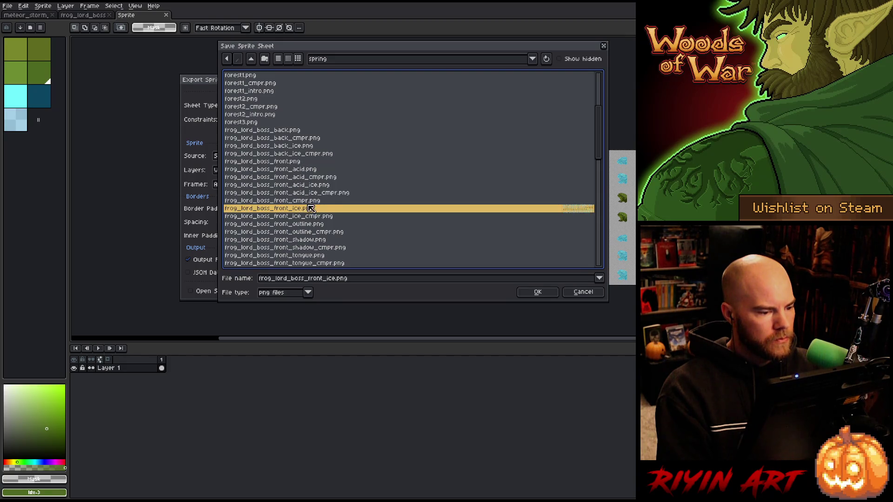